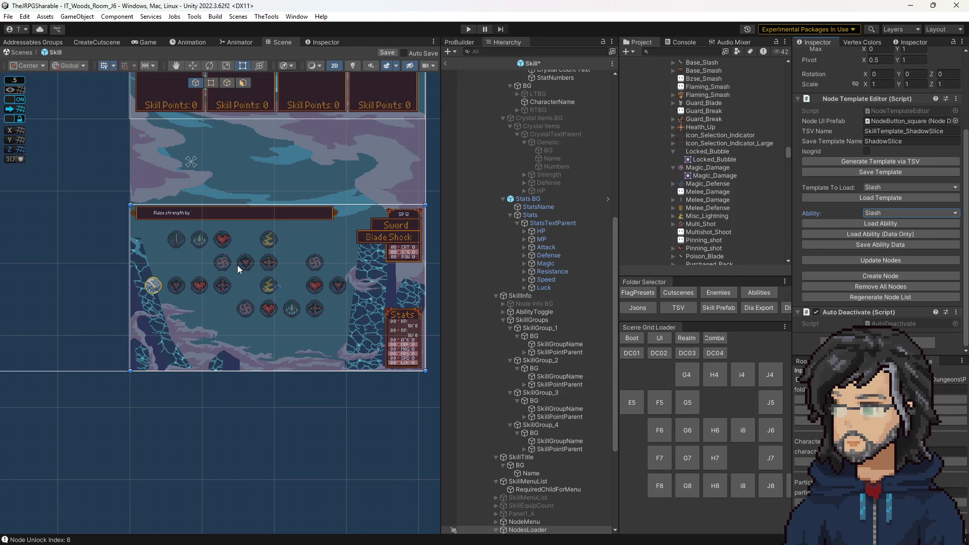
- Load the Bash template and Bash ability into the skill grid, then drag the game data sheet over Unity
left_click(877, 186)
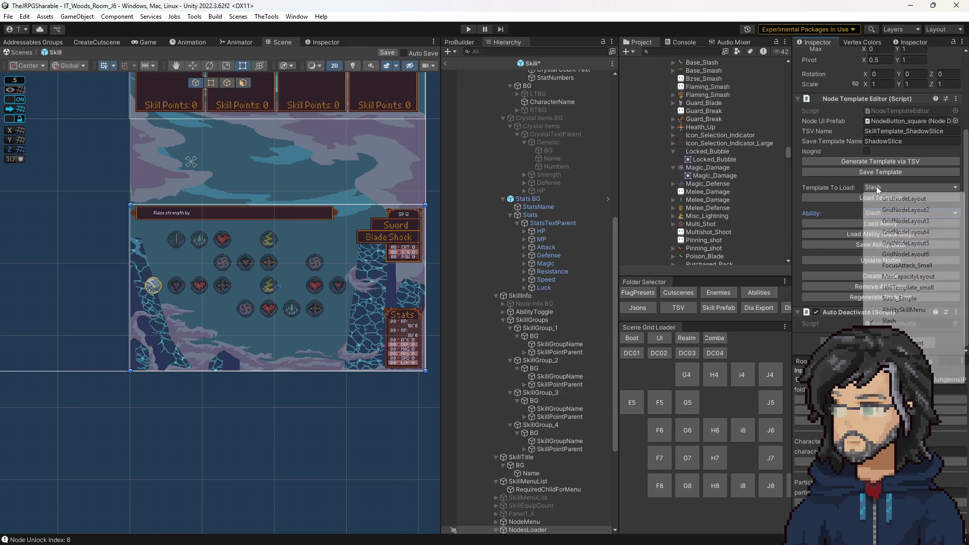
left_click(888, 332)
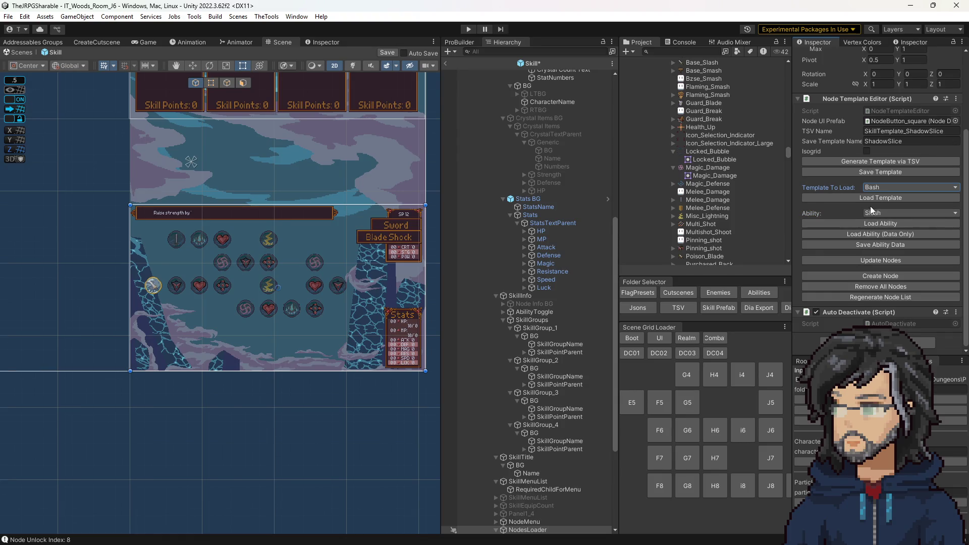
left_click(876, 213)
left_click(889, 280)
left_click(871, 223)
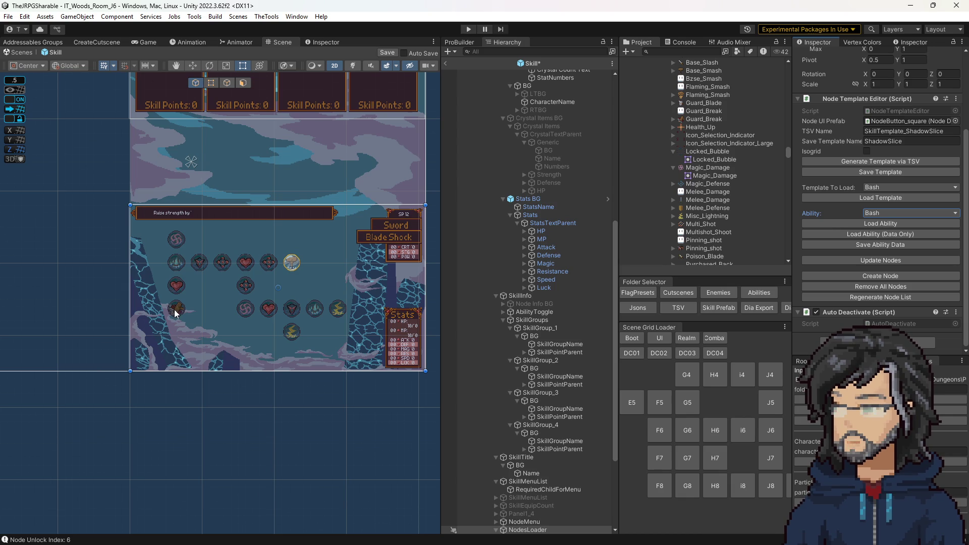
mouse_move(0, 248)
left_mouse_down()
mouse_move(647, 169)
mouse_move(699, 152)
left_mouse_up()
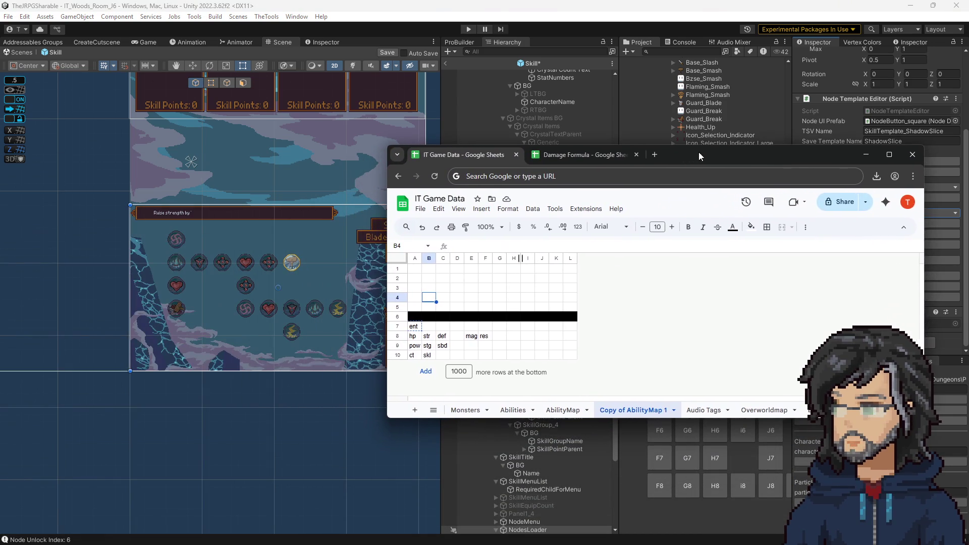
- Copy the ent label from A7 into cell B4
left_click(414, 326)
key("ctrl+c")
left_click(429, 298)
key("ctrl+v")
left_click(457, 278)
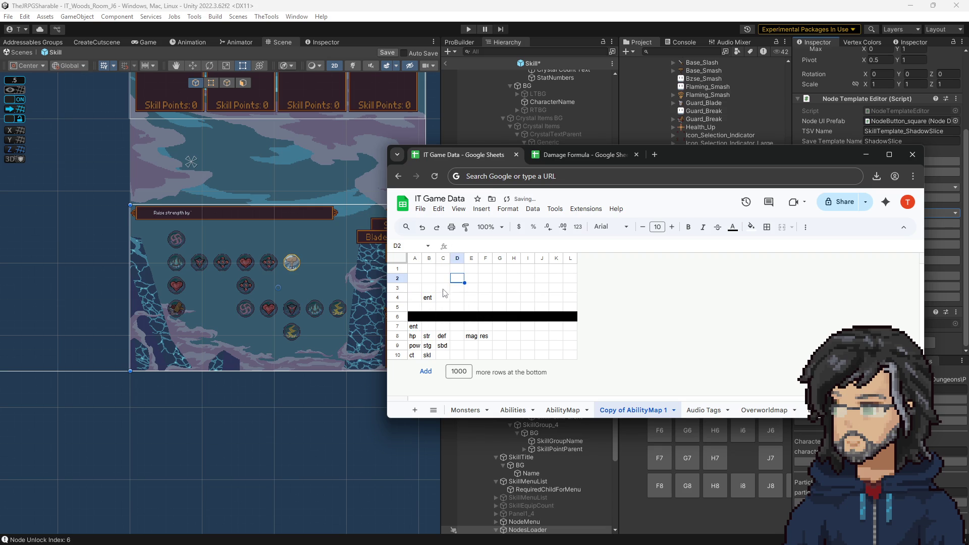
- Paste the block of stat labels into B2:H4, then minimize Chrome
left_click(429, 278)
key("ctrl+v")
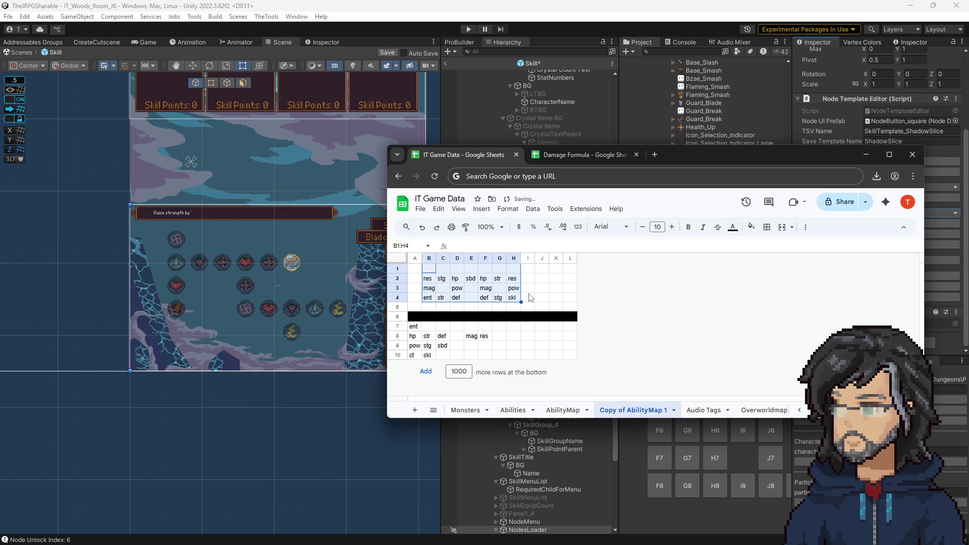
left_click(528, 288)
left_click(866, 155)
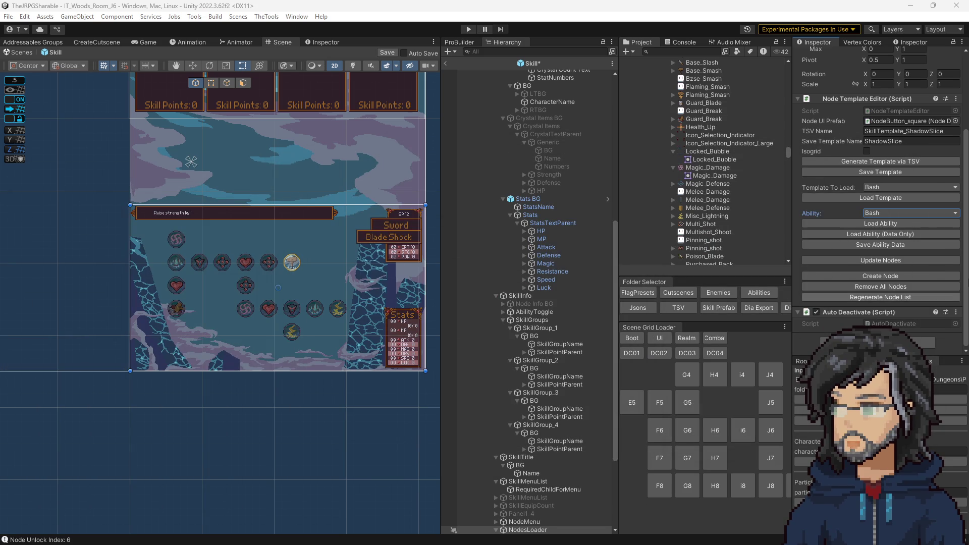
- Load the ShadowSlice skill tree into the grid, then load the Bash tree back for comparison
left_click(877, 214)
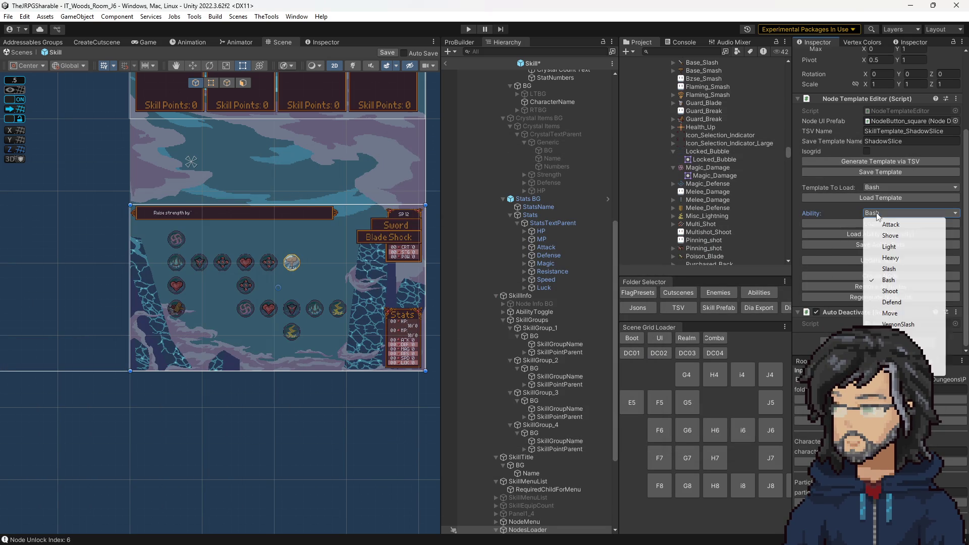
left_click(898, 325)
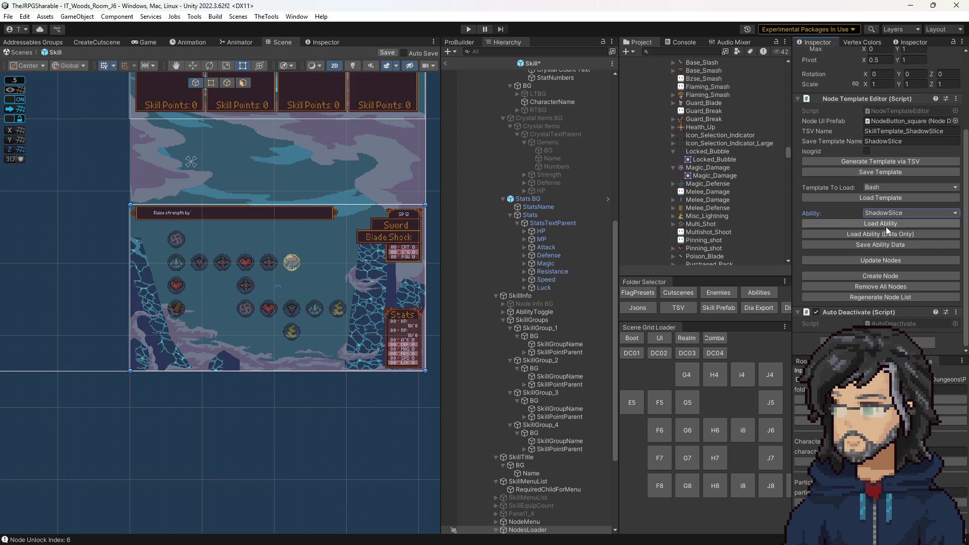
left_click(884, 225)
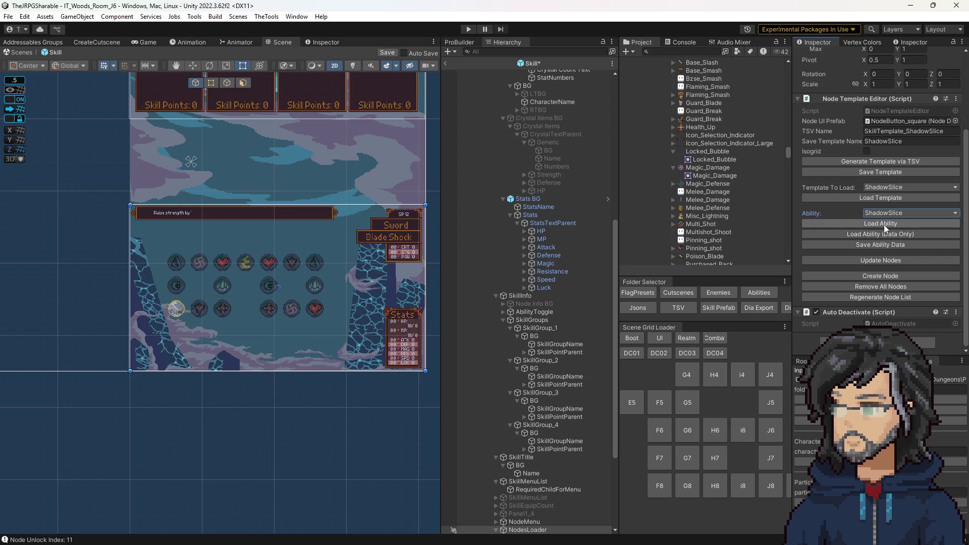
left_click(885, 212)
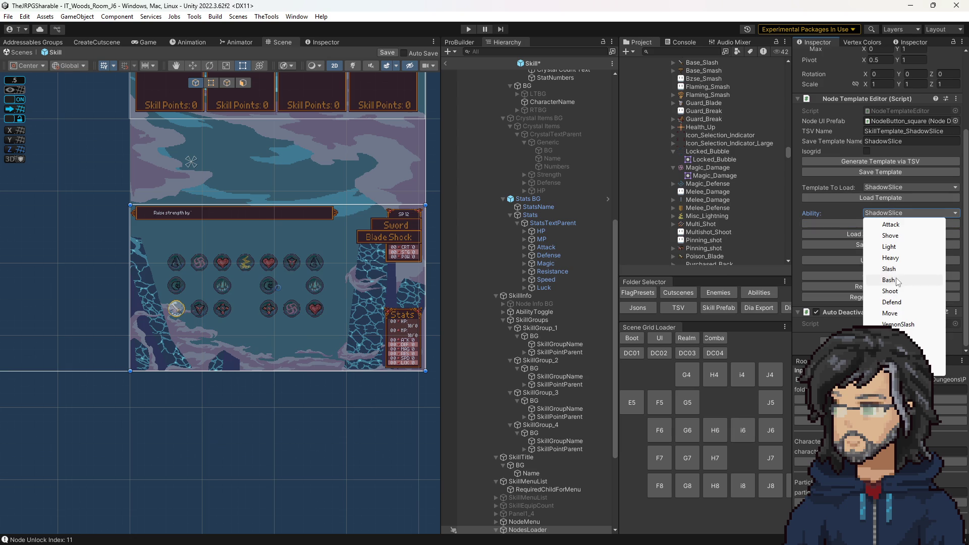
left_click(898, 280)
left_click(871, 223)
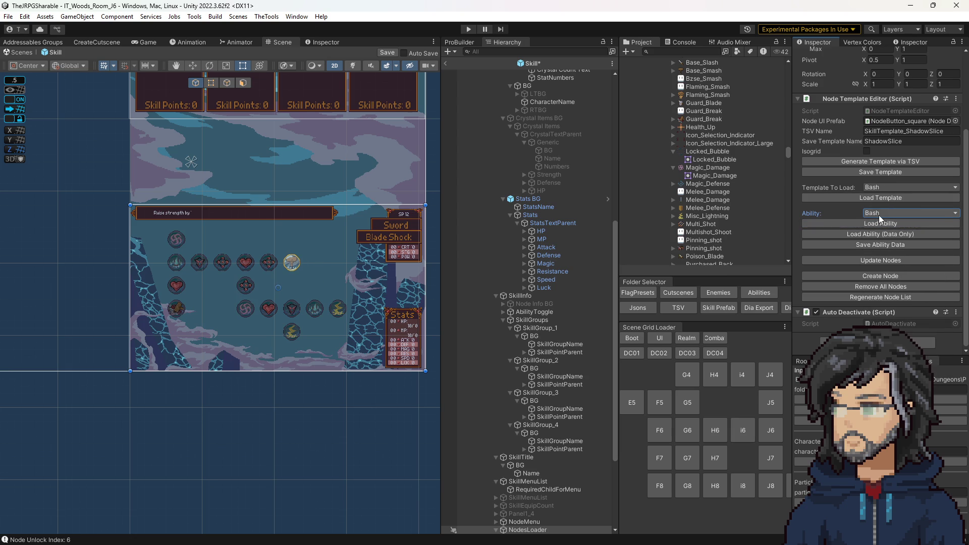
- Set Ability to Counter and rebuild the node grid from the ShadowSlice template
left_click(880, 214)
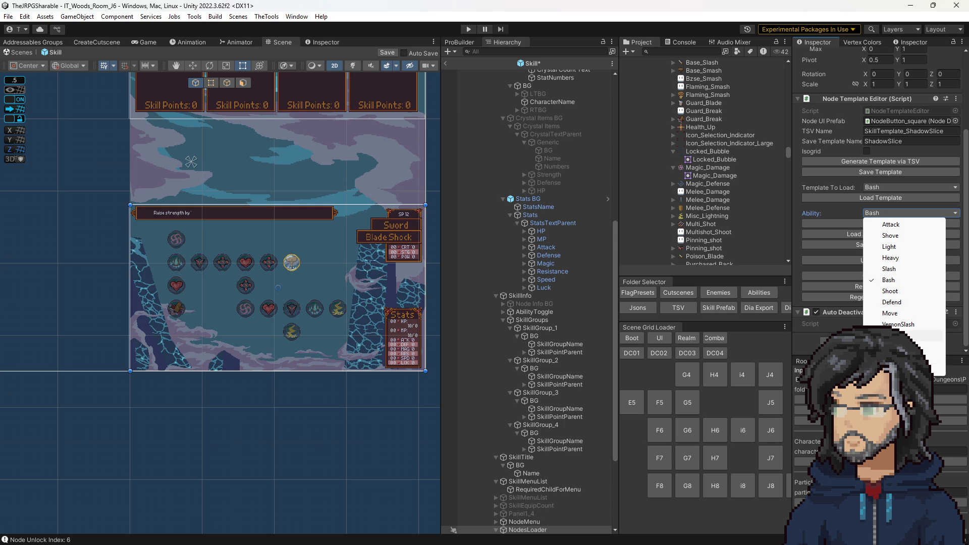
left_click(889, 347)
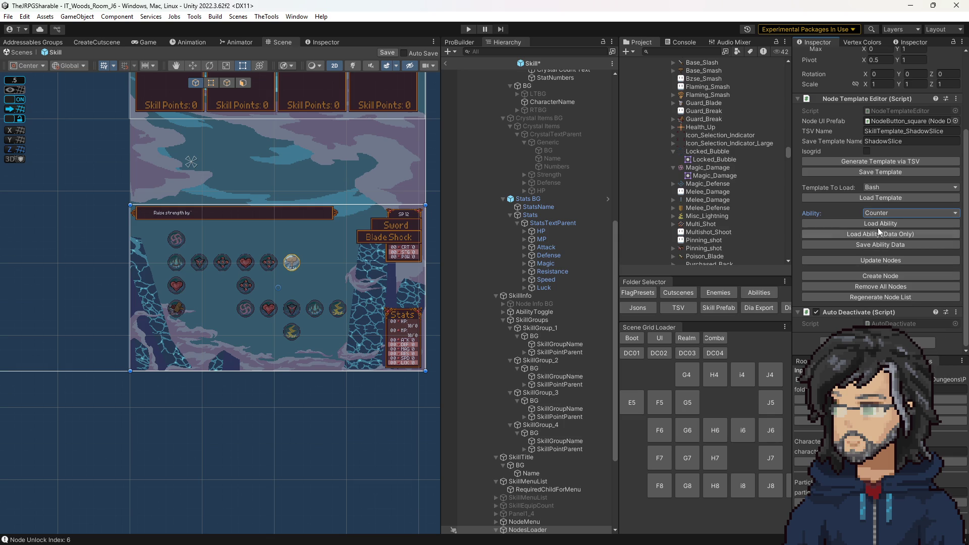
left_click(881, 188)
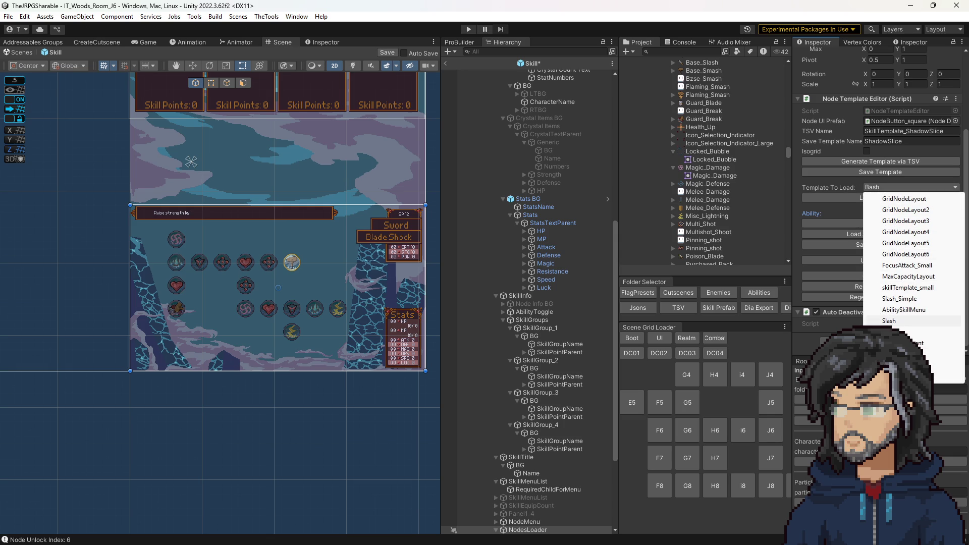
left_click(903, 376)
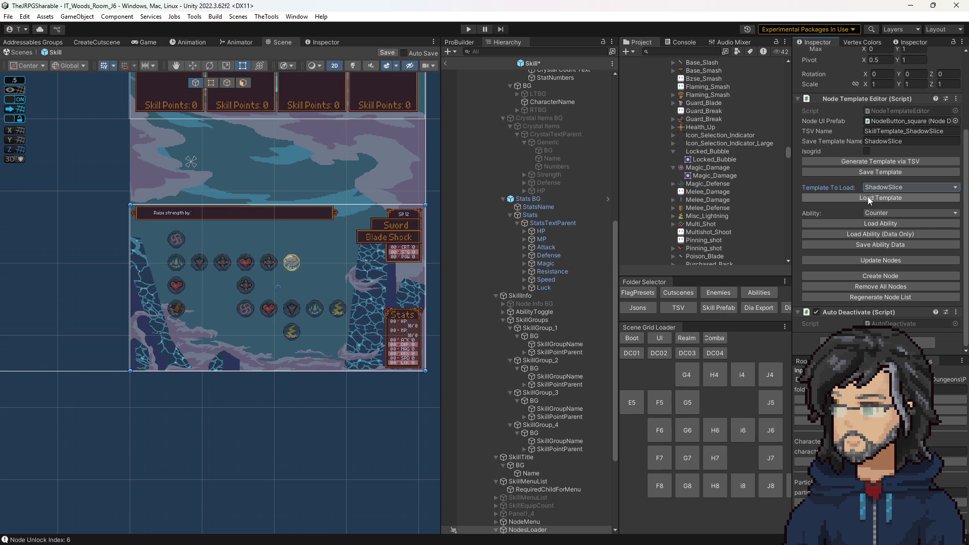
left_click(867, 199)
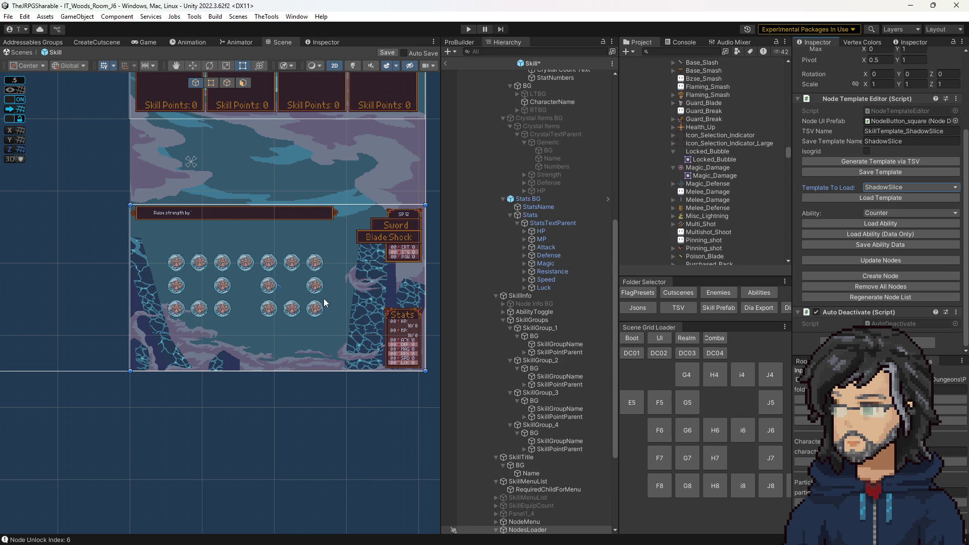
- Pick Cleave from the Node Template Editor's Ability dropdown
left_click(875, 210)
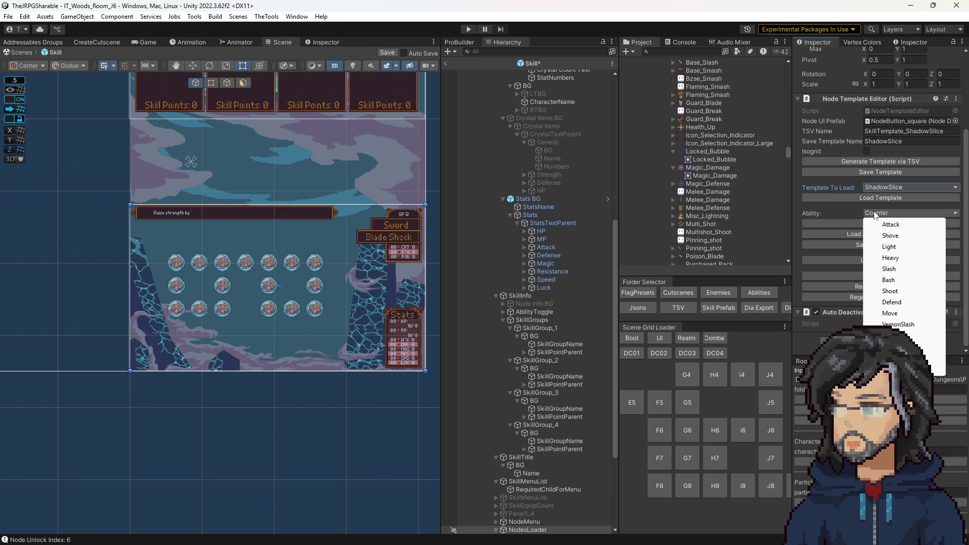
left_click(903, 347)
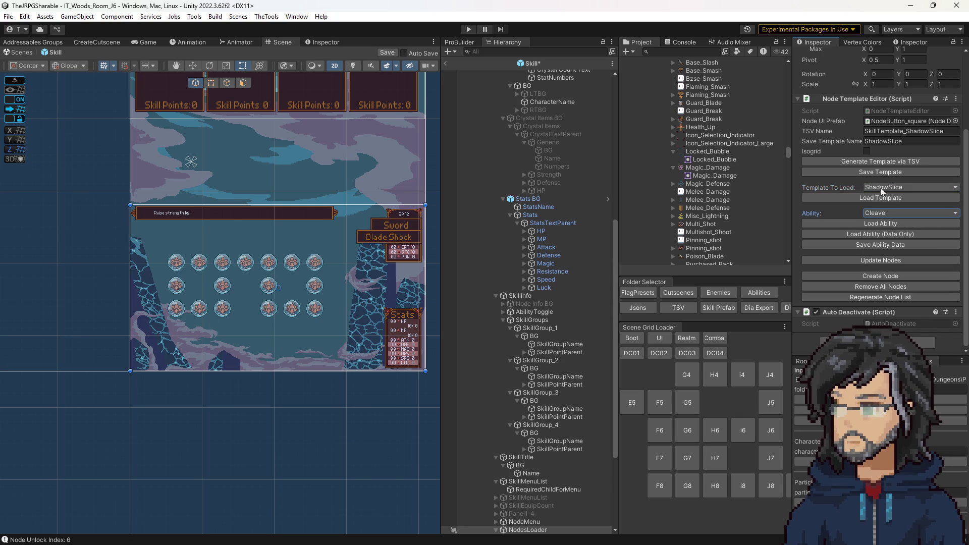
- Save the current node layout as a template named Cleave
left_click(915, 131)
left_click(898, 142)
type("Cleave")
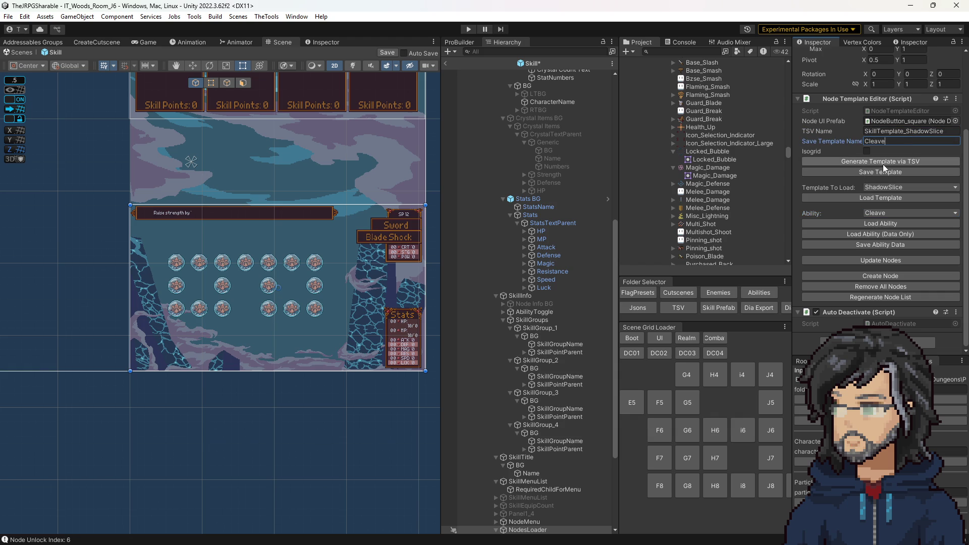
left_click(881, 162)
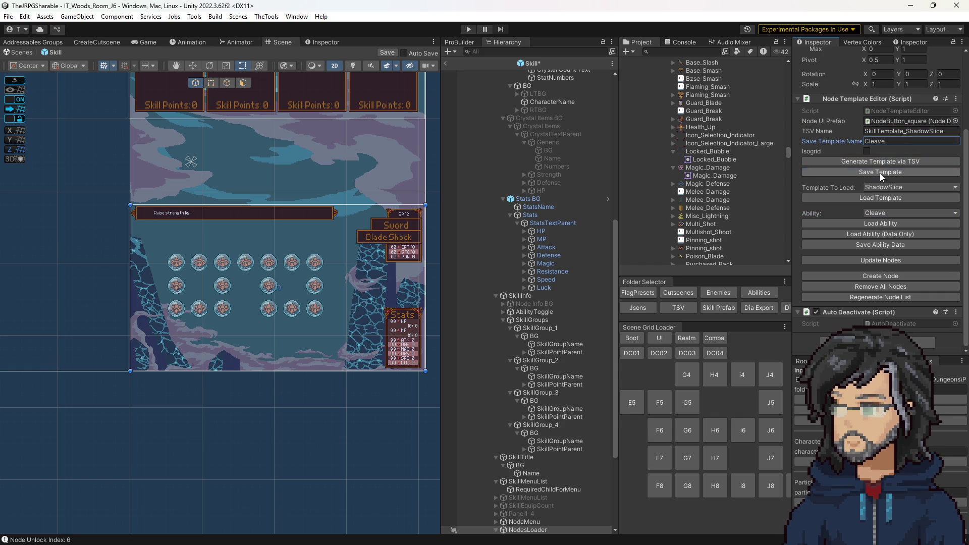
- Select Cleave as the template to load and fill the grid with Cleave ability icons
left_click(878, 187)
left_click(889, 388)
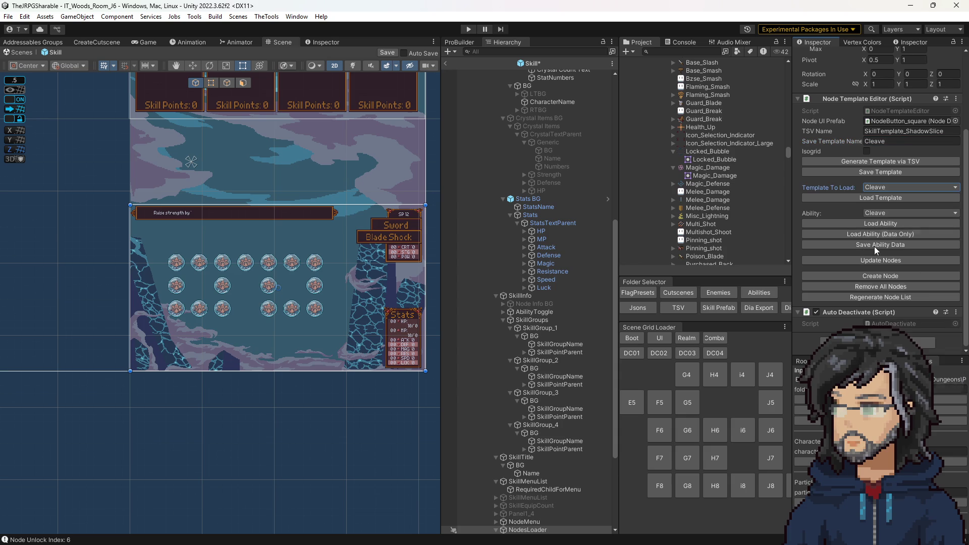
left_click(877, 223)
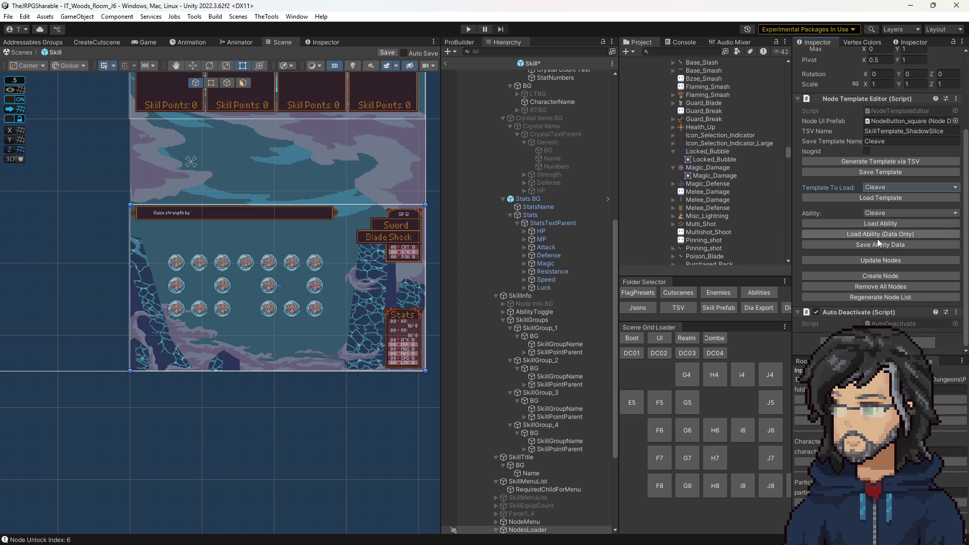
left_click(876, 224)
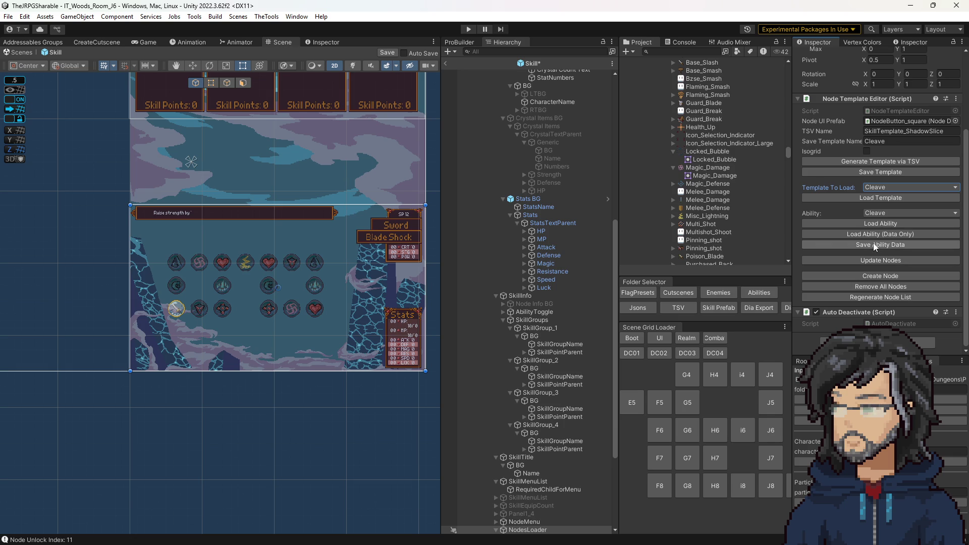
- Reapply the Cleave ability data and reload the Cleave template
left_click(873, 236)
left_click(875, 188)
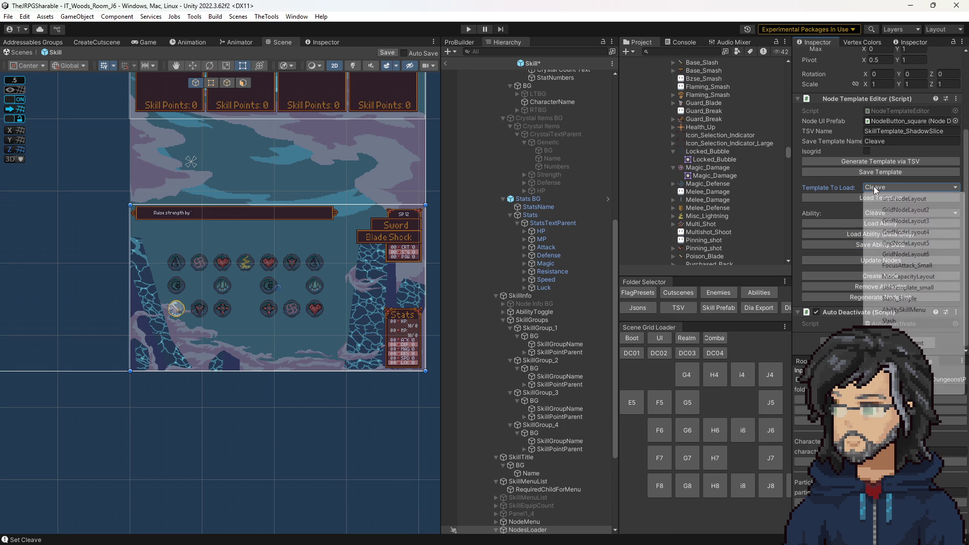
left_click(869, 211)
left_click(876, 223)
- Switch the ability to Slash, load its skill-tree template, and bring the spreadsheet forward
left_click(880, 215)
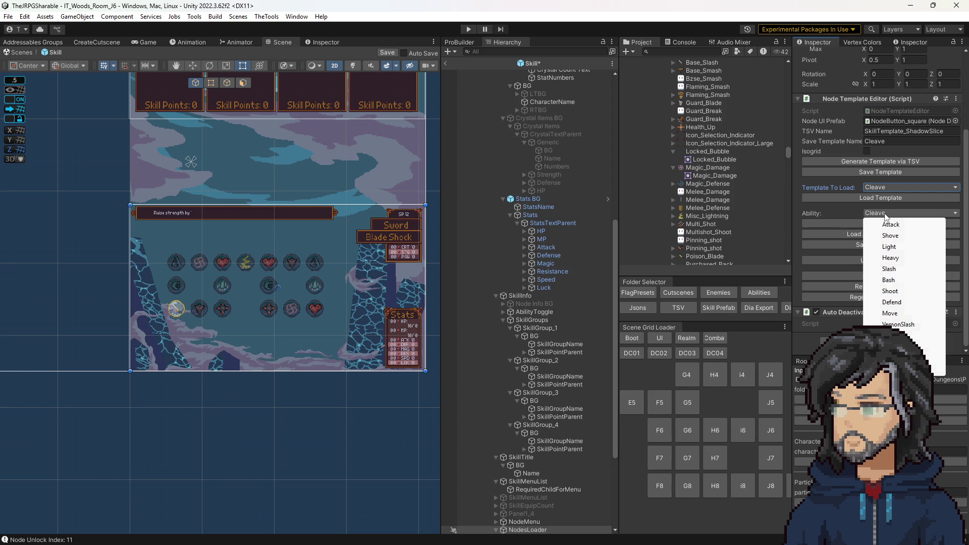
left_click(904, 335)
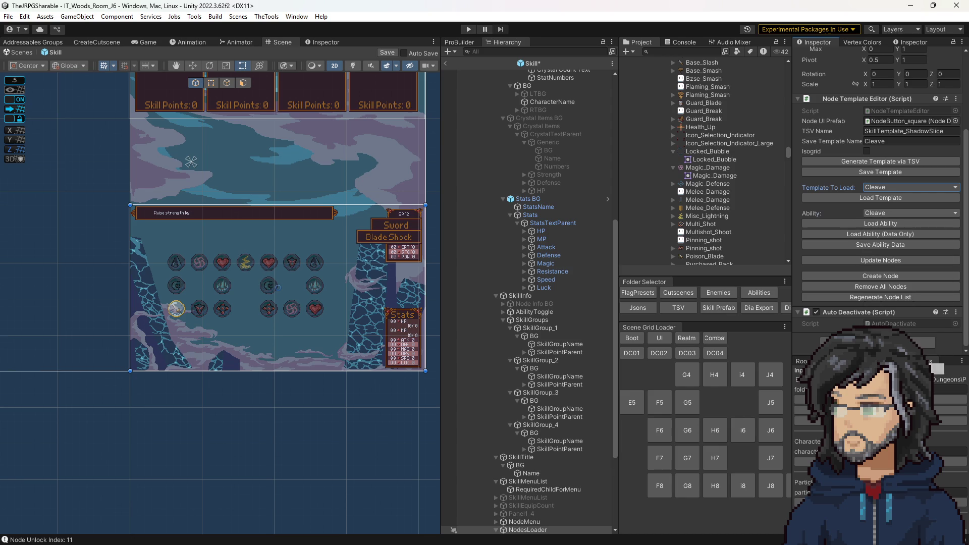
left_click(878, 214)
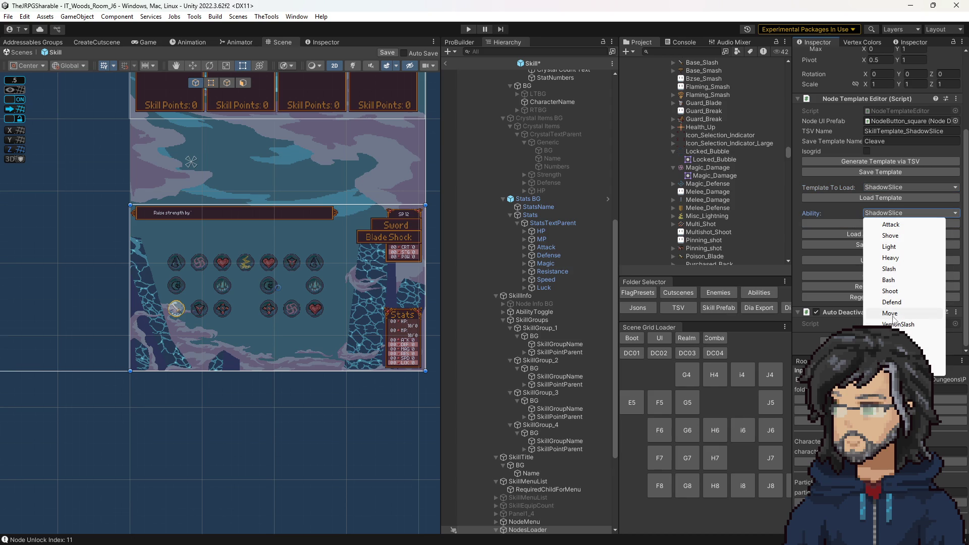
left_click(890, 269)
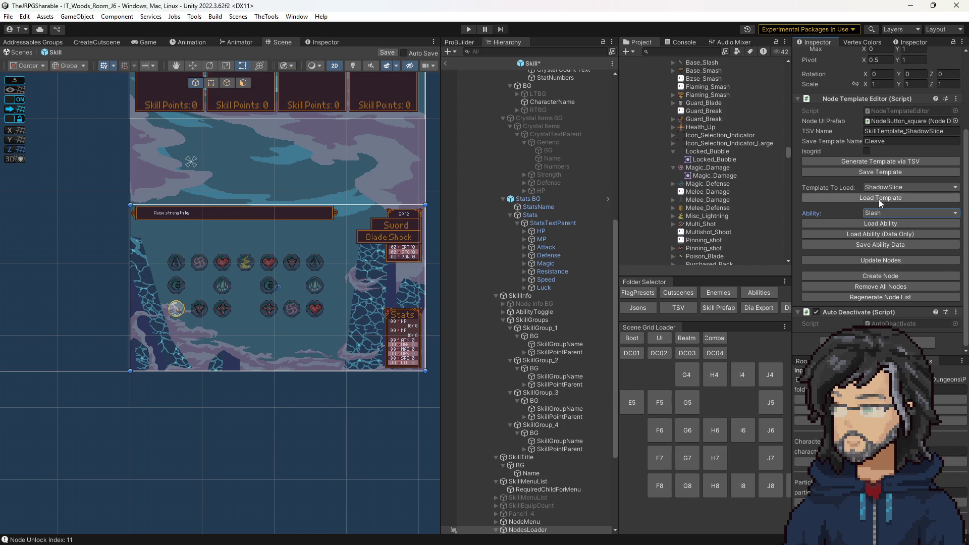
left_click(876, 221)
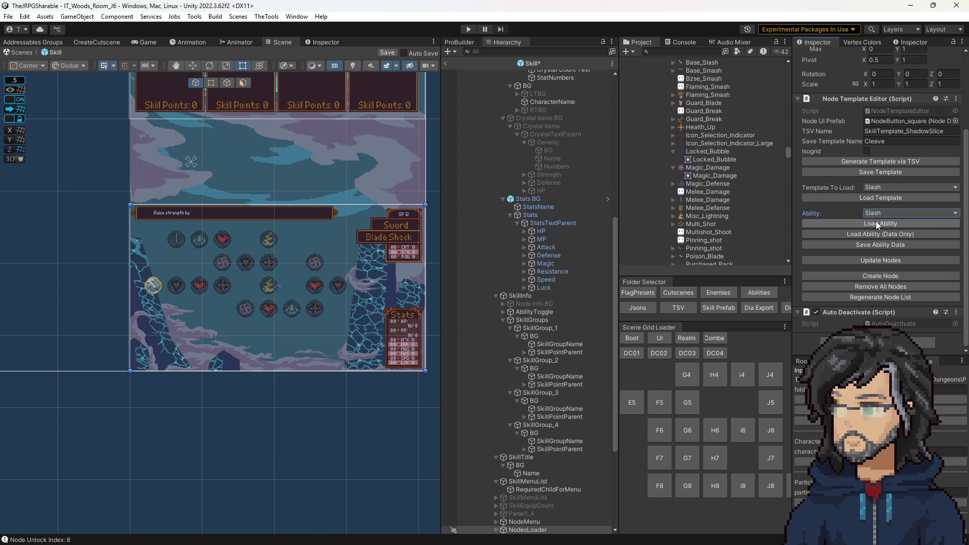
mouse_move(0, 263)
left_mouse_down()
mouse_move(505, 288)
mouse_move(686, 159)
left_mouse_up()
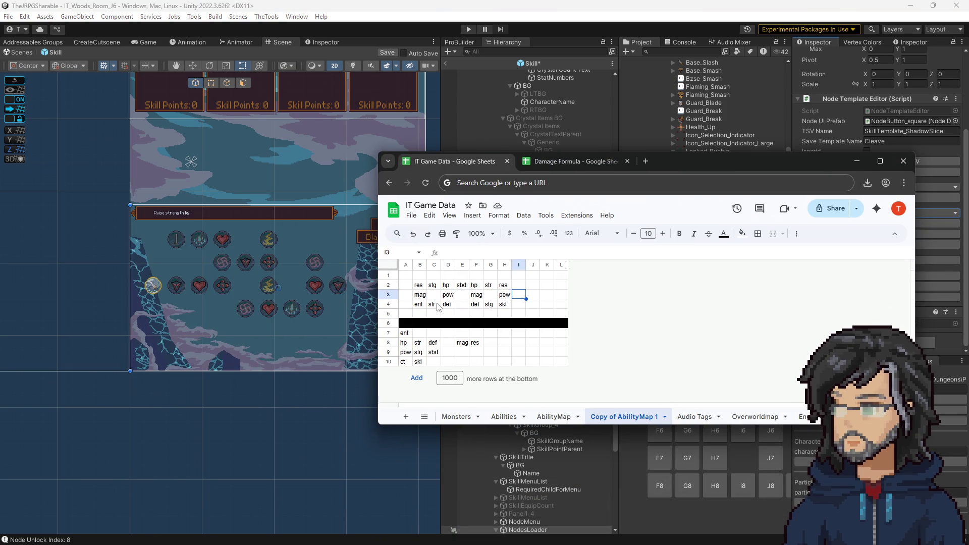
- Copy ent into cell B1 and clear the old B2:I4 grid block
left_click(404, 333)
key("ctrl+c")
left_click(427, 275)
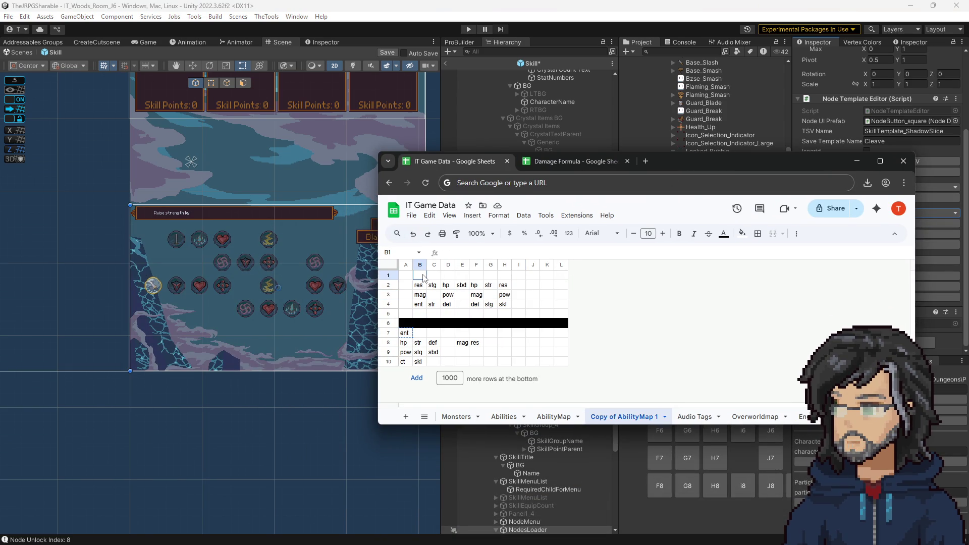
key("ctrl+v")
left_click(406, 295)
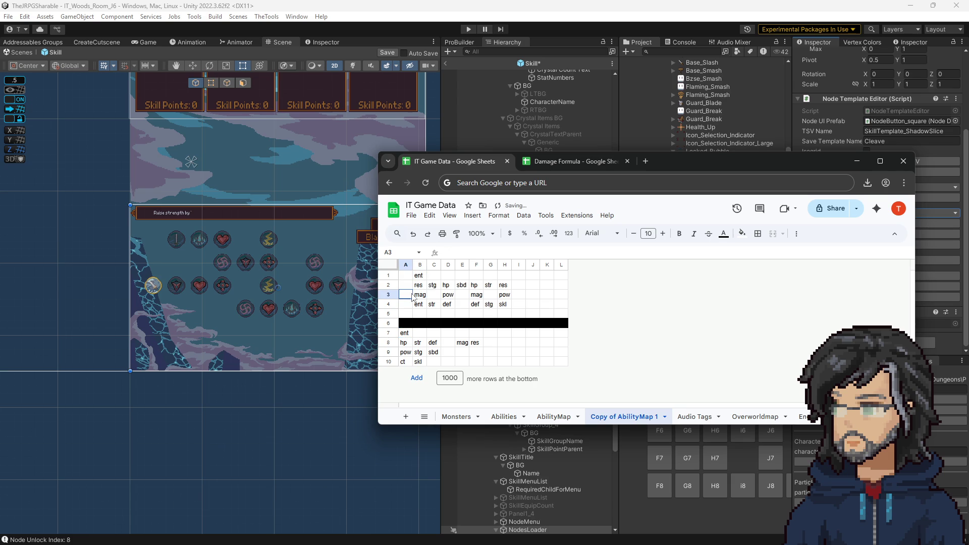
mouse_move(423, 289)
left_mouse_down()
mouse_move(519, 306)
mouse_move(503, 307)
left_mouse_up()
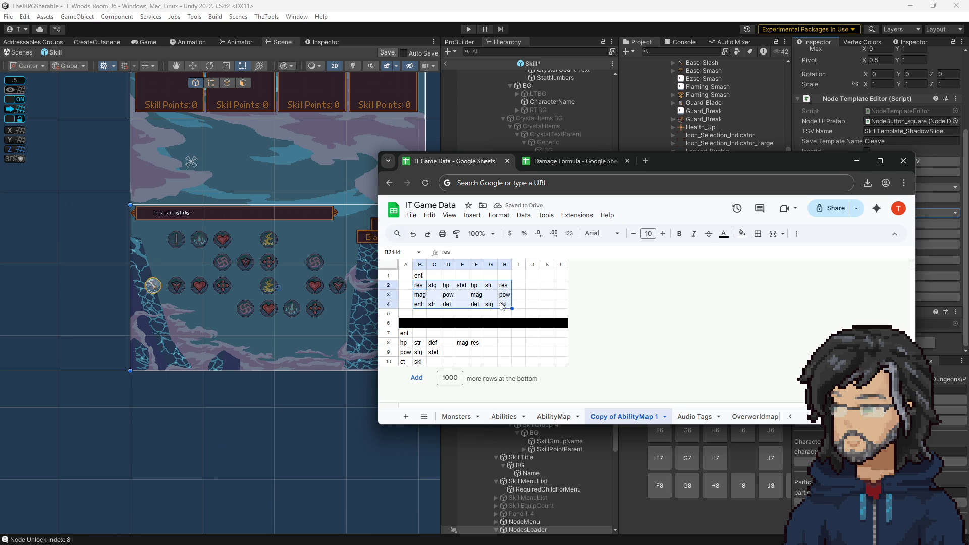
left_click(421, 295)
left_click_drag(423, 286, 509, 302)
key("ctrl+z")
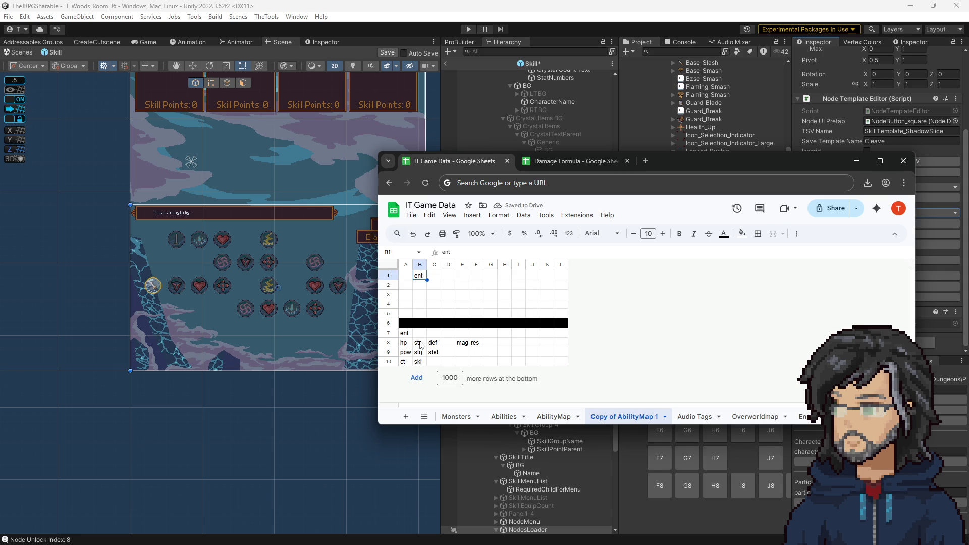
- Copy mag into B2, str into C1, and res into D1
left_click(463, 347)
key("ctrl+c")
left_click(420, 285)
key("ctrl+v")
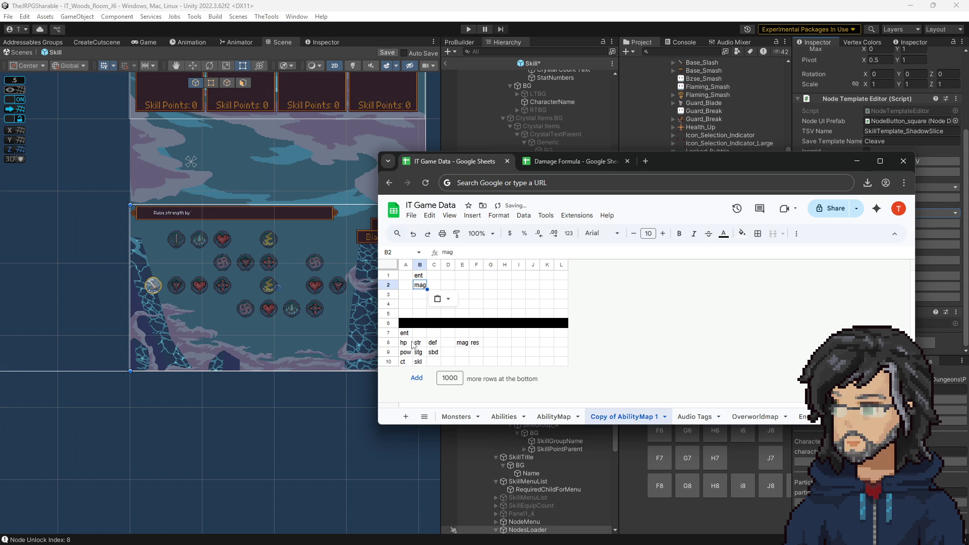
left_click(418, 343)
key("ctrl+c")
left_click(436, 276)
key("ctrl+v")
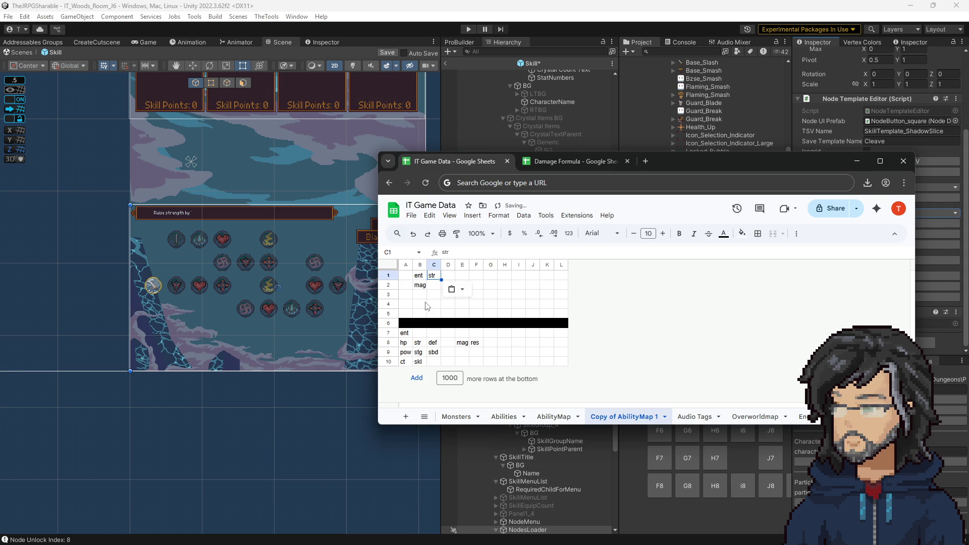
left_click(424, 305)
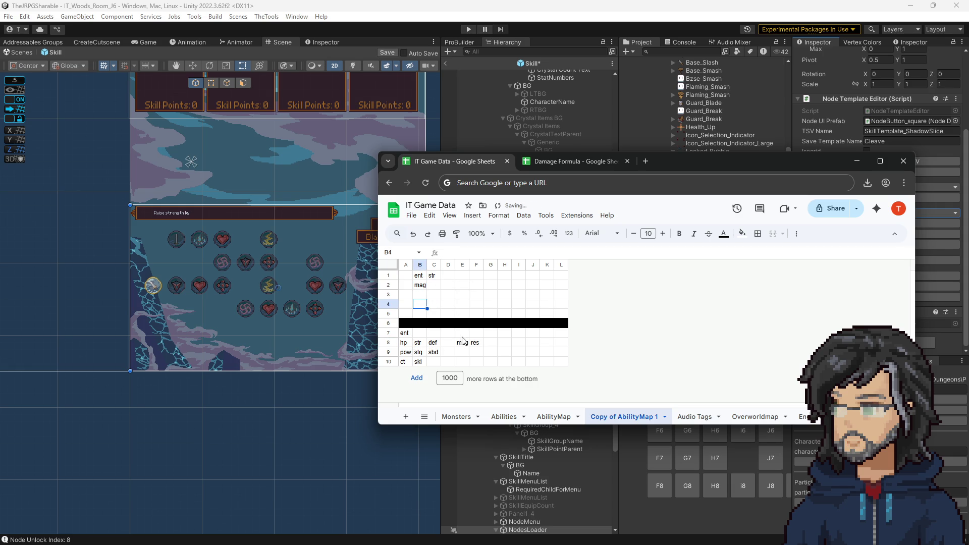
left_click(476, 343)
key("ctrl+c")
left_click(445, 277)
key("ctrl+v")
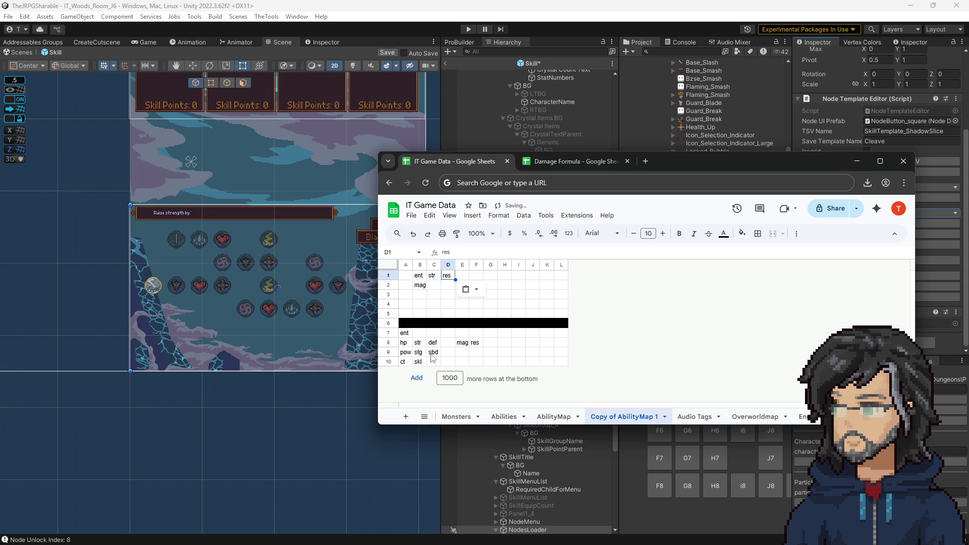
- Copy def into B3, hp into B4, and stg into C4
left_click(434, 344)
key("ctrl+c")
left_click(421, 295)
key("ctrl+v")
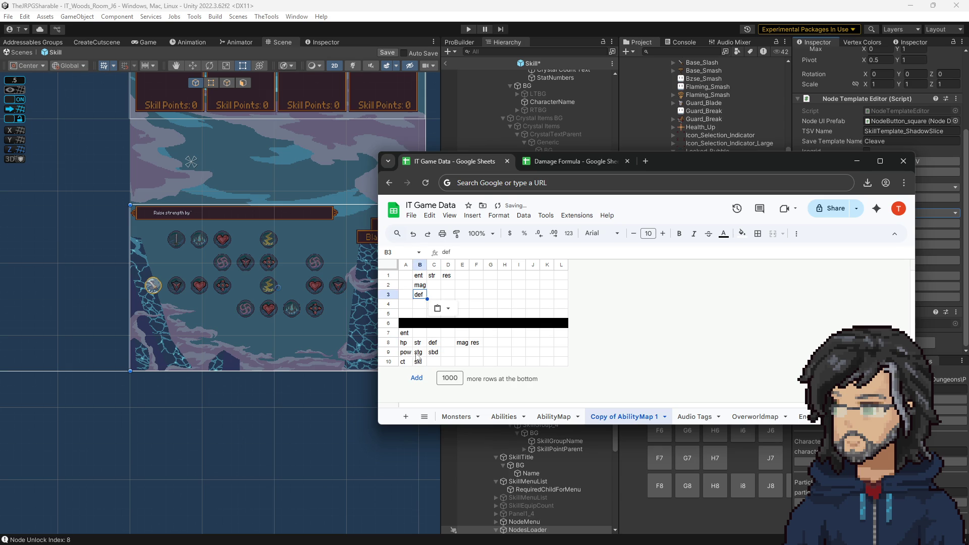
left_click(406, 345)
key("ctrl+c")
left_click(420, 305)
key("ctrl+v")
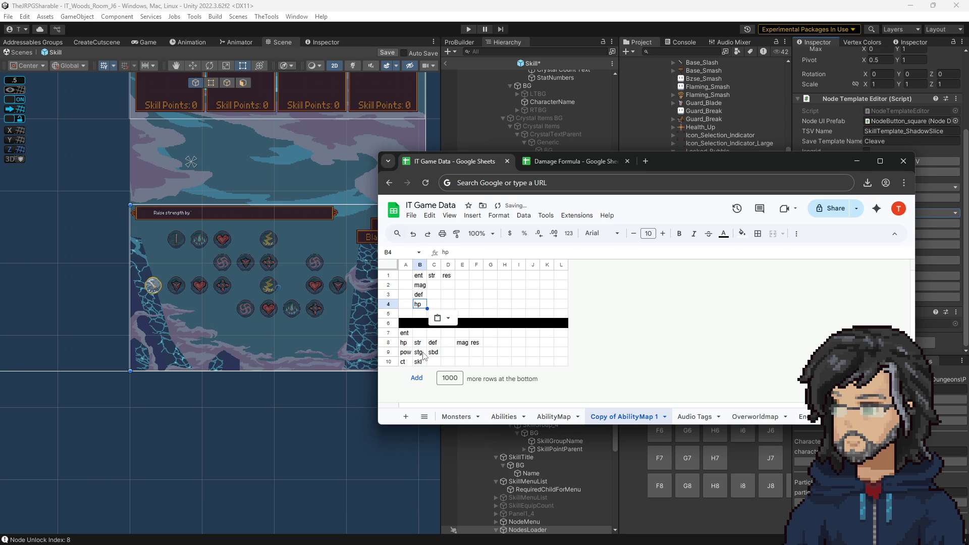
left_click(419, 353)
key("ctrl+c")
left_click(433, 305)
key("ctrl+v")
- Copy the pow label from A9 into cell D2
left_click(449, 278)
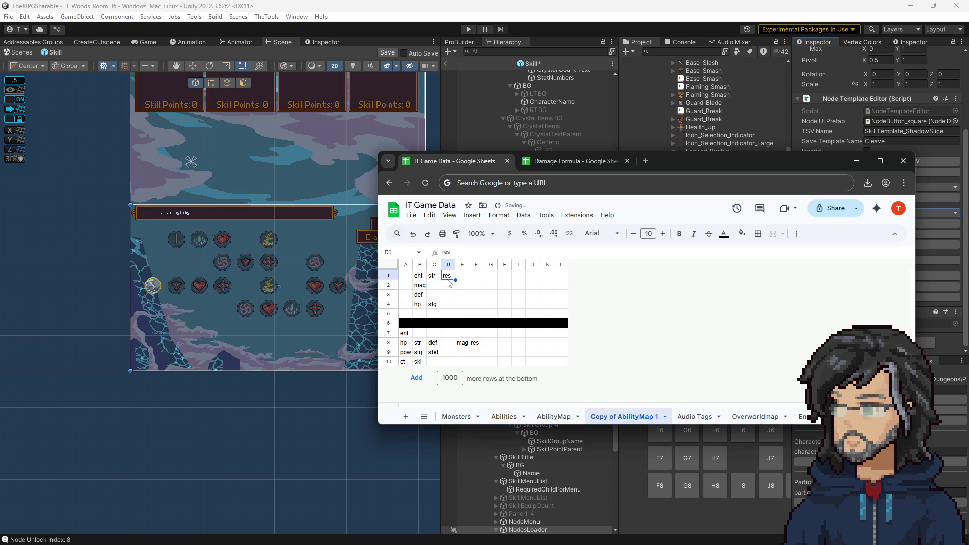
left_click(448, 284)
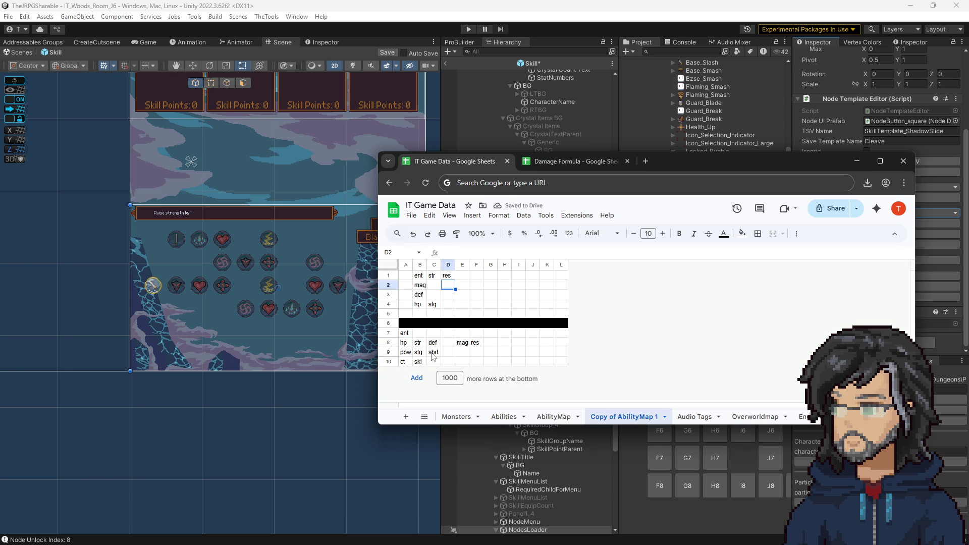
left_click(405, 352)
key("ctrl+c")
left_click(448, 285)
key("ctrl+v")
key("ctrl+c")
left_click(412, 344)
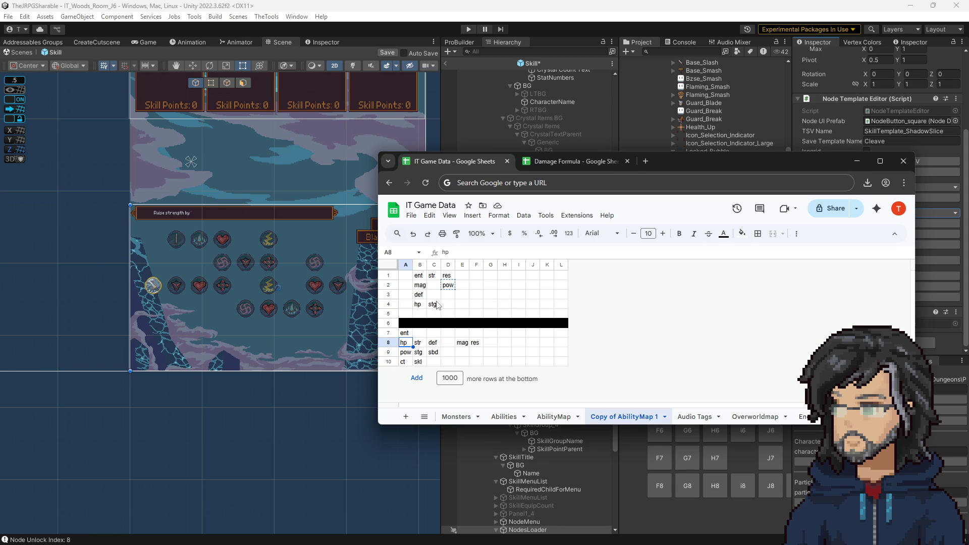
- Copy the sbd label from C9 into cell D3
left_click(433, 352)
key("ctrl+c")
left_click(448, 294)
key("ctrl+v")
key("Down")
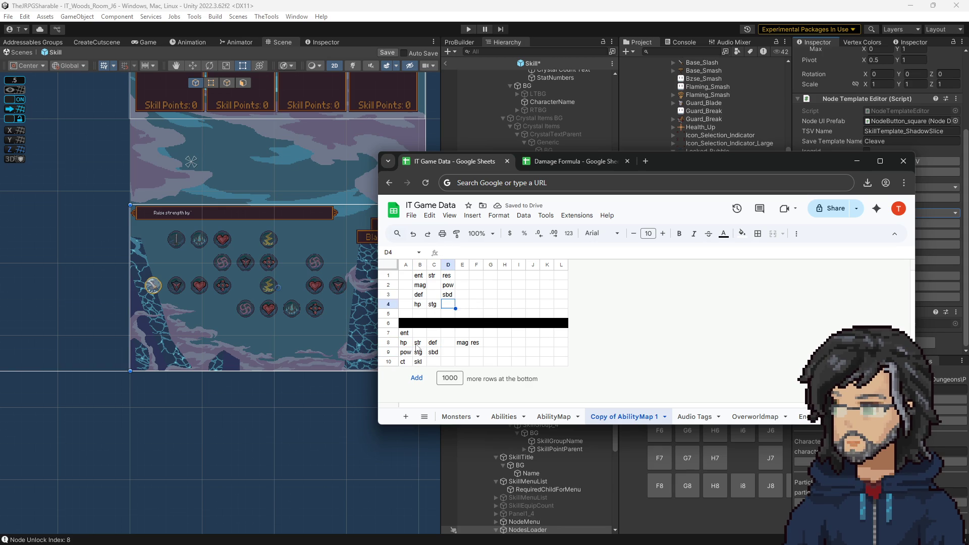
key("Down")
key("Down")
key("Down")
key("Left")
key("Left")
key("Left")
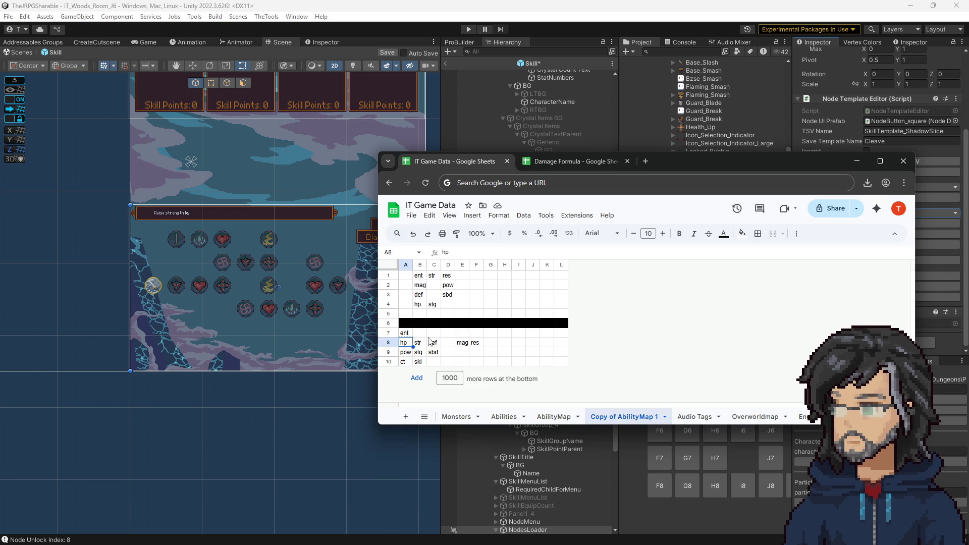
key("ctrl+c")
- Copy the pow and sbd cells D2:D3, then move the Chrome window off screen
left_click(449, 298)
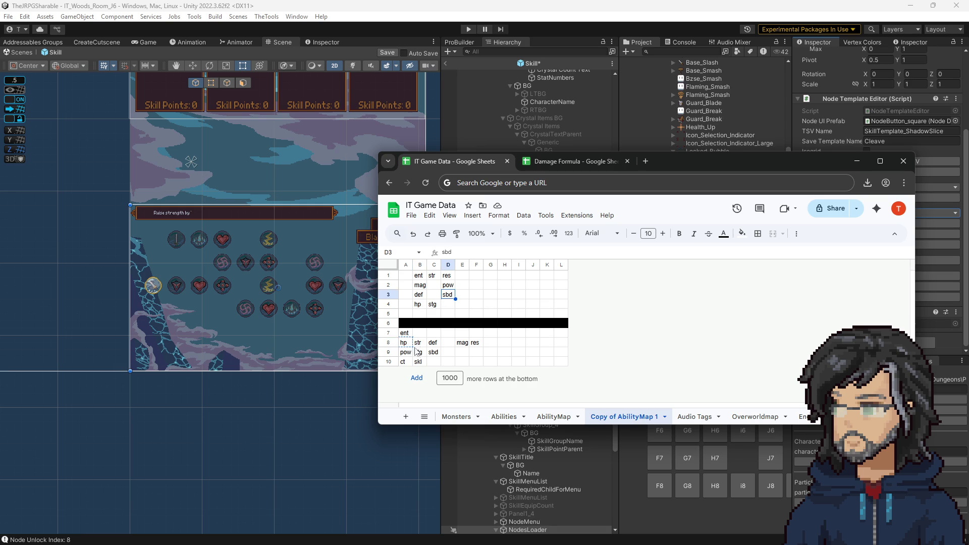
left_click(419, 362)
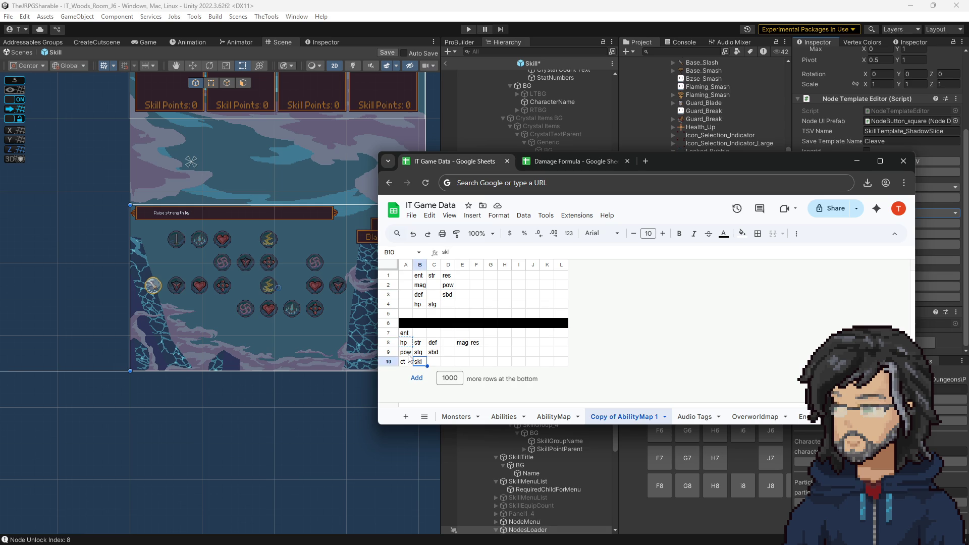
left_click(406, 353)
key("ctrl+c")
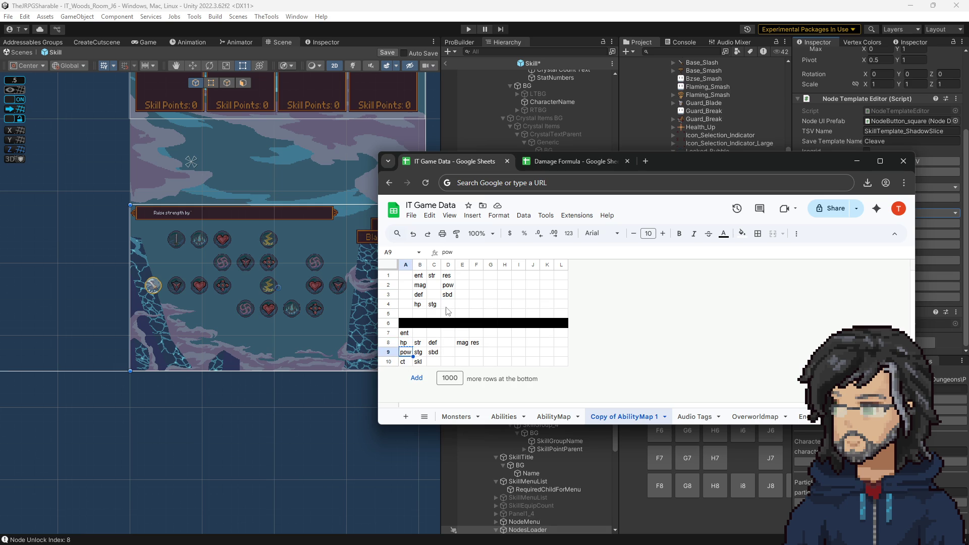
left_click(448, 305)
left_click(463, 295)
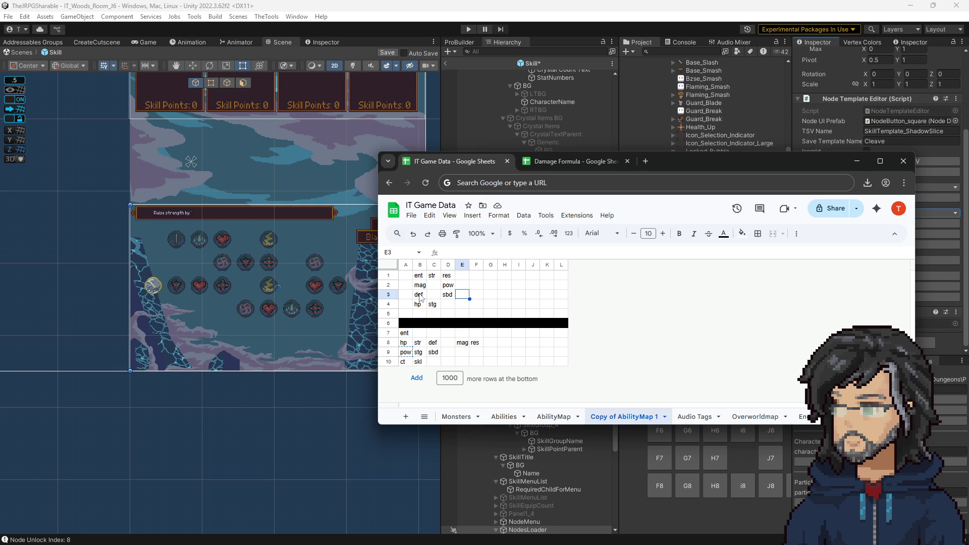
left_click_drag(452, 289, 451, 299)
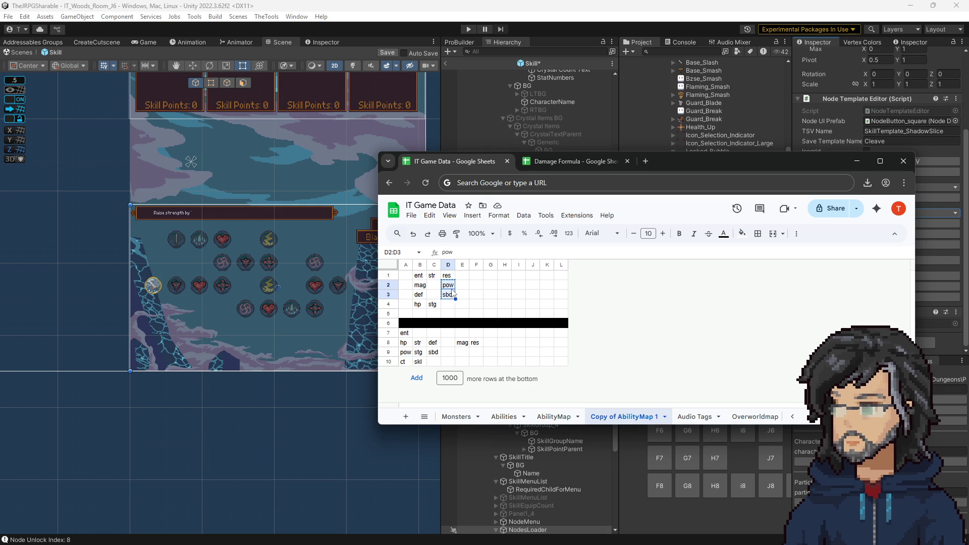
key("ctrl+c")
left_click(466, 286)
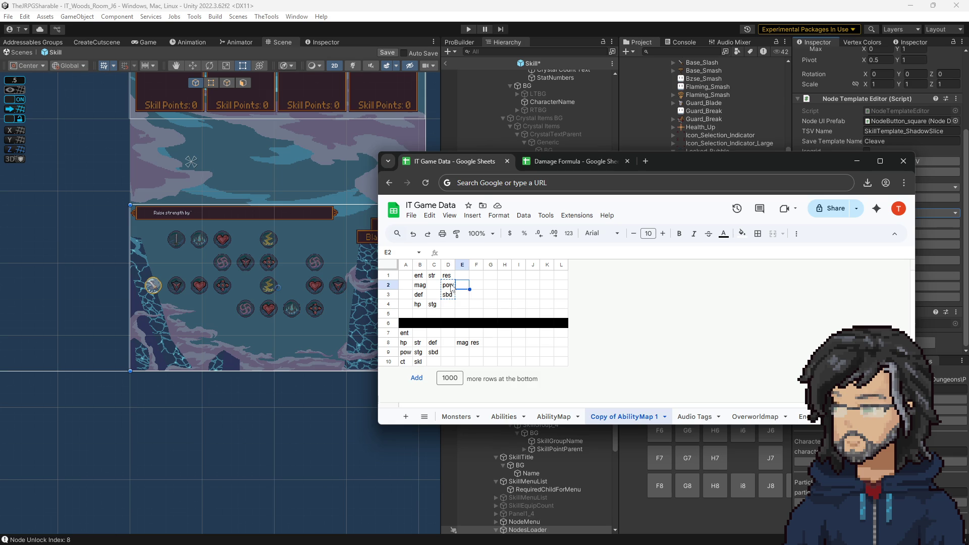
left_click_drag(448, 286, 448, 295)
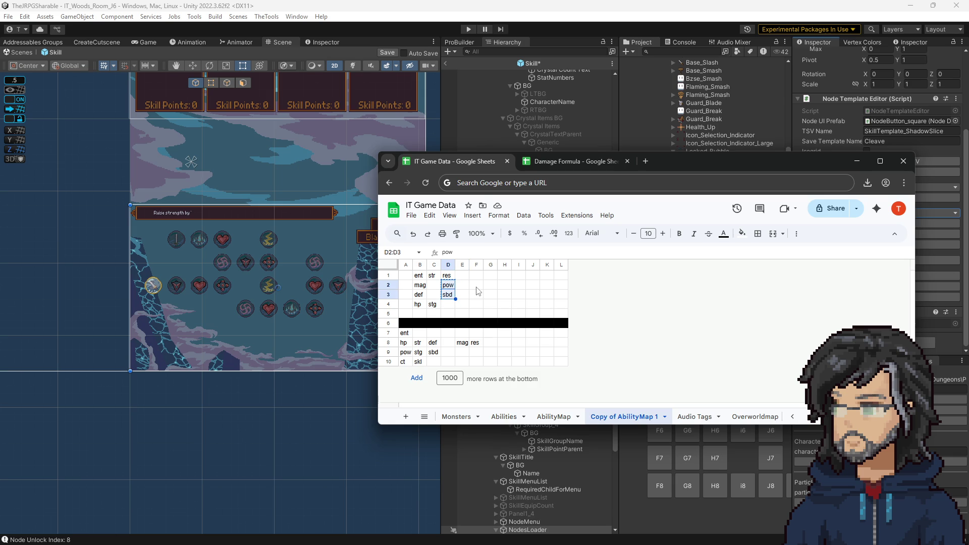
left_click_drag(701, 146, 0, 146)
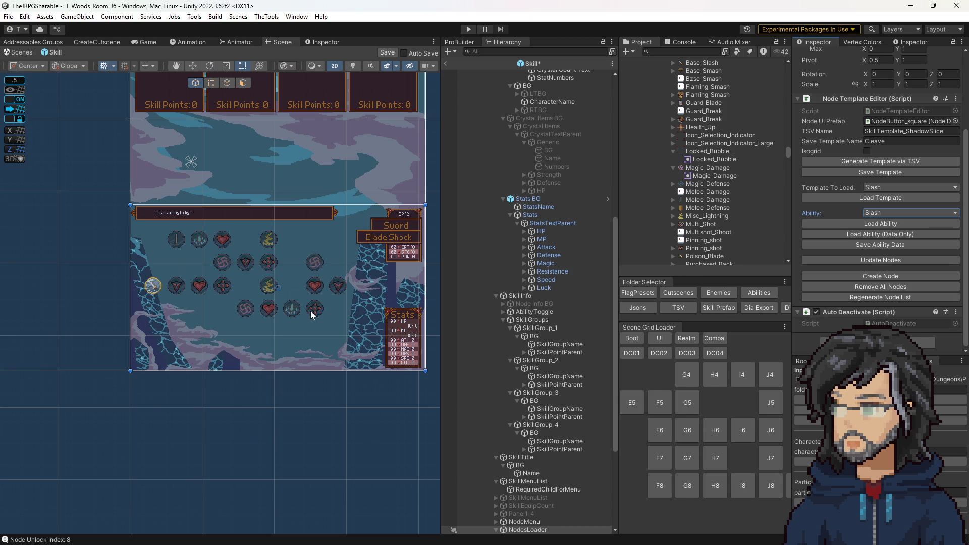
- Load the Cleave ability, then switch to ShadowSlice and load its ability and template
left_click(870, 217)
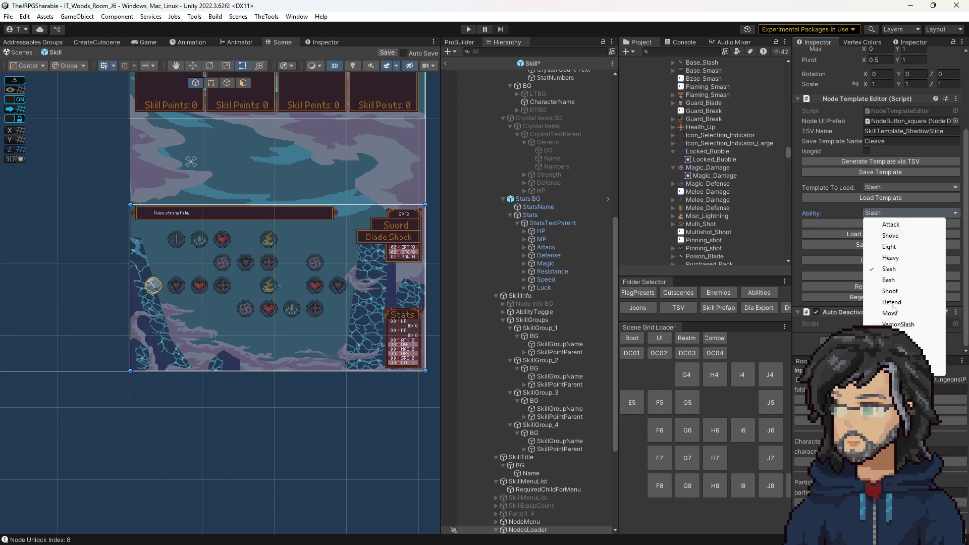
left_click(904, 336)
left_click(871, 223)
left_click(889, 213)
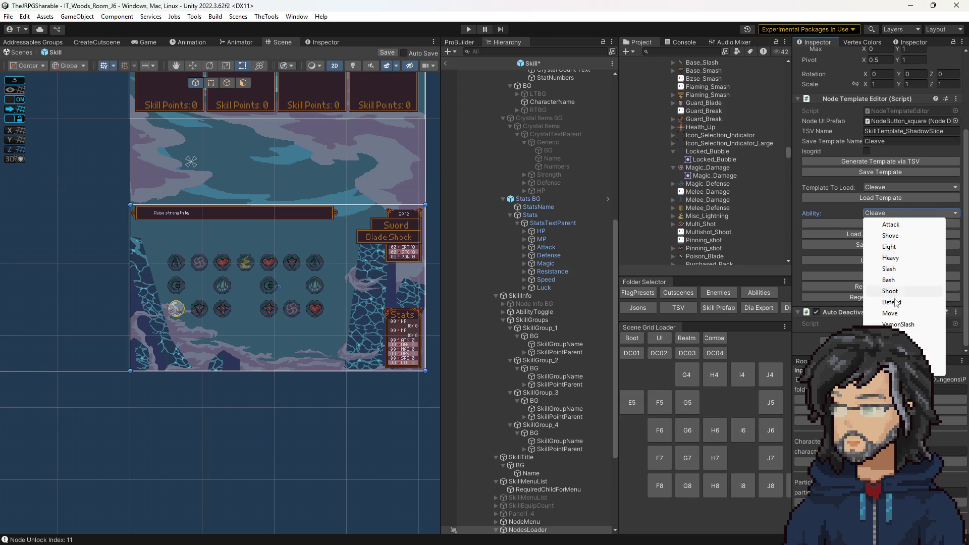
left_click(933, 360)
left_click(872, 225)
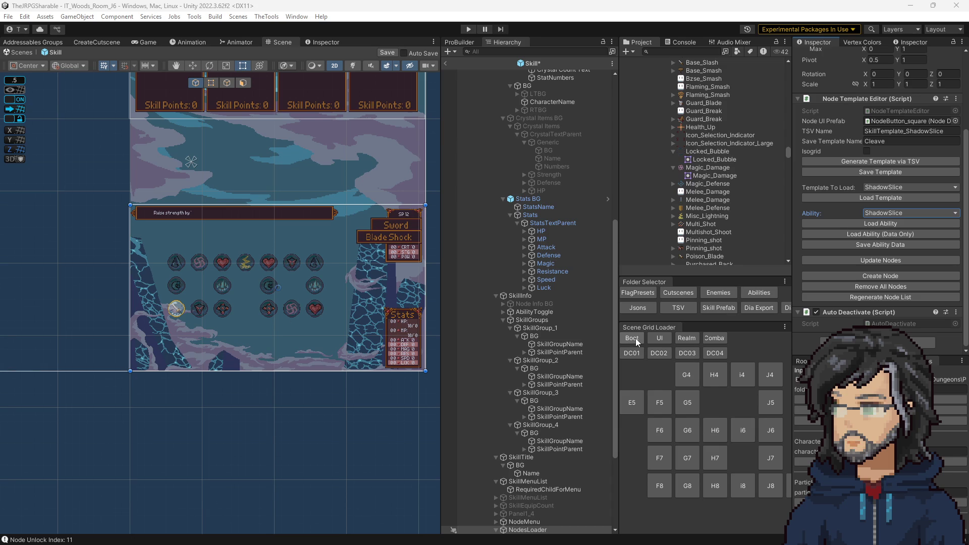
- Set Ability to Slash and load the Slash skill-tree template
left_click(874, 214)
left_click(890, 271)
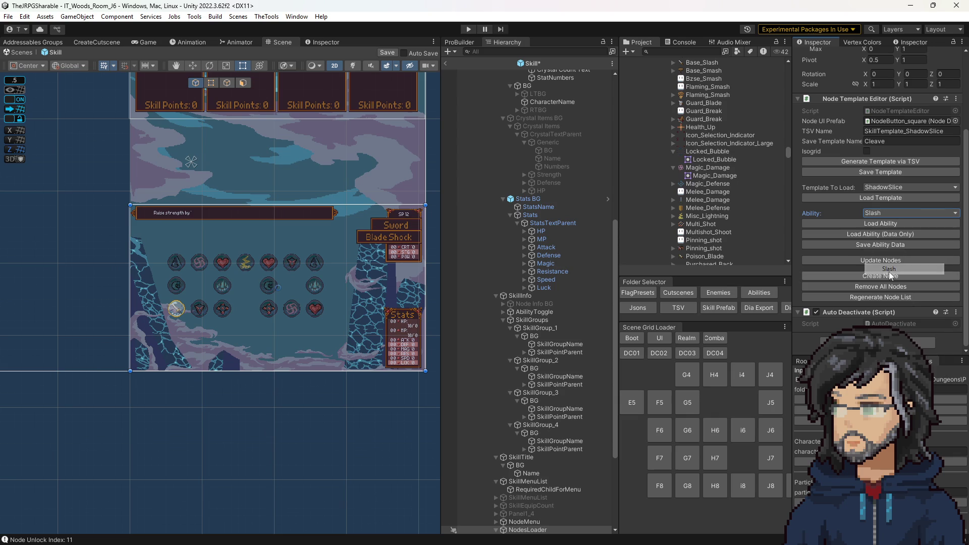
left_click(864, 222)
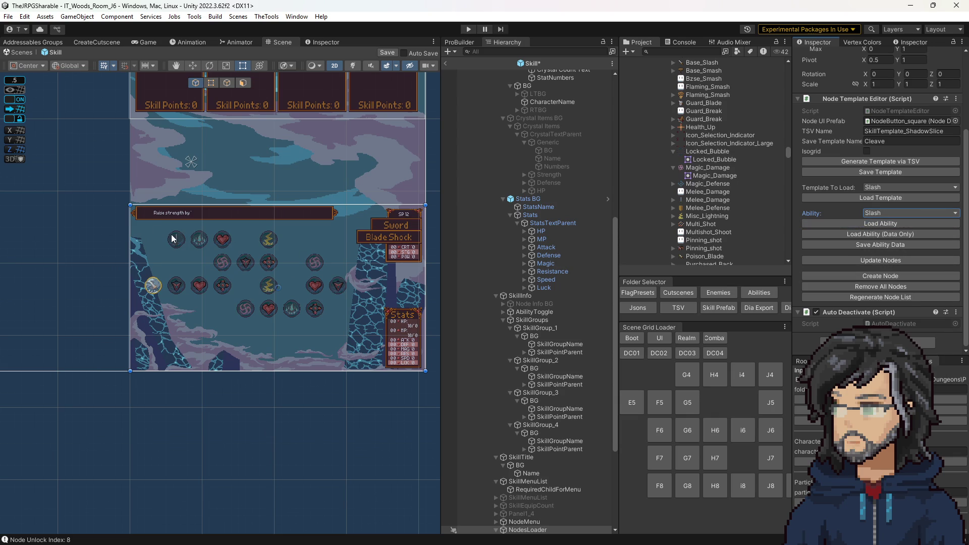
- Switch the ability to Bash and load it
left_click(879, 214)
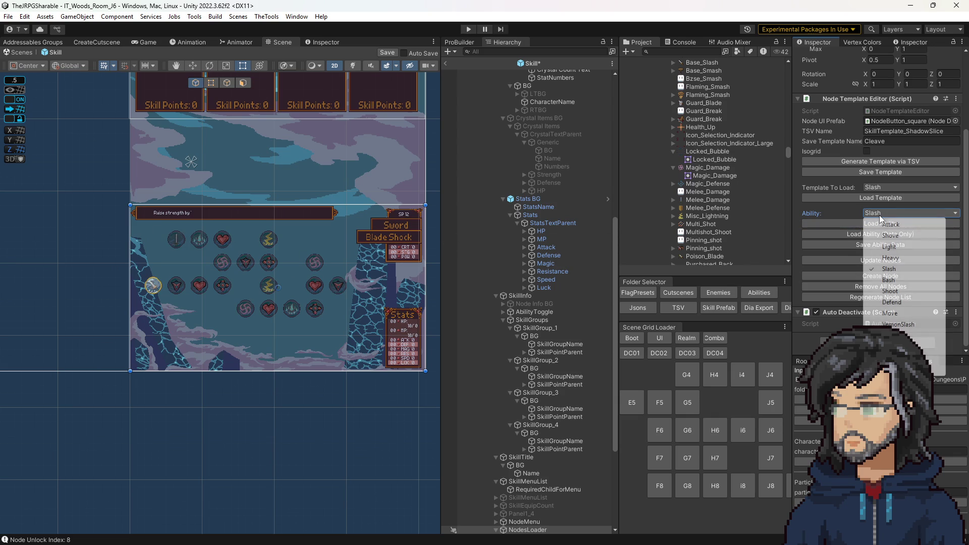
left_click(889, 280)
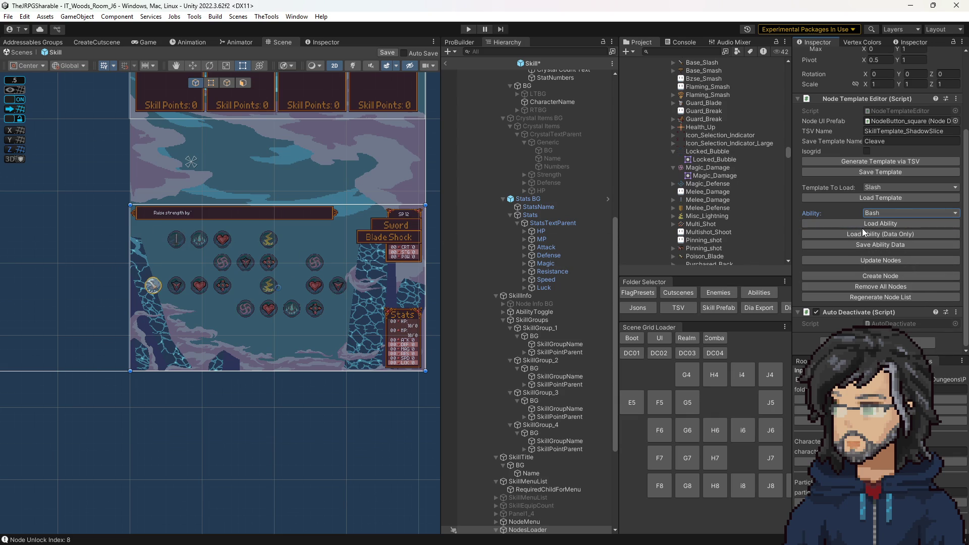
left_click(861, 226)
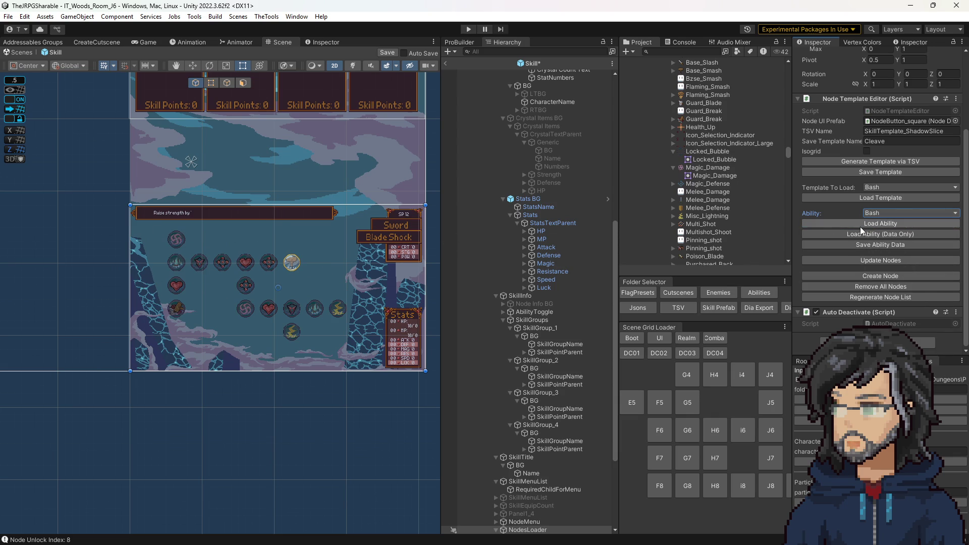
- Inspect the Unlock Cleave node, then load the Boot scene, discarding prefab changes
left_click(175, 309)
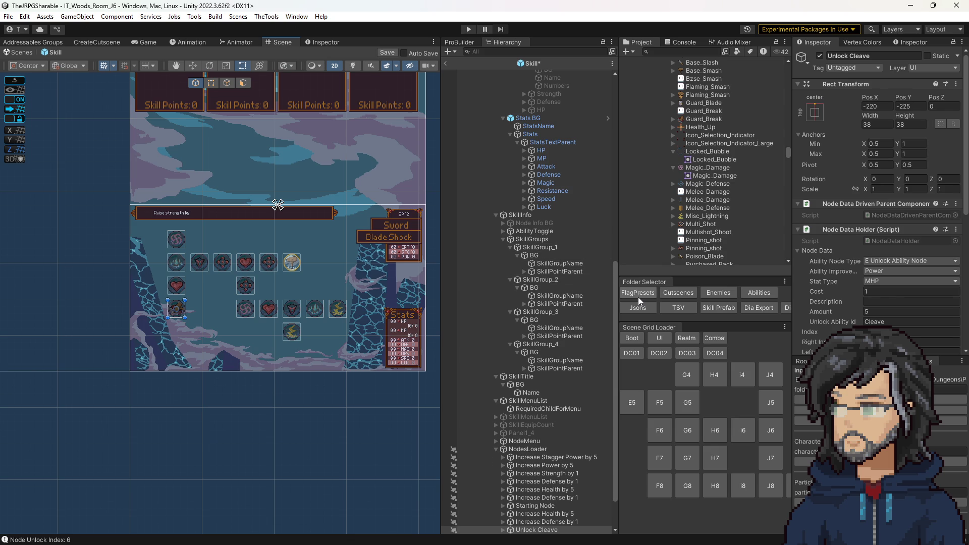
left_click(632, 338)
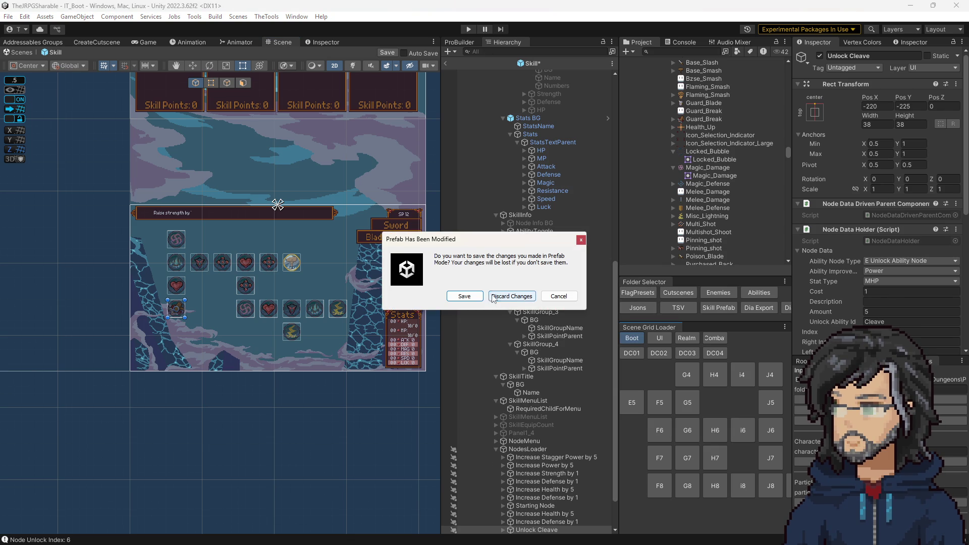
left_click(558, 296)
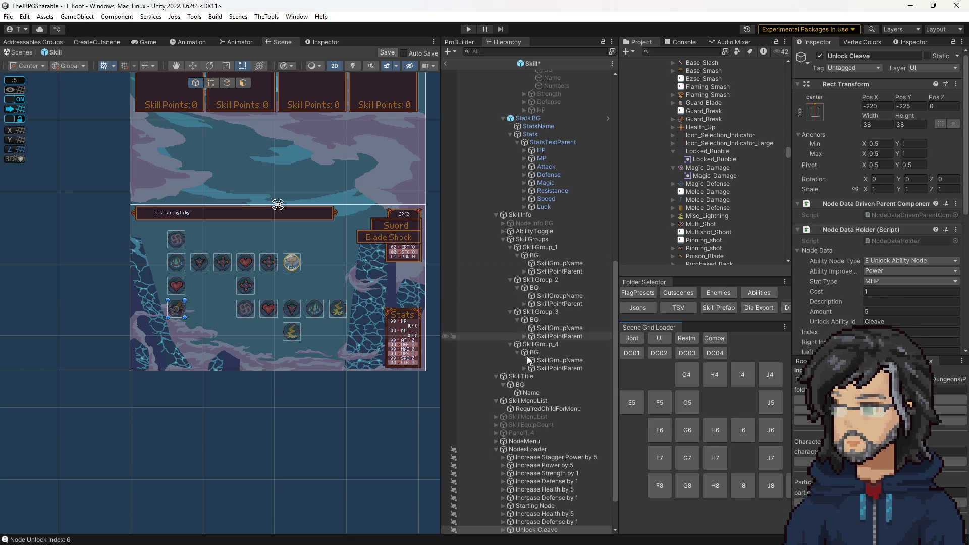
- Select the NodesLoader object in the Hierarchy
left_click(526, 449)
scroll(919, 319, "down", 3)
scroll(918, 319, "down", 1)
left_click(887, 289)
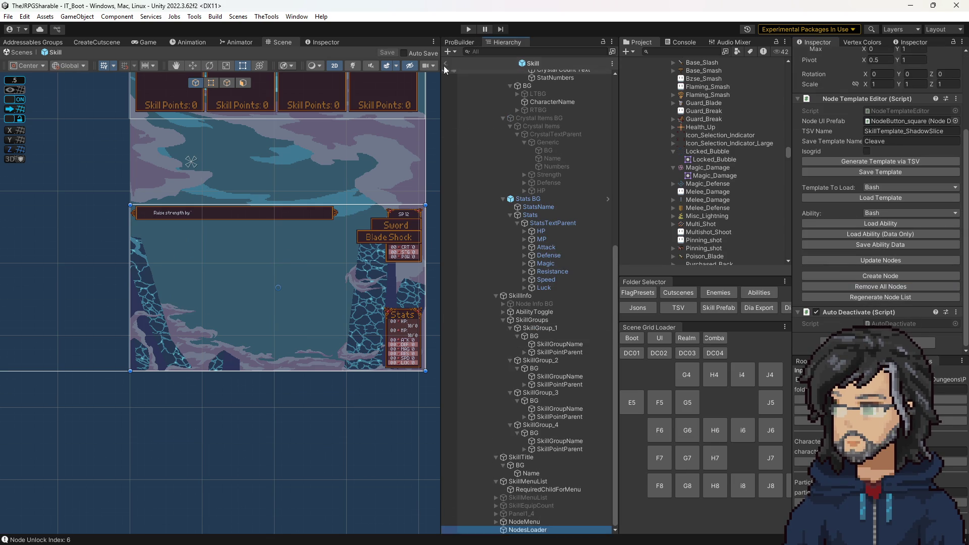
- Start Play mode and choose Continue on the title menu to reach the save slots
left_click(467, 30)
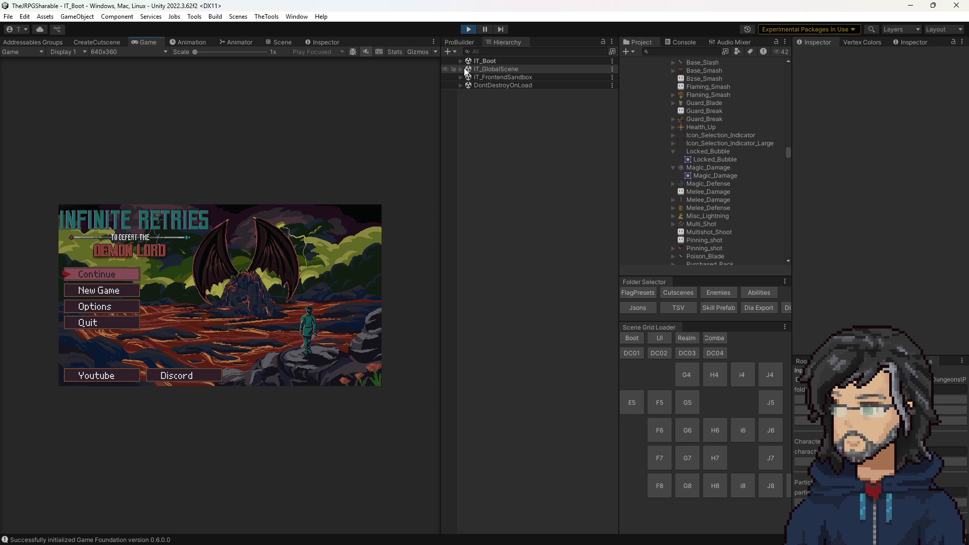
left_click(261, 241)
key("Down")
key("Up")
key("Return")
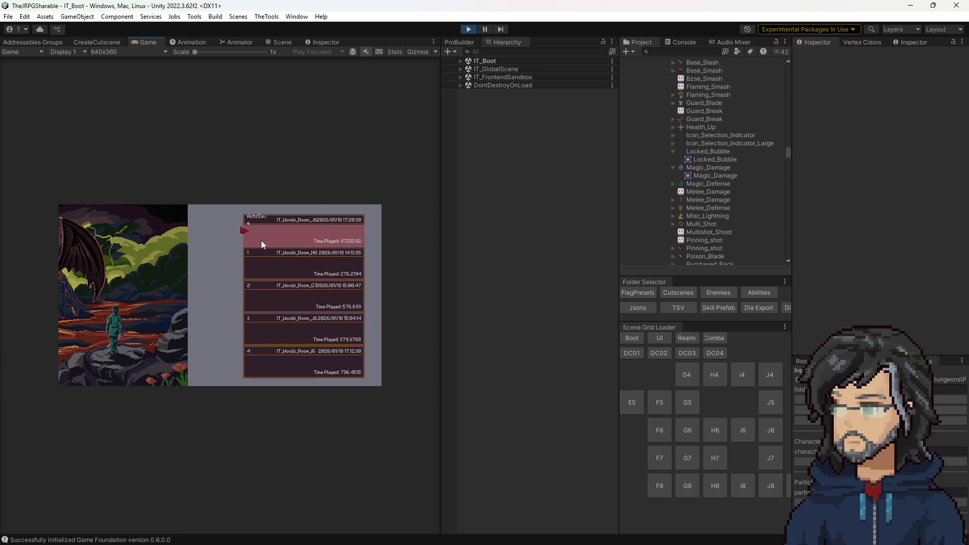
- Select save slot 4 in the save-slot list and load it
key("Down")
key("Down")
key("Up")
key("Down")
key("Down")
key("Down")
key("Up")
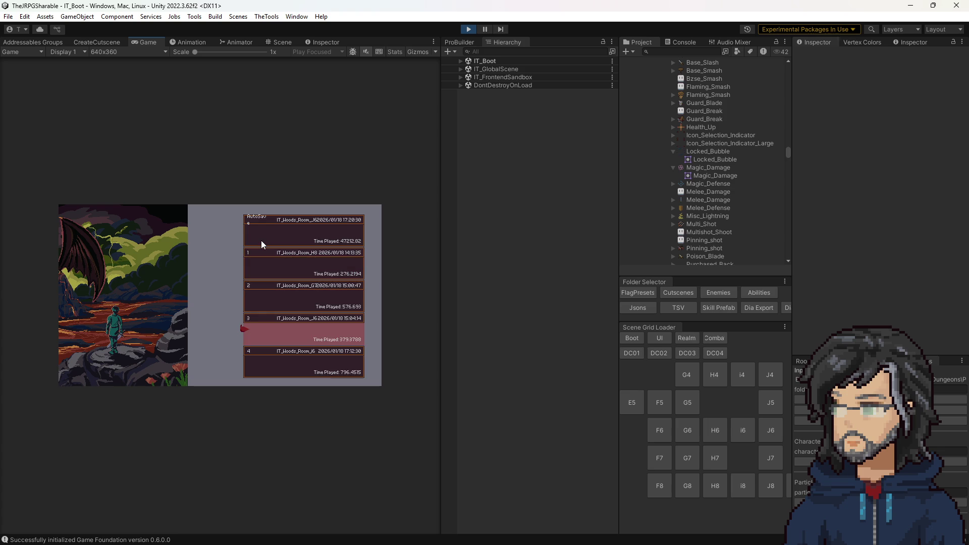
key("Down")
key("Up")
key("Down")
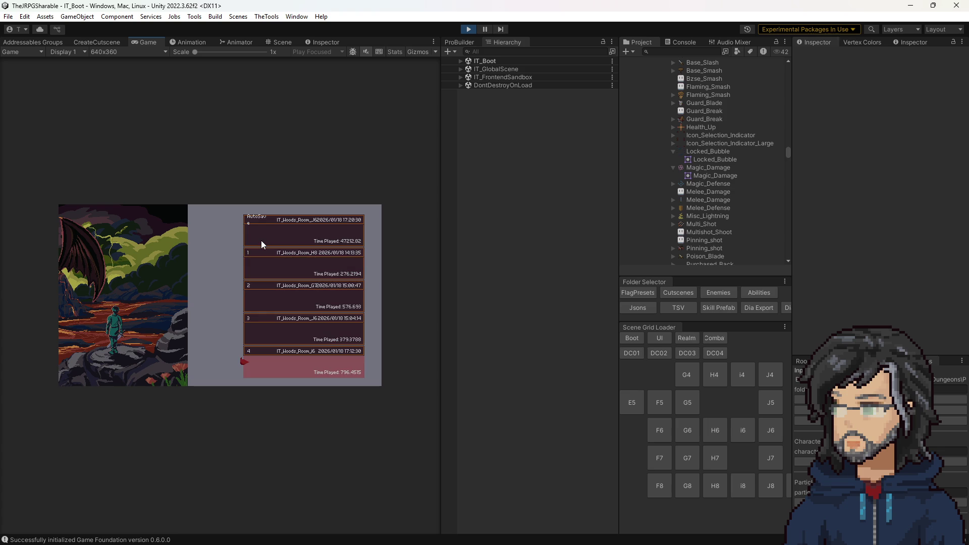
key("Return")
key("Return")
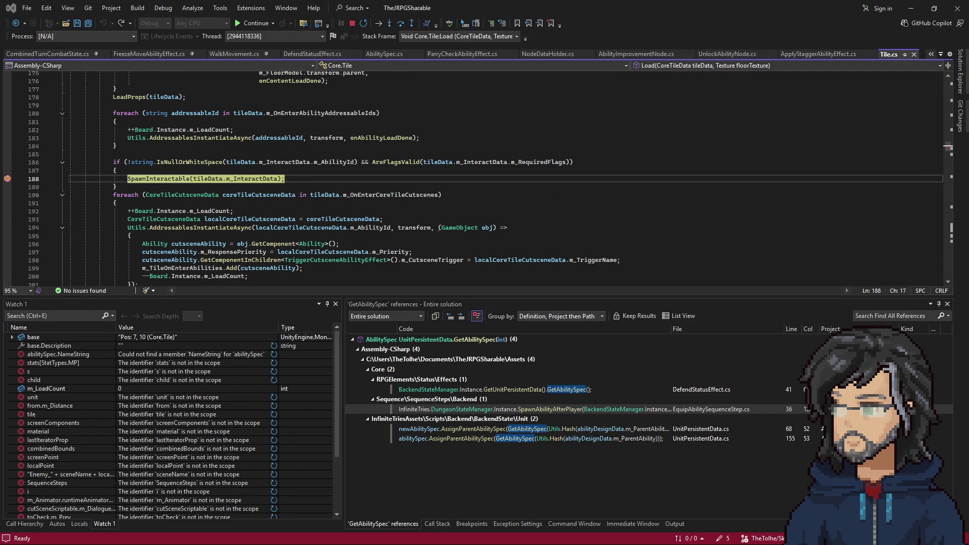
- Resume past the Tile.cs breakpoint, stop debugging in Visual Studio, and return to Unity
left_click(307, 180)
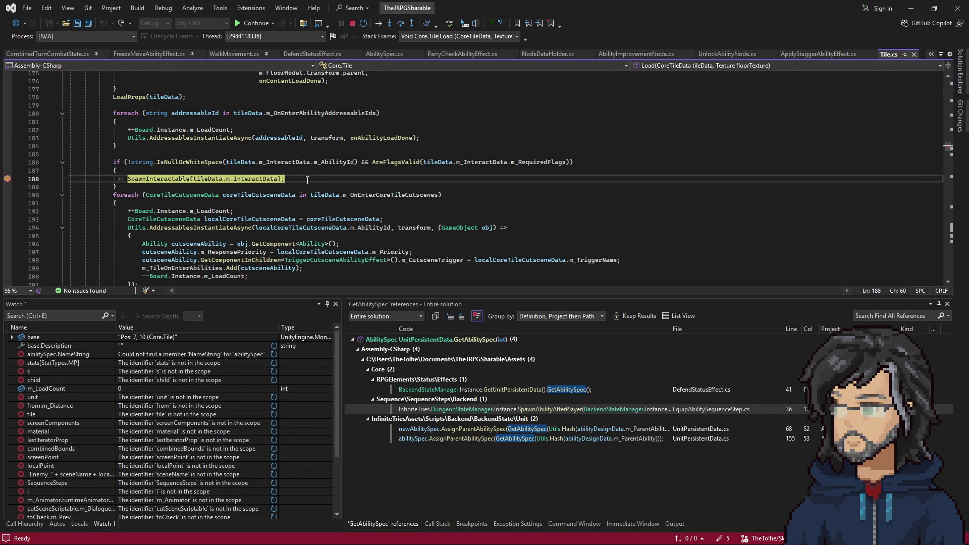
key("F5")
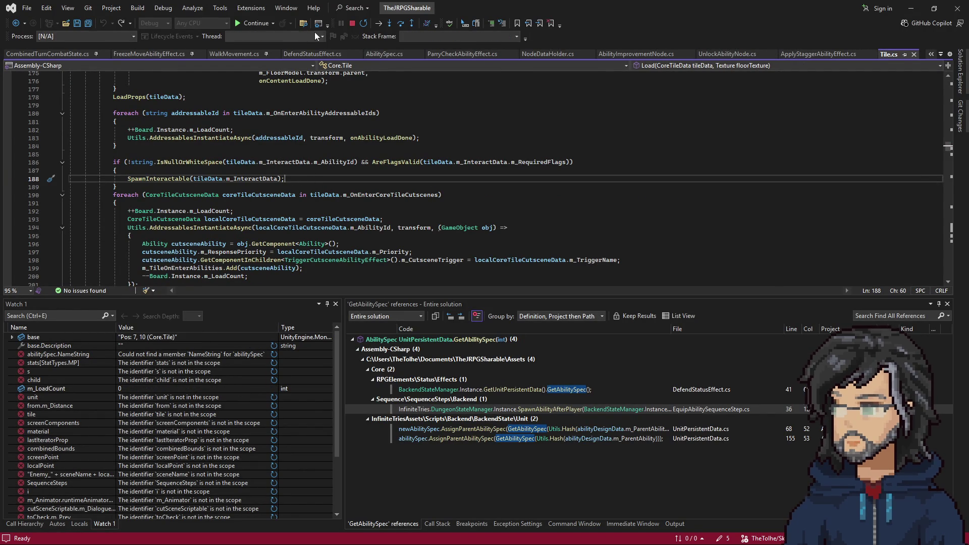
key("alt+Tab")
key("alt+Tab")
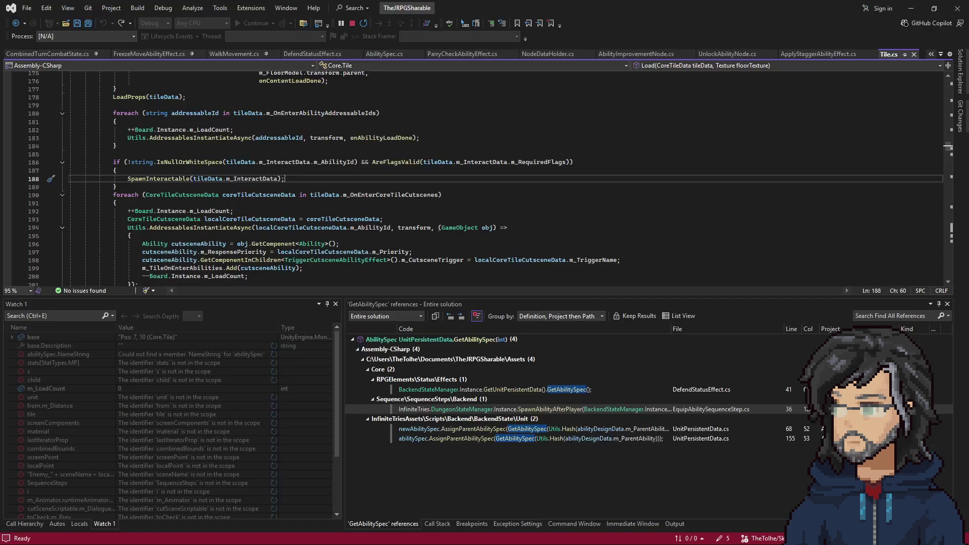
left_click(352, 23)
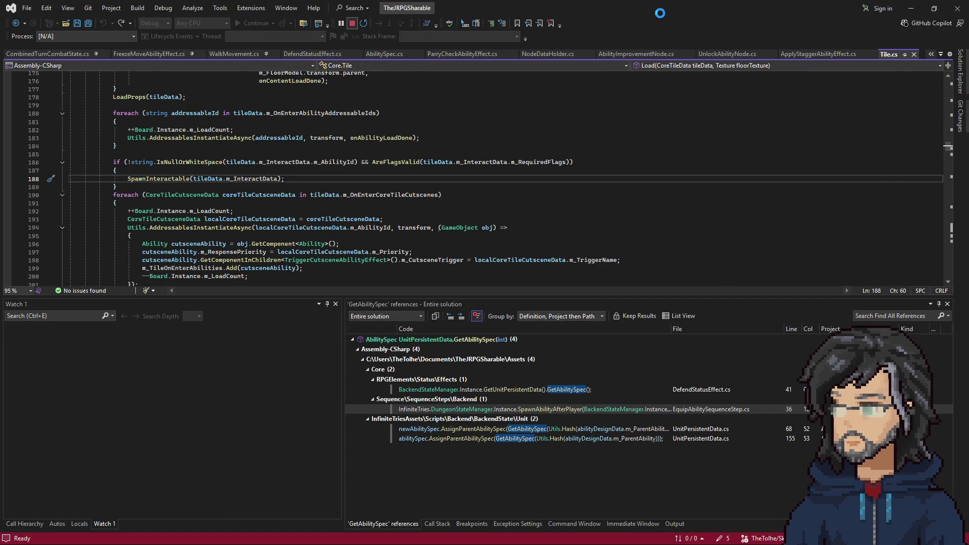
key("alt+Tab")
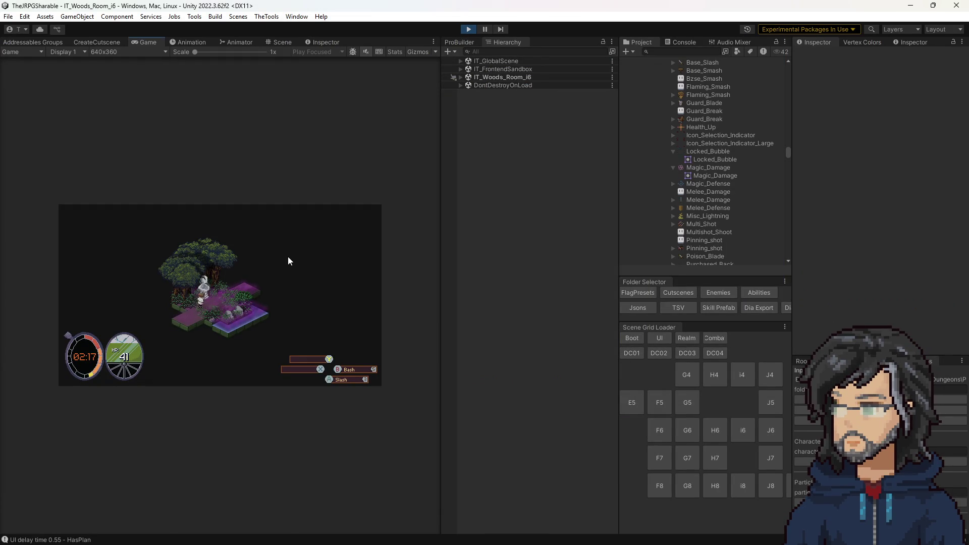
- Widen the Game view, walk the hero right and up through the woods room, and slash the slime
left_click_drag(442, 202, 683, 207)
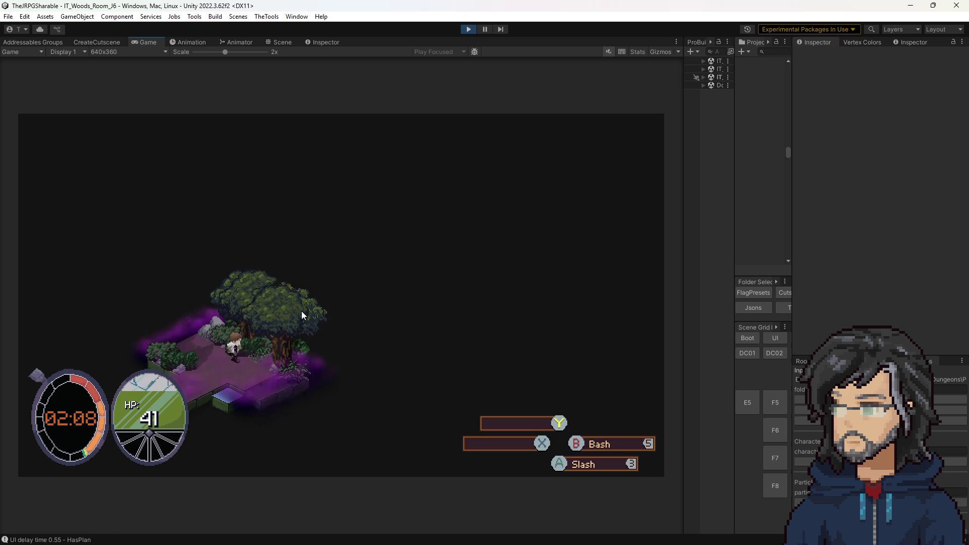
key("Right")
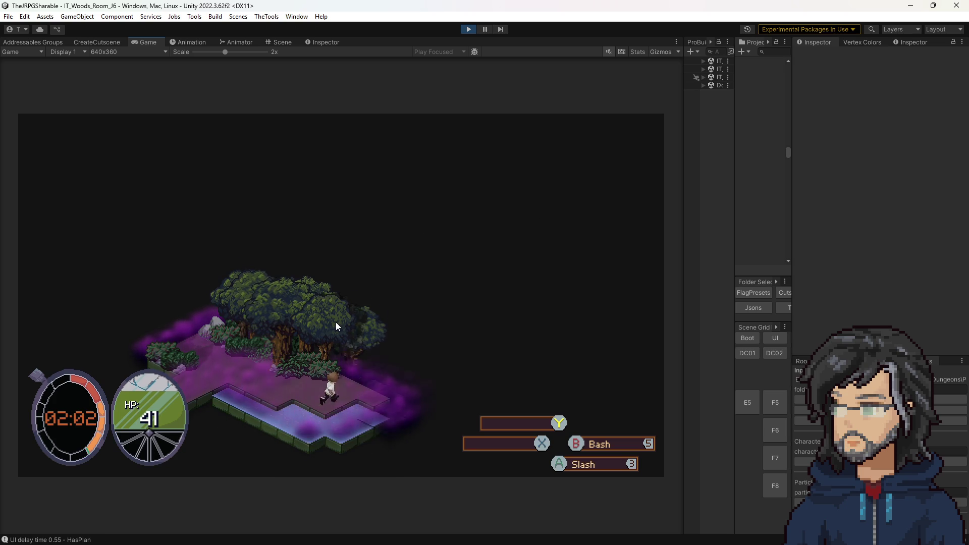
key("Right")
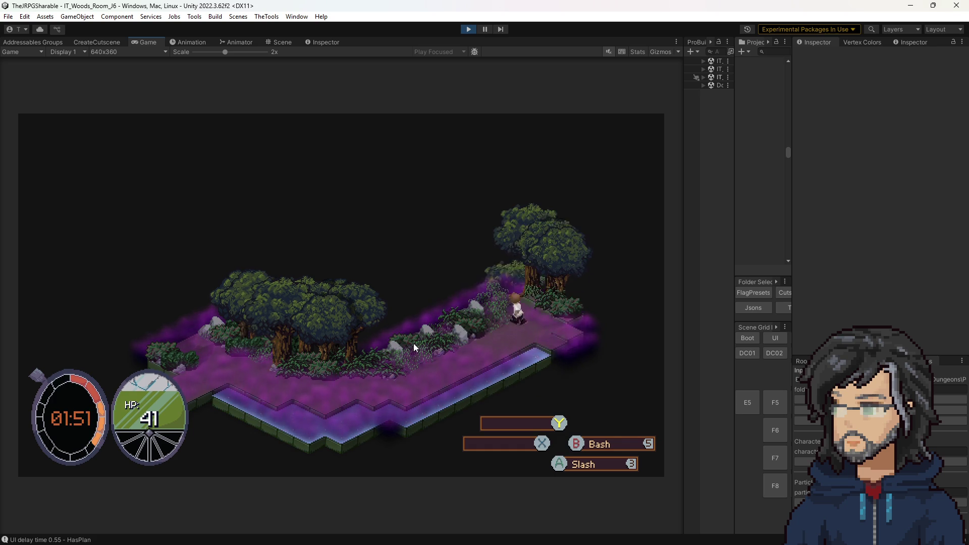
key("Up")
key("Left")
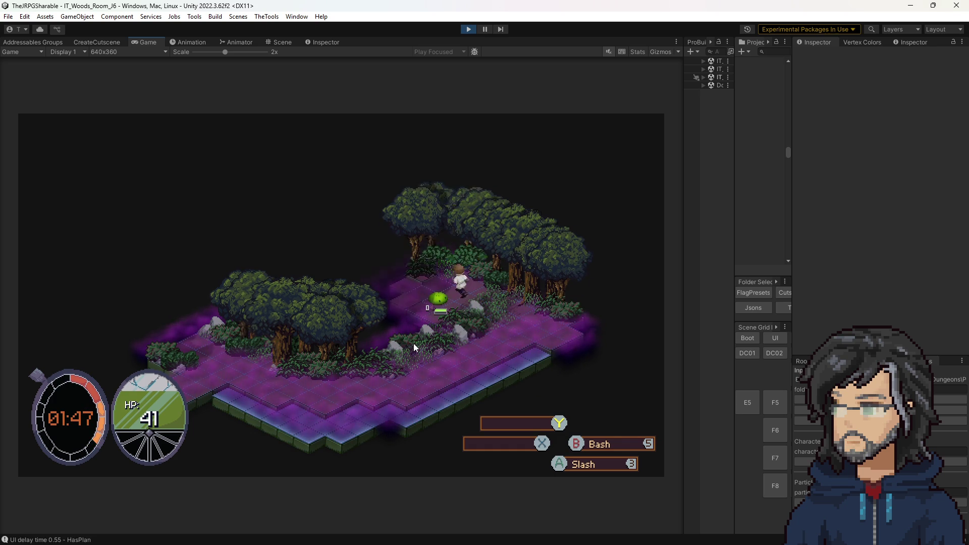
key("space")
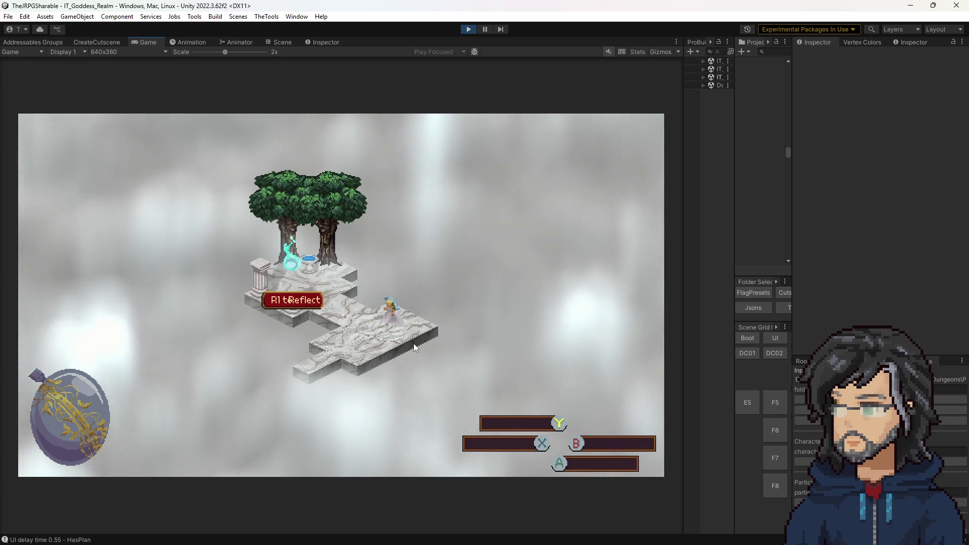
- Browse the Sword tree's Stagger Power, Strength, Health, Defense and lightning nodes, then close it
key("Return")
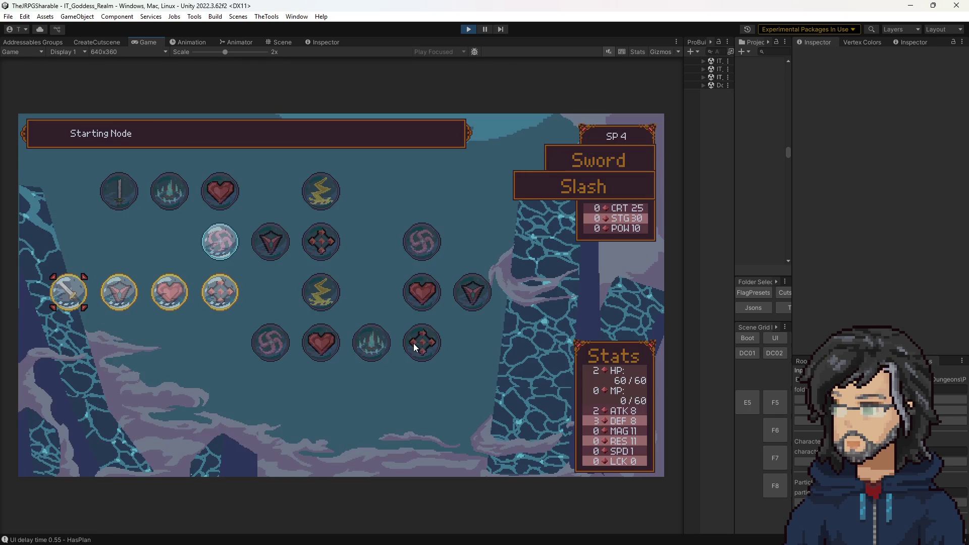
key("Right")
key("Right")
key("Right")
key("Up")
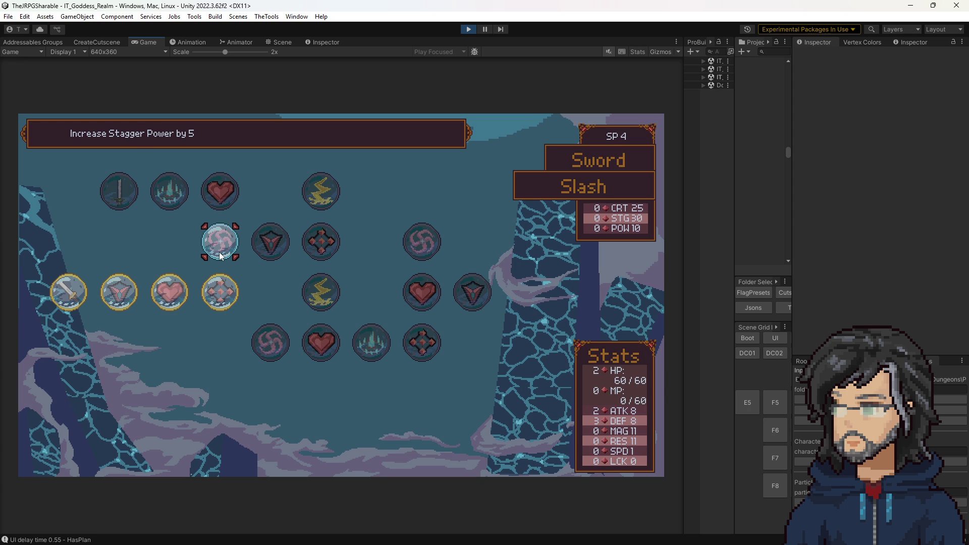
key("Right")
key("Right")
key("Left")
key("Left")
key("Left")
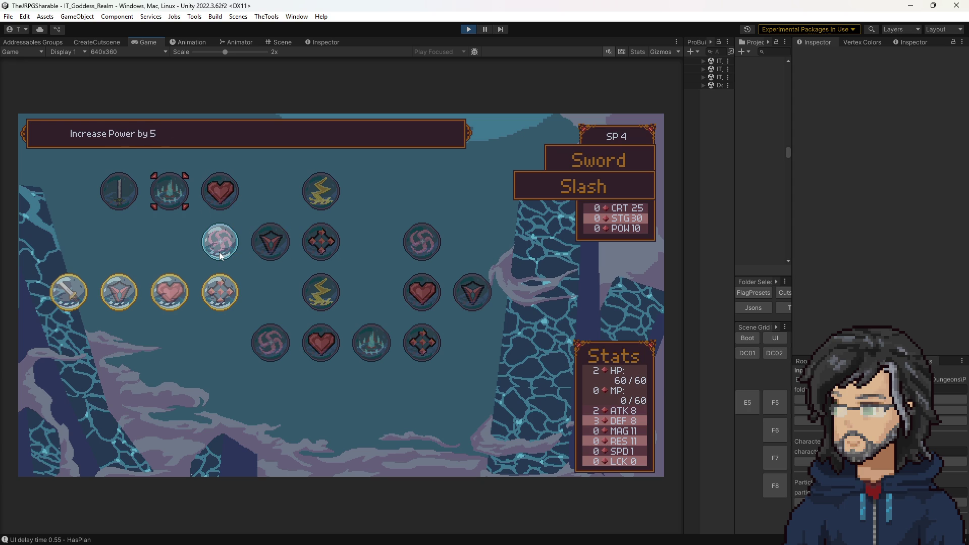
key("Right")
key("Down")
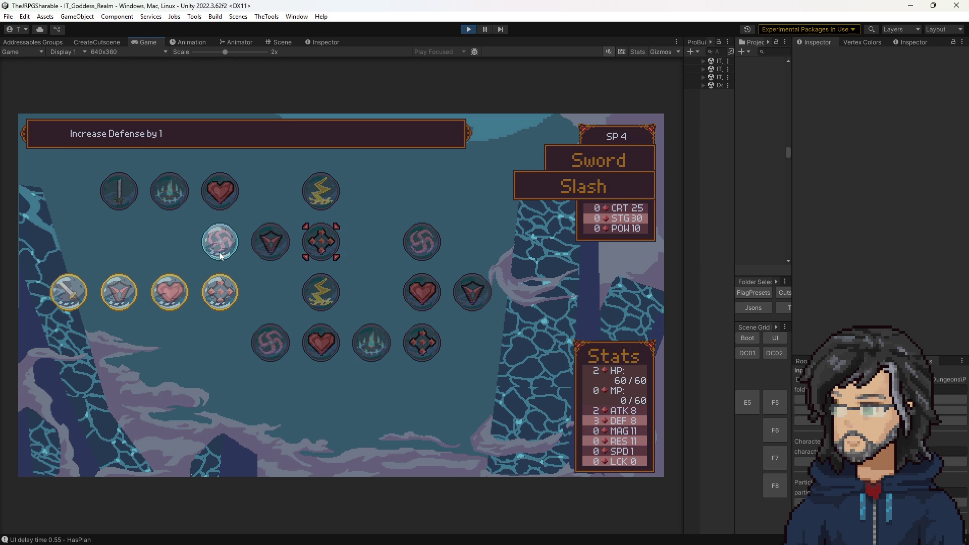
key("Left")
key("Right")
key("Up")
key("Down")
key("Right")
key("Up")
key("Down")
key("Up")
key("Down")
key("Escape")
- Check the Mace tree's Increase Defense by 1 and Increase Strength by 1 nodes, then stop the game
key("Return")
key("Left")
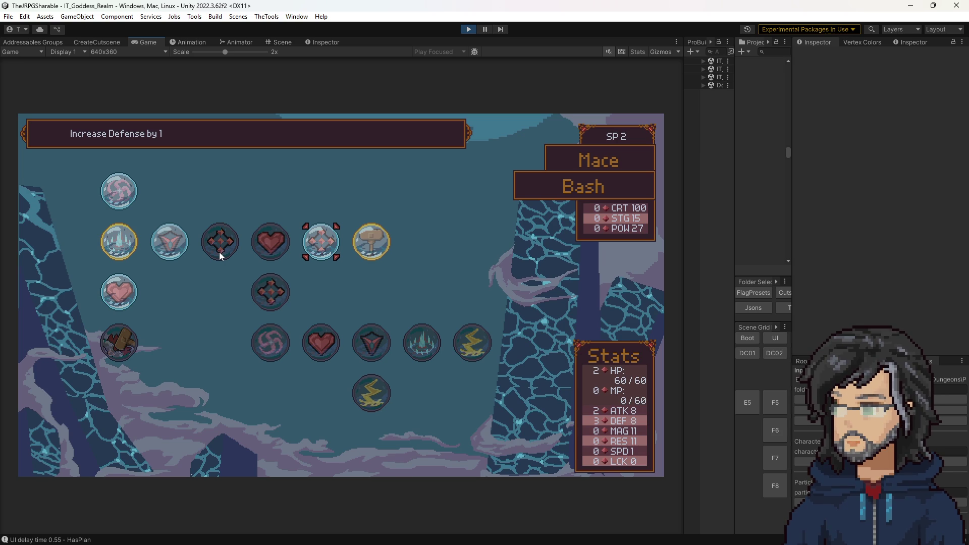
key("Left")
key("Left")
key("Left")
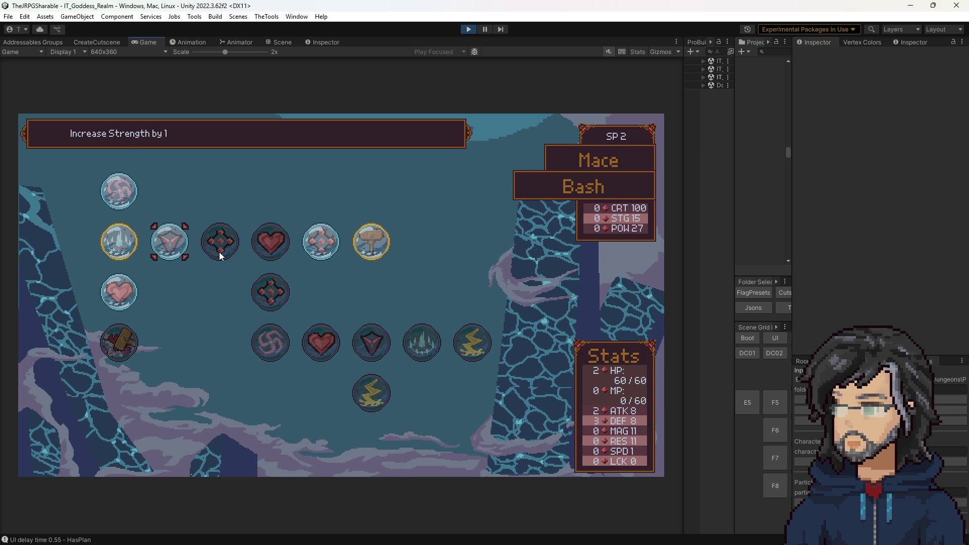
key("Right")
key("Right")
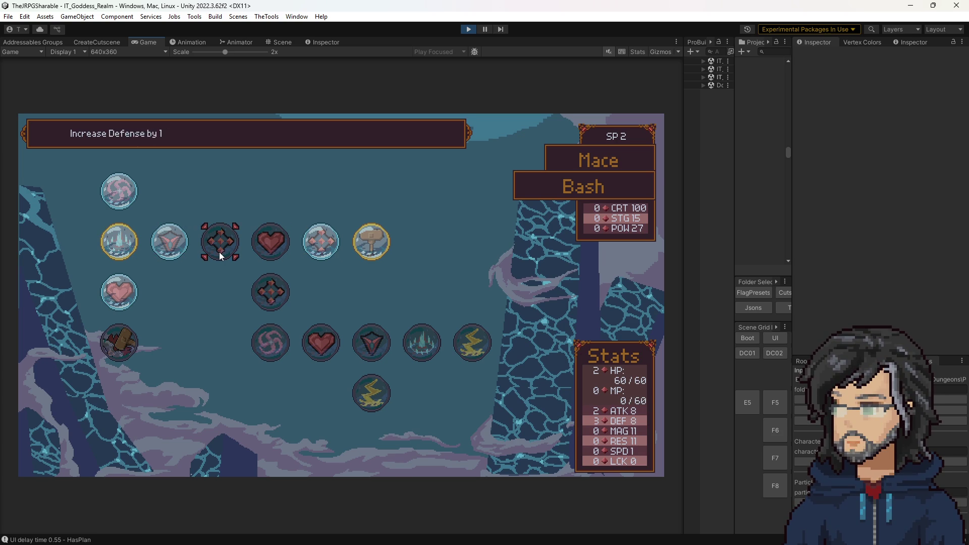
key("Escape")
left_click(467, 29)
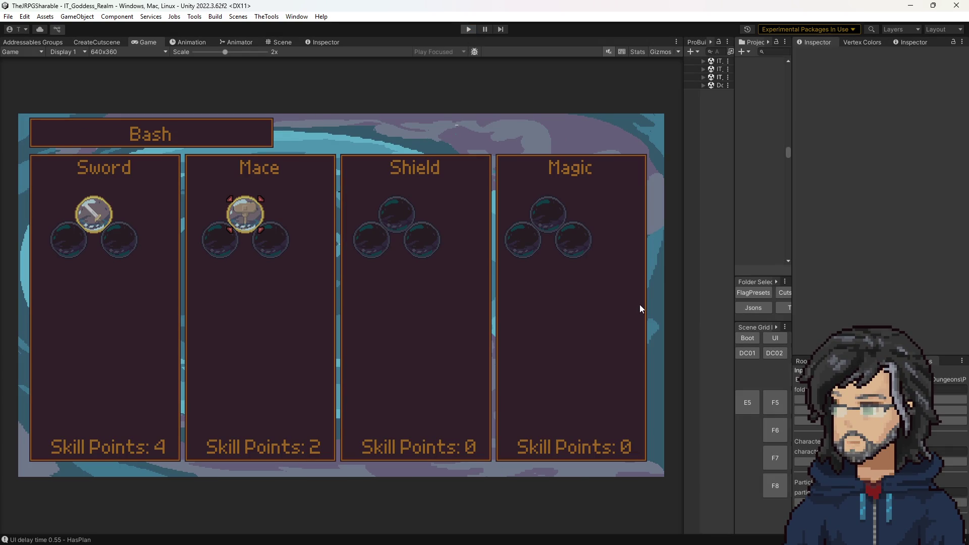
- Restart Play mode so the game boots again from the IT_Boot scene
left_click(750, 352)
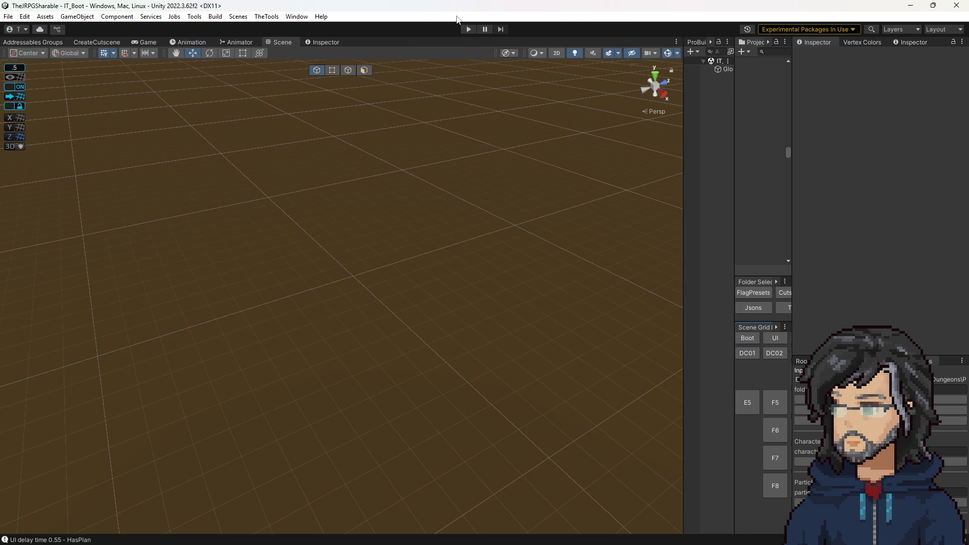
left_click(466, 30)
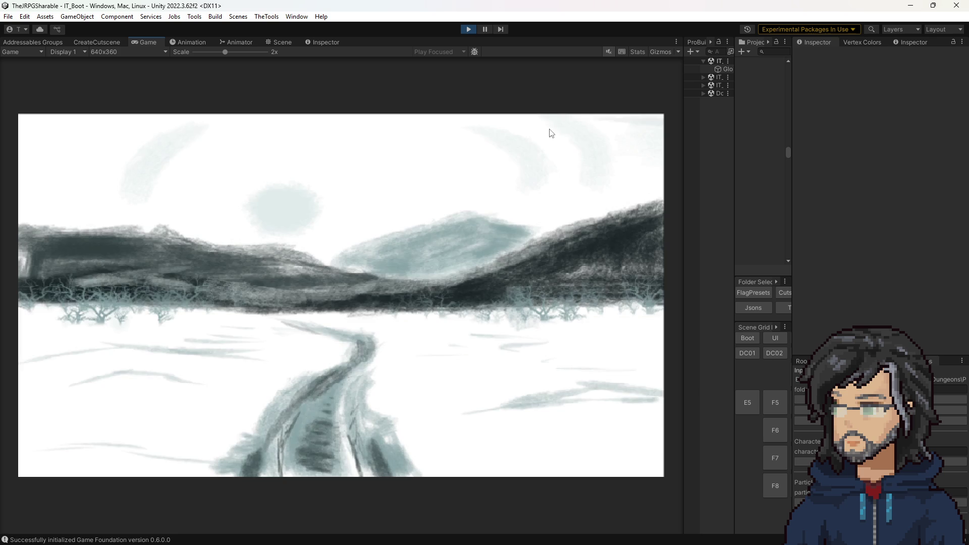
- Choose Continue on the title menu and load save slot 2
key("Down")
key("Up")
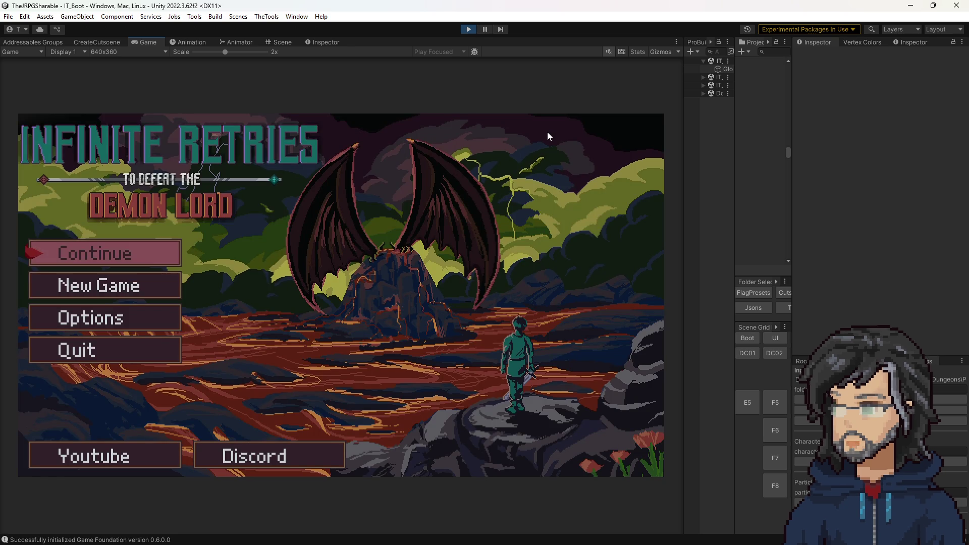
key("Return")
key("Down")
key("Down")
key("Up")
key("Down")
key("Return")
key("Return")
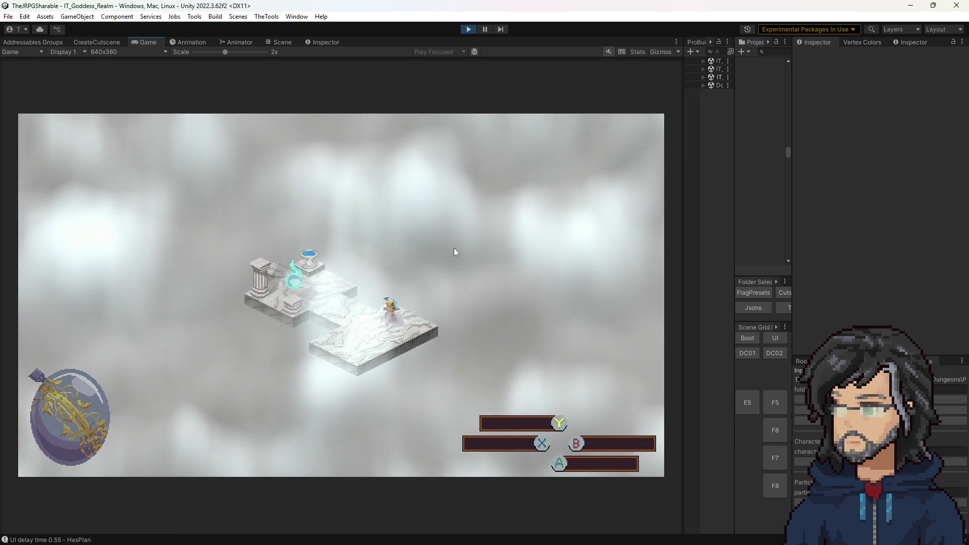
- Buy the Strength, Health and Defense nodes on the Sword Slash tree
key("Right")
key("Left")
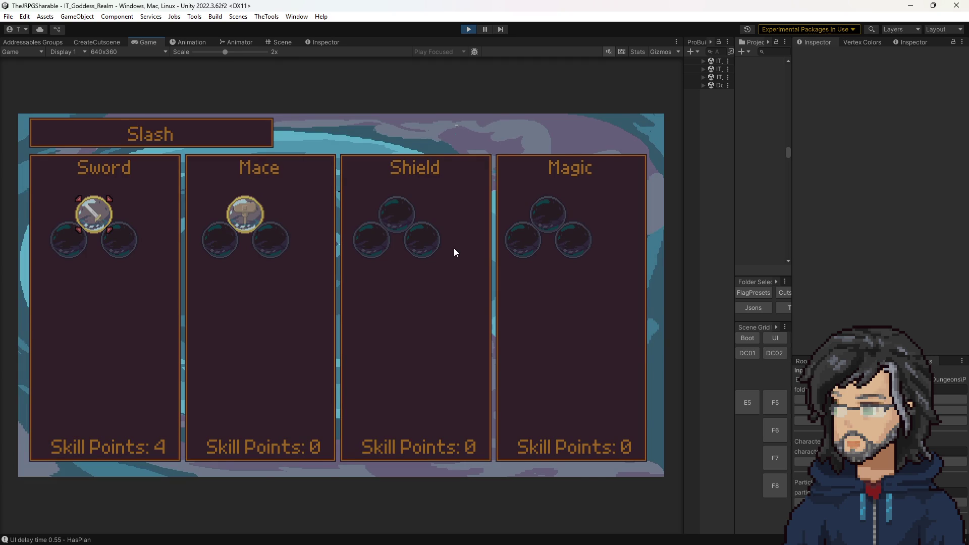
key("Return")
key("Return")
key("Left")
key("Return")
key("Right")
key("Return")
key("Return")
key("Right")
- Move to the Mace Bash tree's Increase Defense by 1 node, then stop the game
key("Return")
key("Return")
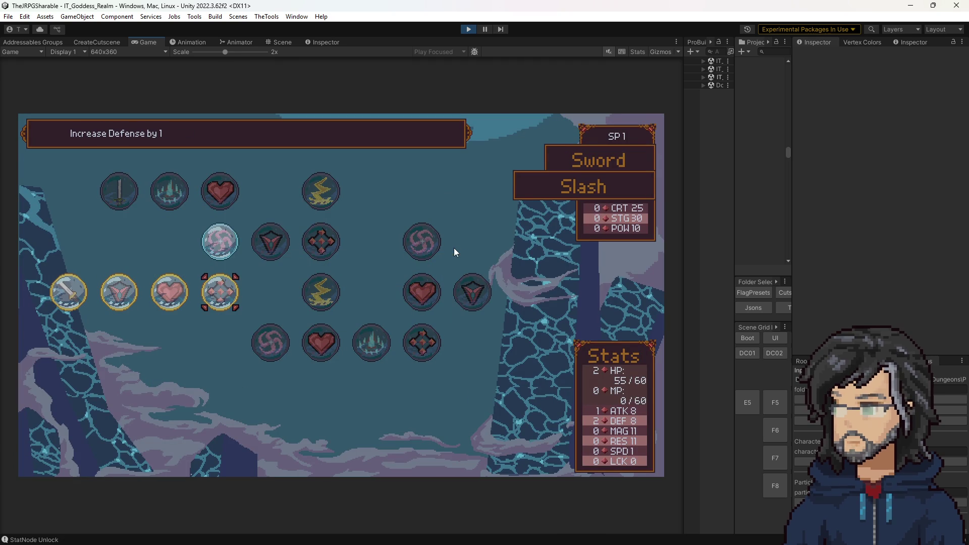
key("Escape")
key("Right")
key("Return")
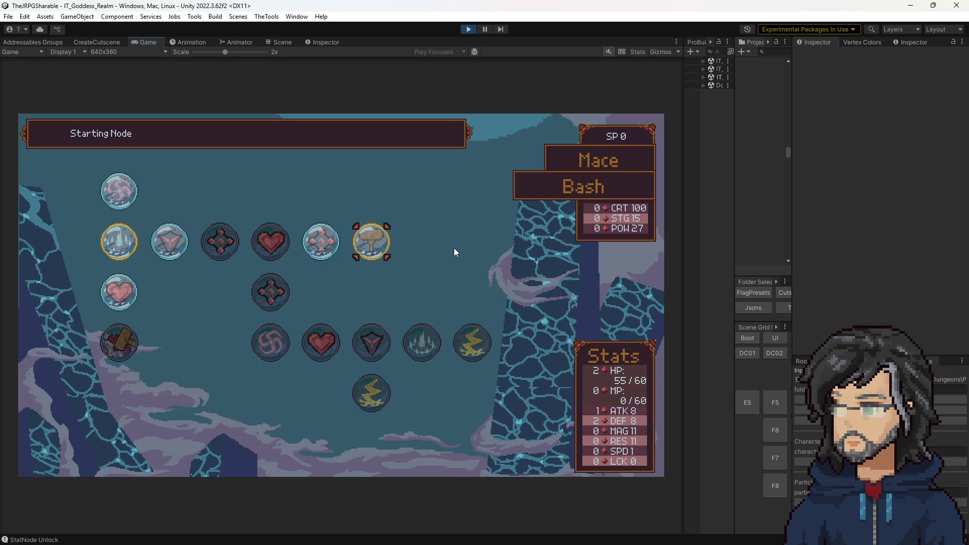
key("Left")
key("Left")
key("Left")
key("Left")
key("Left")
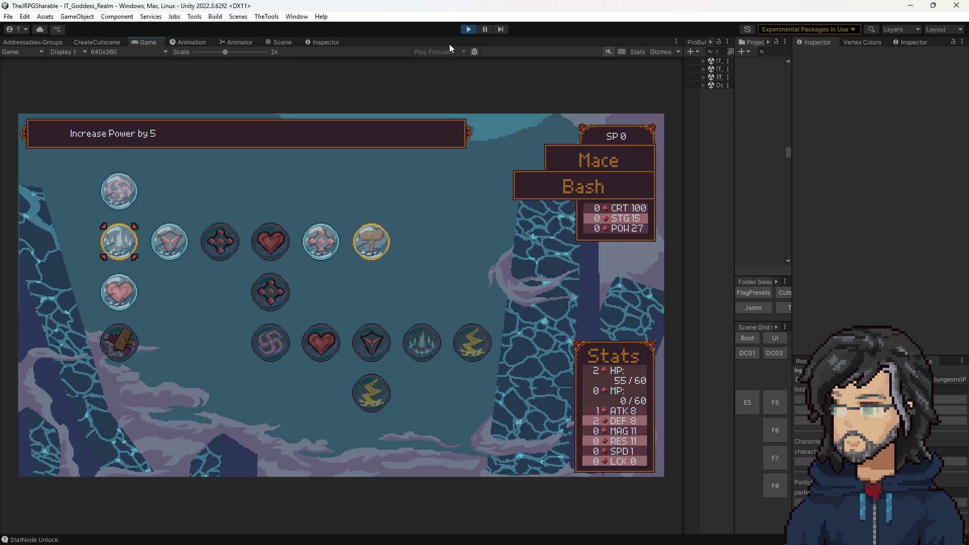
left_click(468, 29)
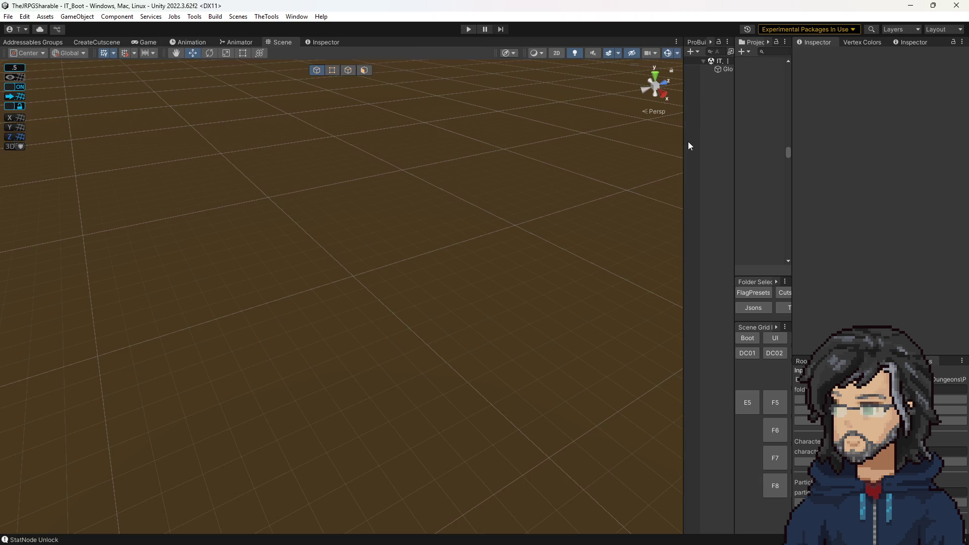
- Widen the Hierarchy and Project panels, search for 'skill', and open the Skill prefab
left_click_drag(683, 140, 626, 143)
left_click_drag(734, 148, 606, 148)
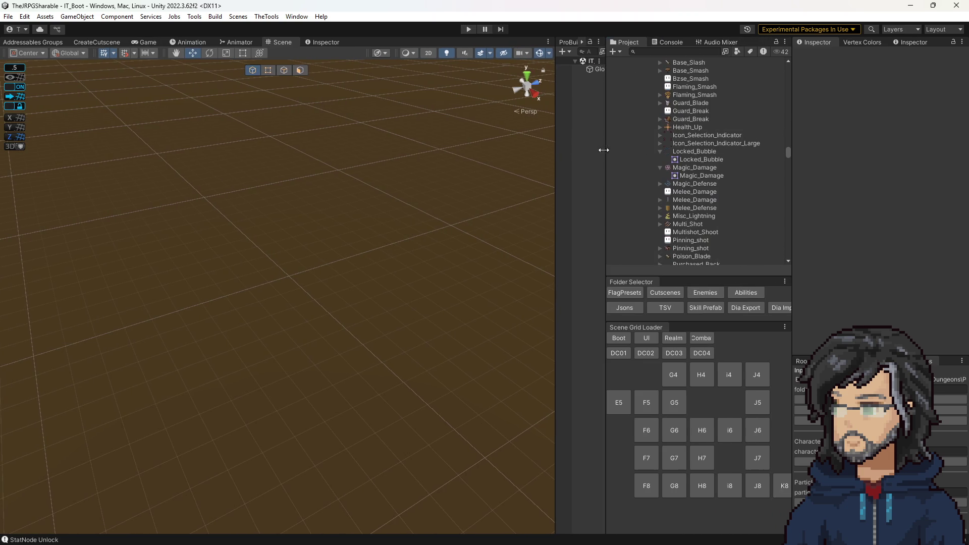
type("kill")
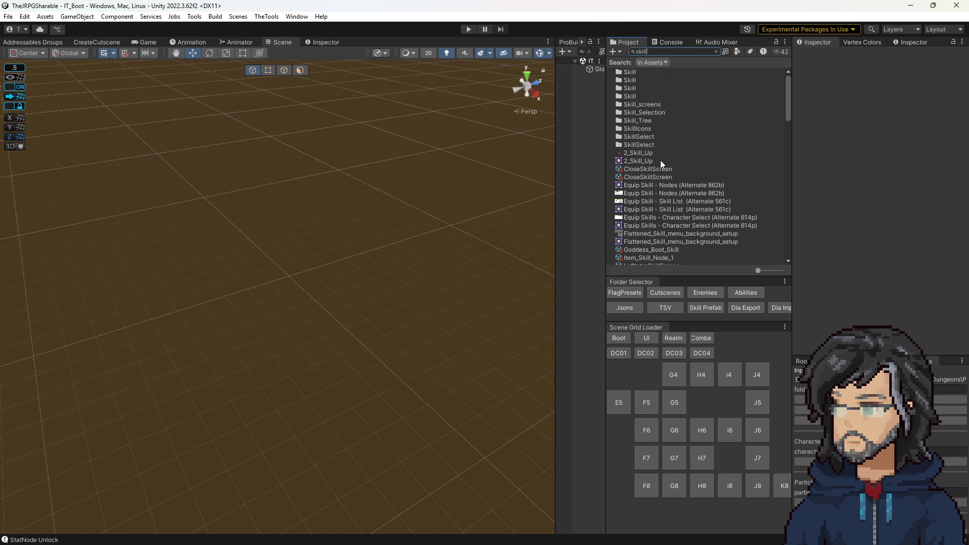
scroll(656, 161, "down", 5)
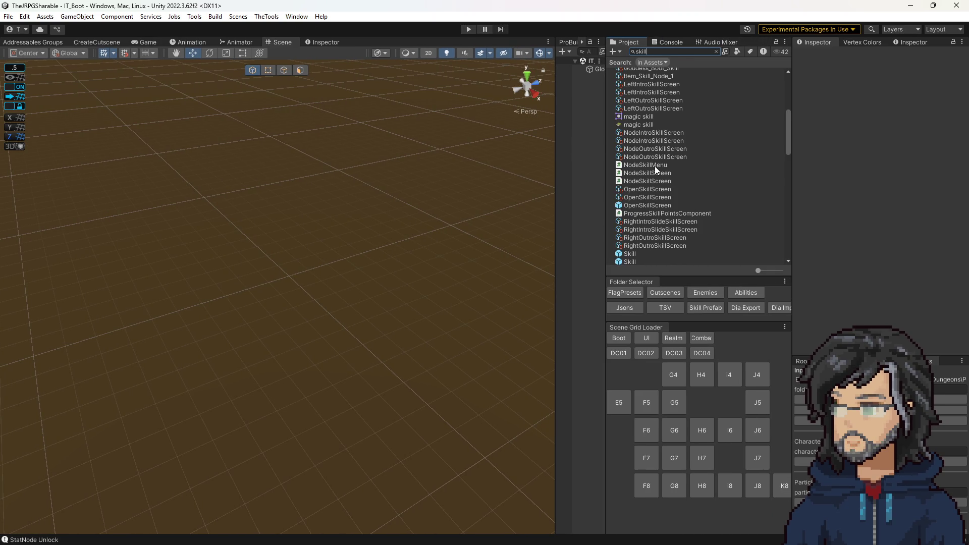
left_click(705, 308)
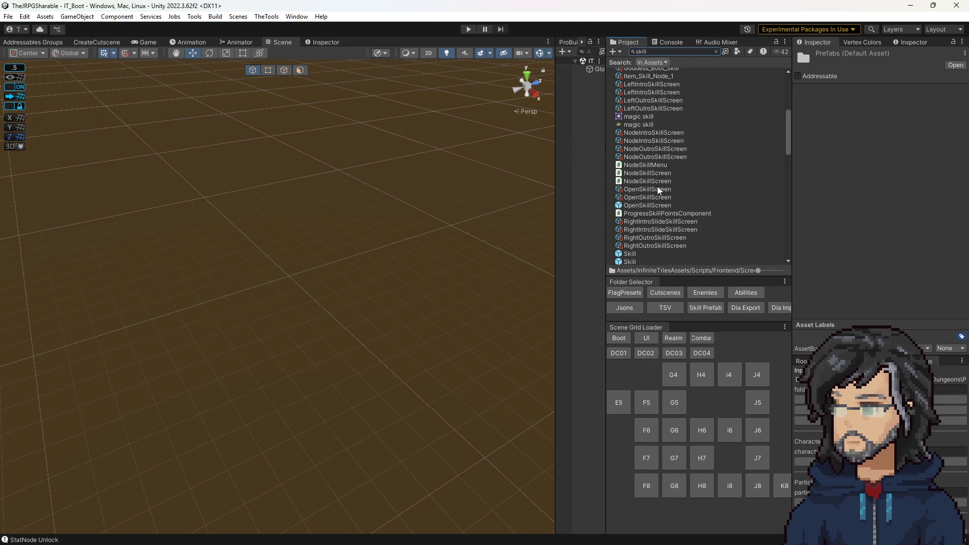
left_click(718, 52)
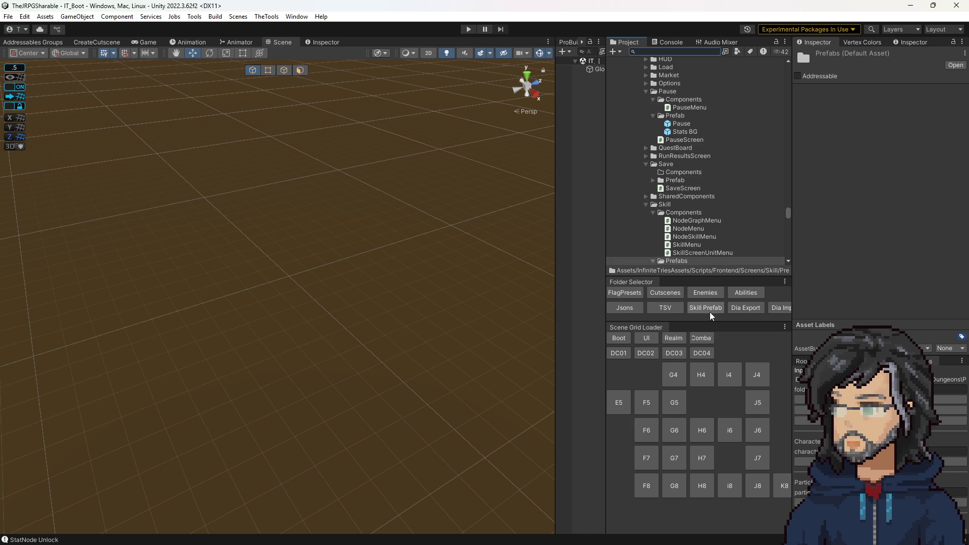
scroll(688, 209, "down", 5)
double_click(690, 127)
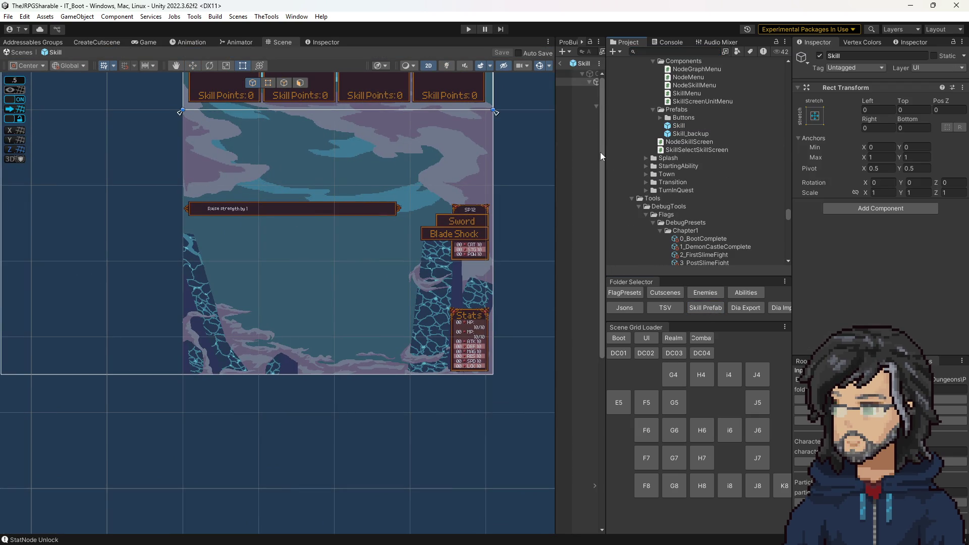
- Widen the prefab's object list and select NodesLoader to show its node template settings
left_click_drag(601, 156, 661, 157)
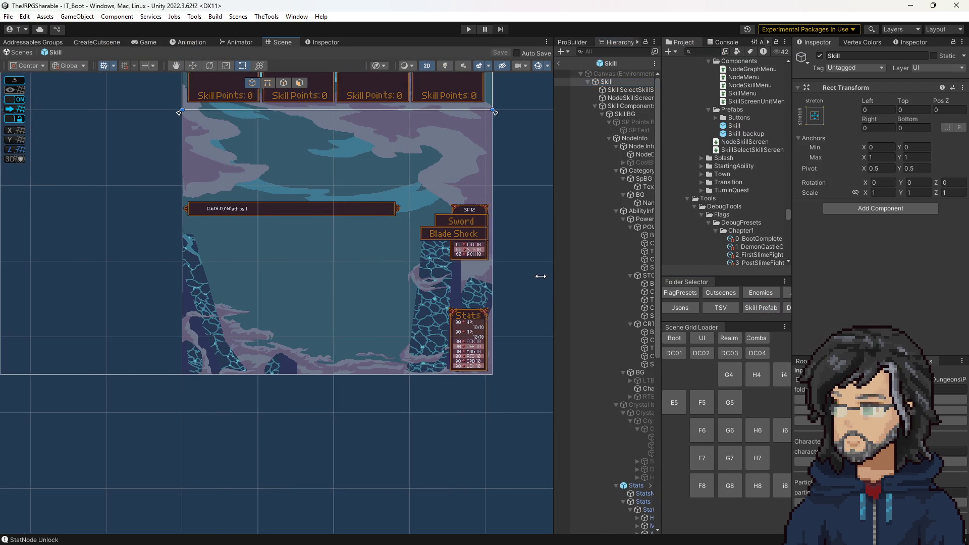
left_click_drag(552, 276, 474, 277)
scroll(555, 353, "down", 10)
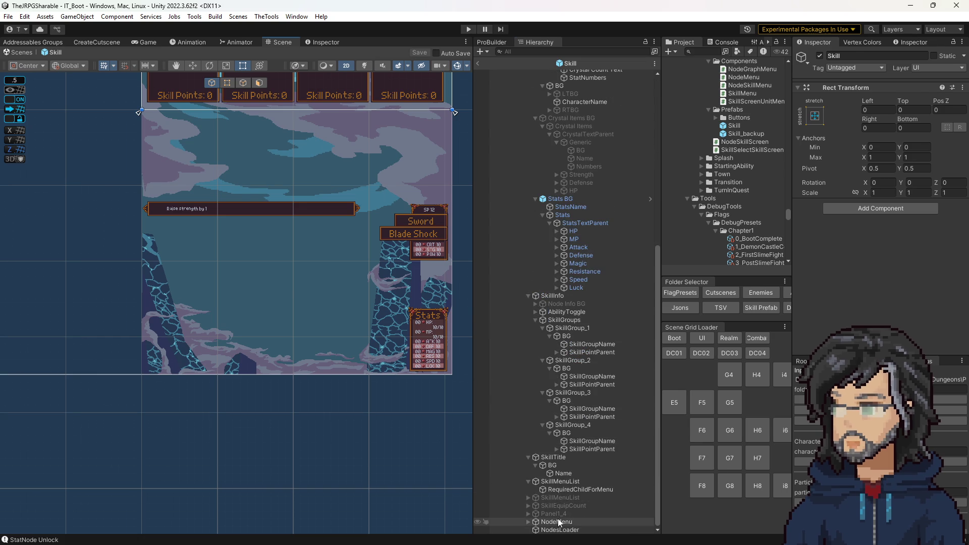
left_click(559, 530)
scroll(894, 266, "down", 3)
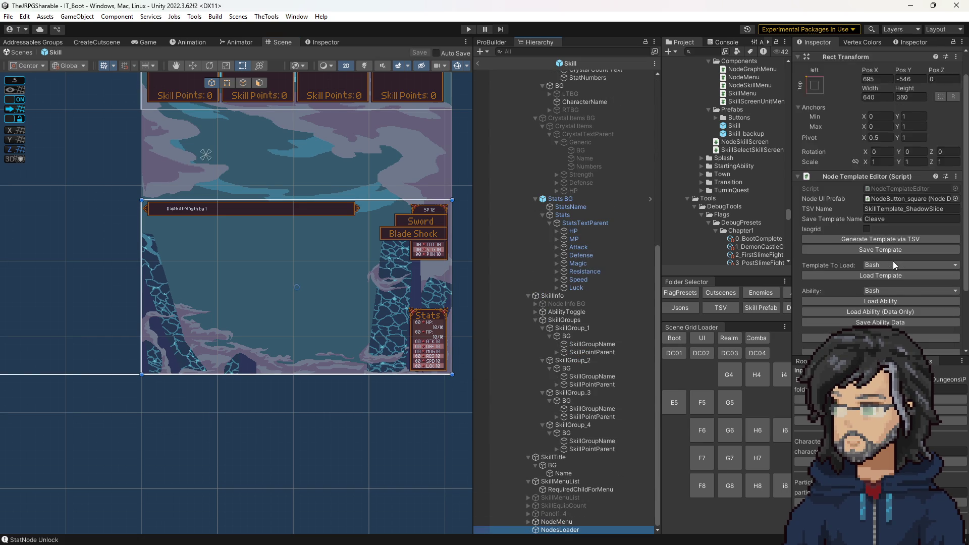
- Load the Bash ability's nodes, inspect the Increase Power by 5 node's Index, then play
scroll(894, 265, "down", 2)
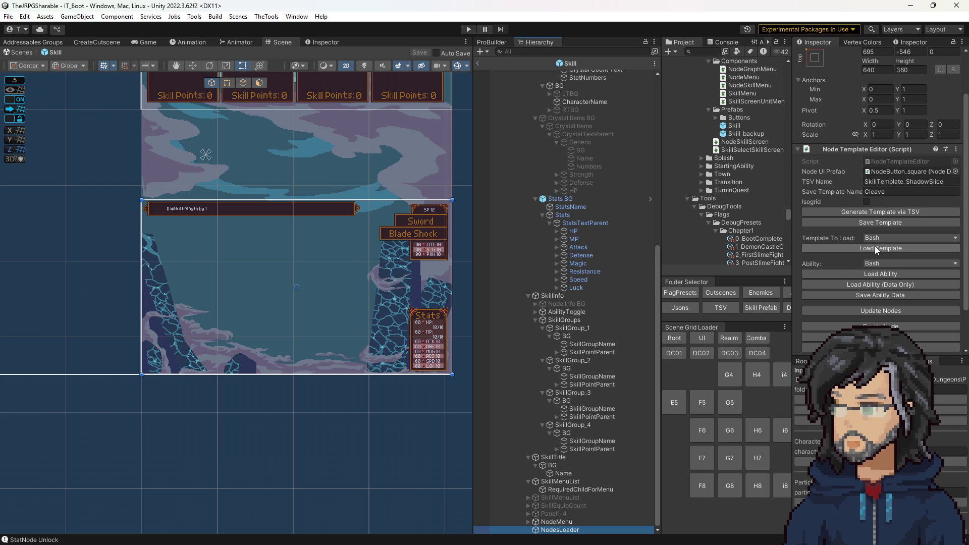
left_click(878, 274)
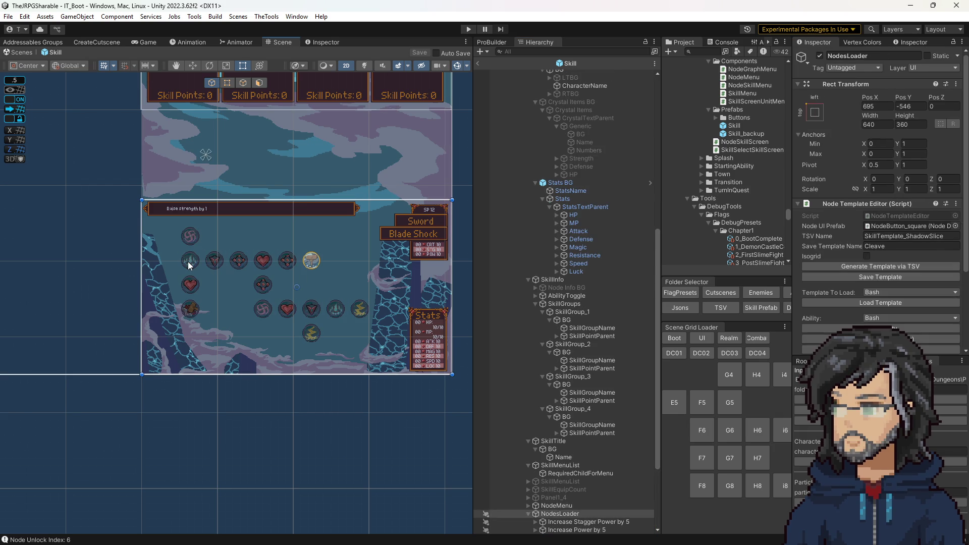
key("Up")
left_click(238, 259)
left_click(196, 263)
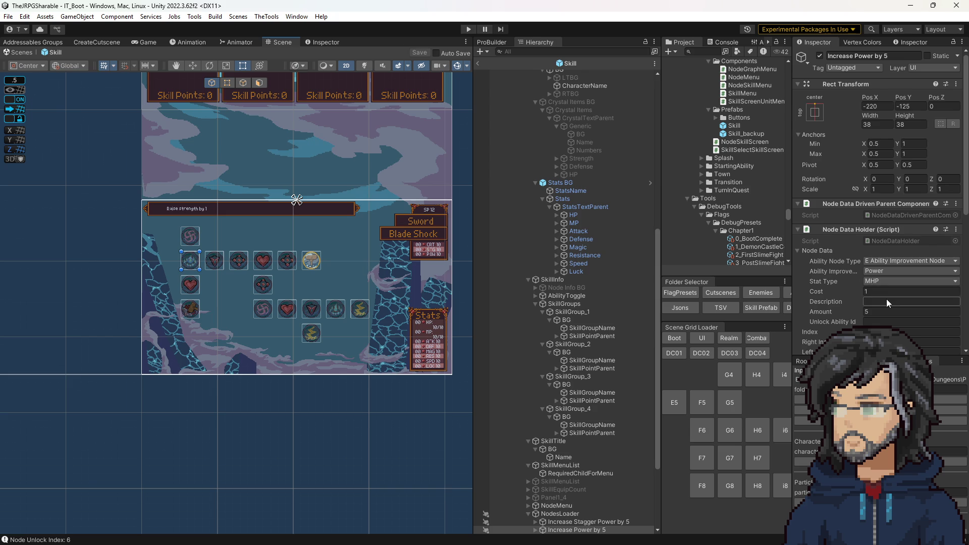
scroll(888, 303, "down", 3)
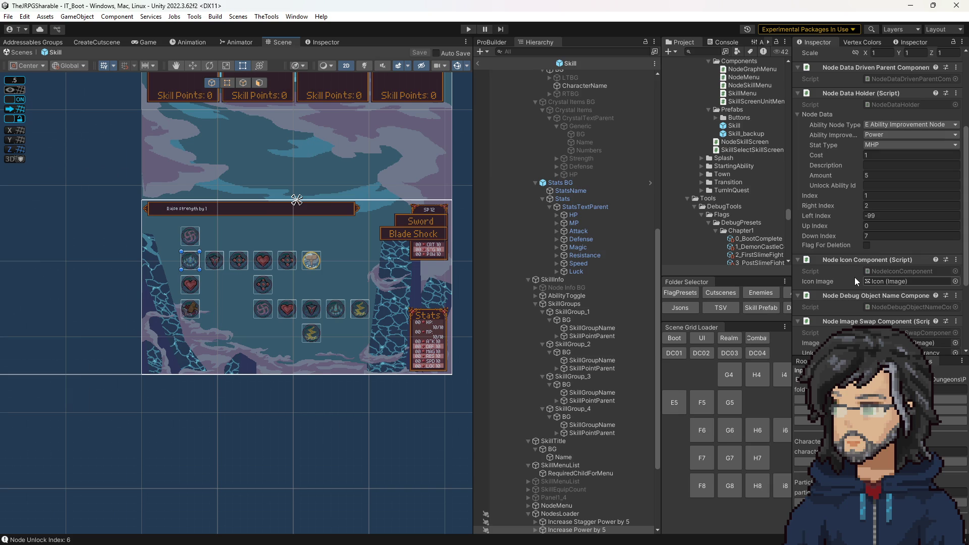
left_click(884, 201)
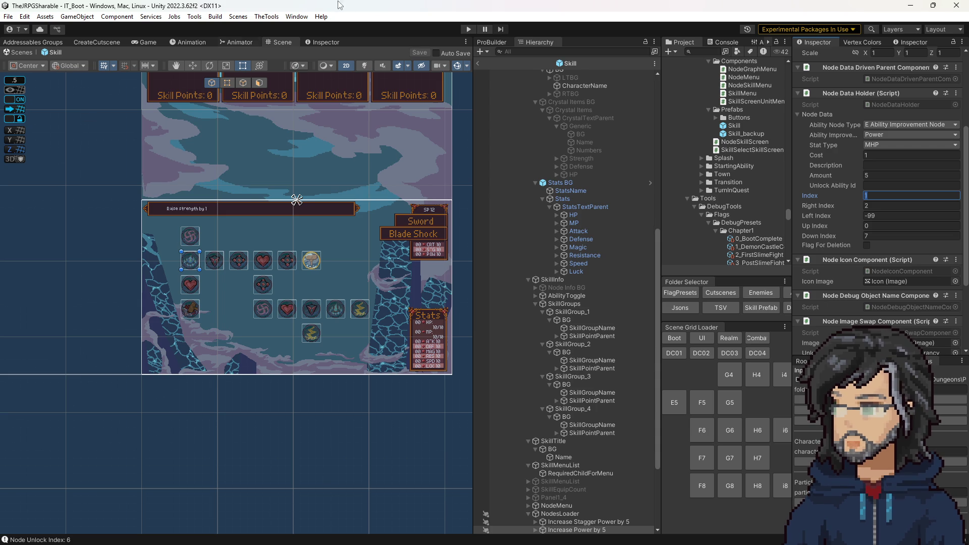
left_click(473, 32)
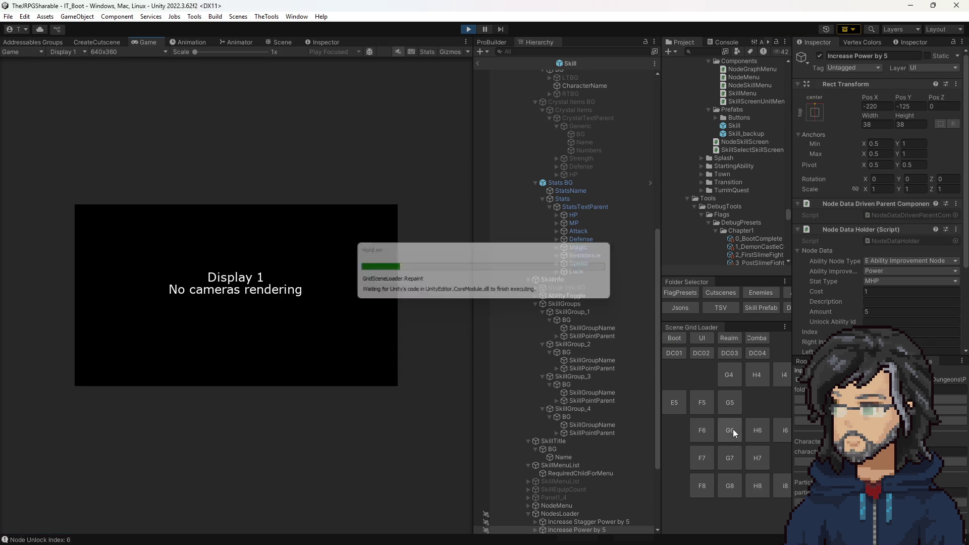
left_click(730, 459)
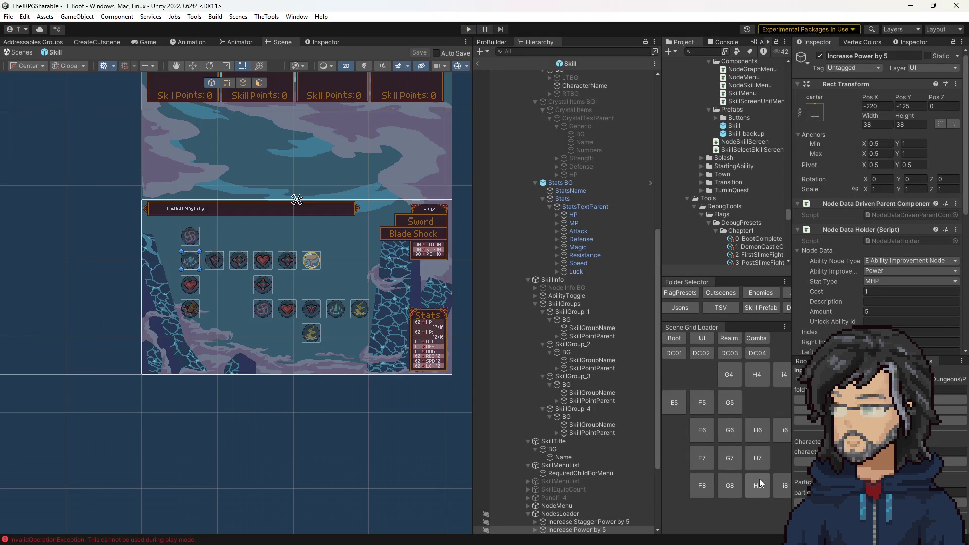
left_click(757, 485)
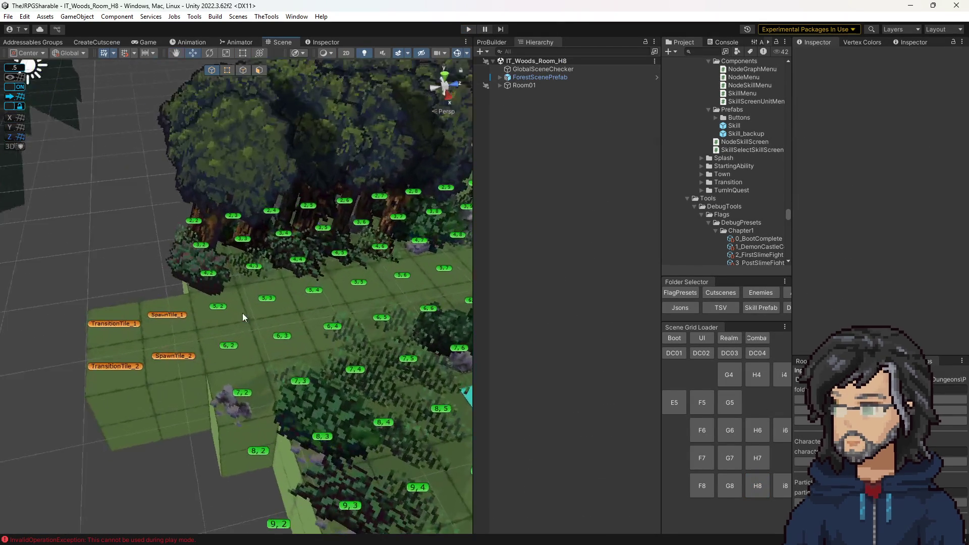
left_click(555, 85)
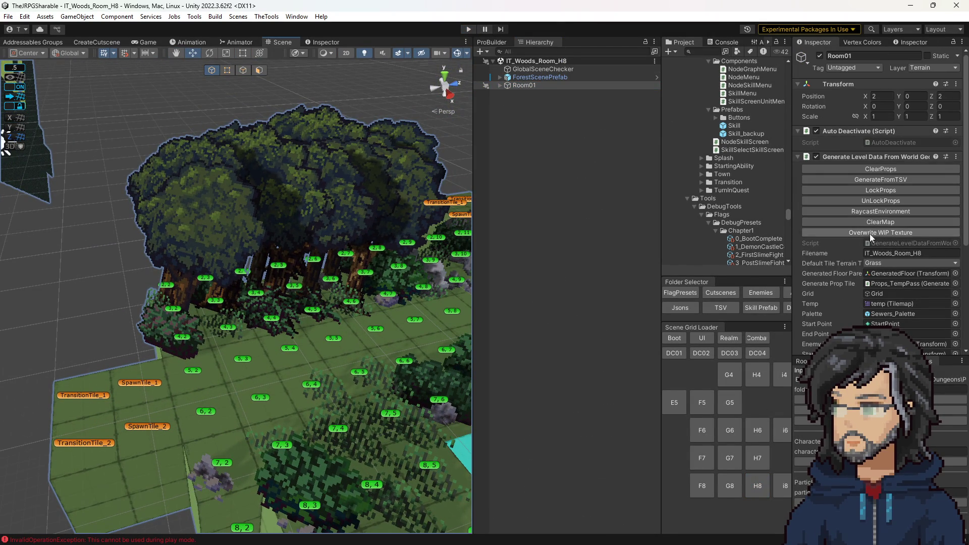
scroll(877, 261, "down", 5)
scroll(854, 237, "up", 5)
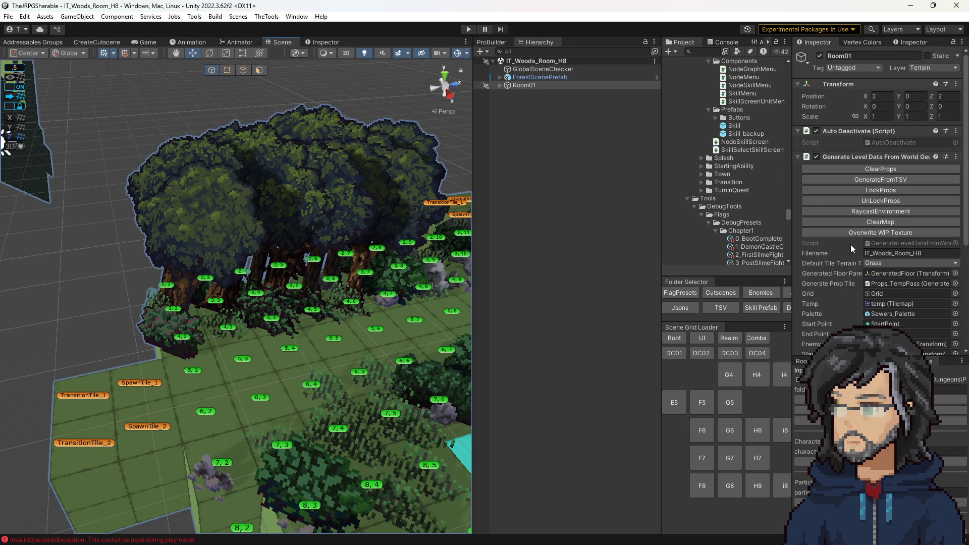
- Confirm GlobalSceneChecker uses the 4_AfterSword flag preset, tilt the Scene view, and play woods room H8
left_click(539, 77)
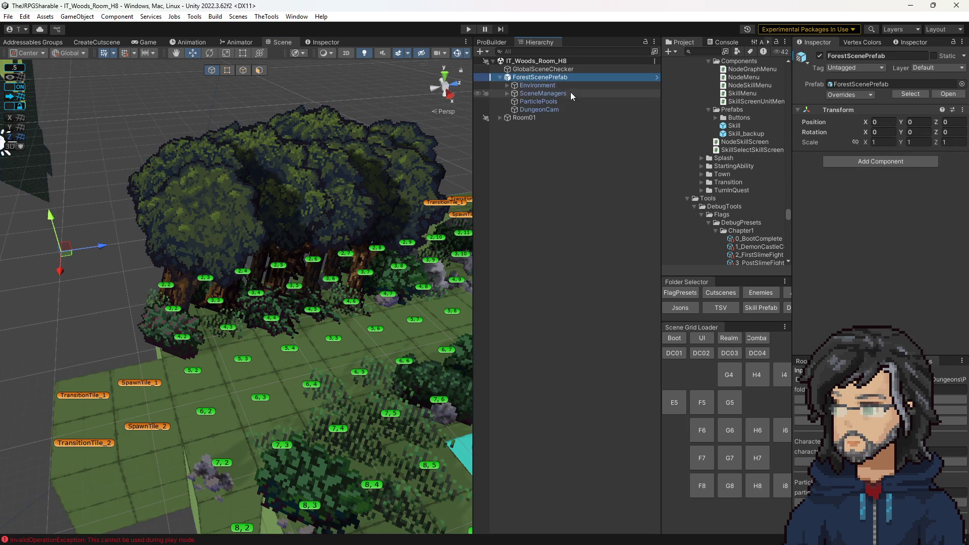
left_click(500, 77)
left_click(543, 69)
left_click(887, 201)
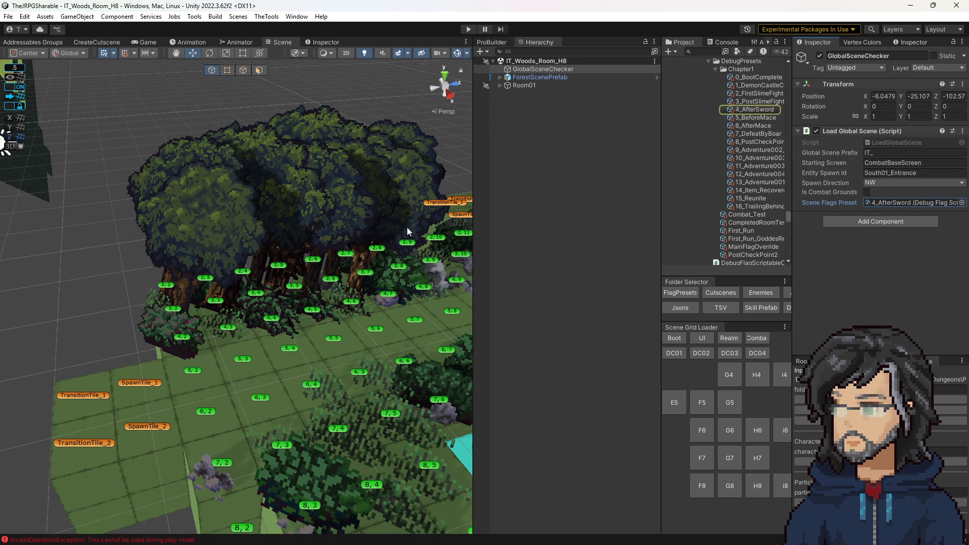
left_click_drag(431, 222, 391, 237)
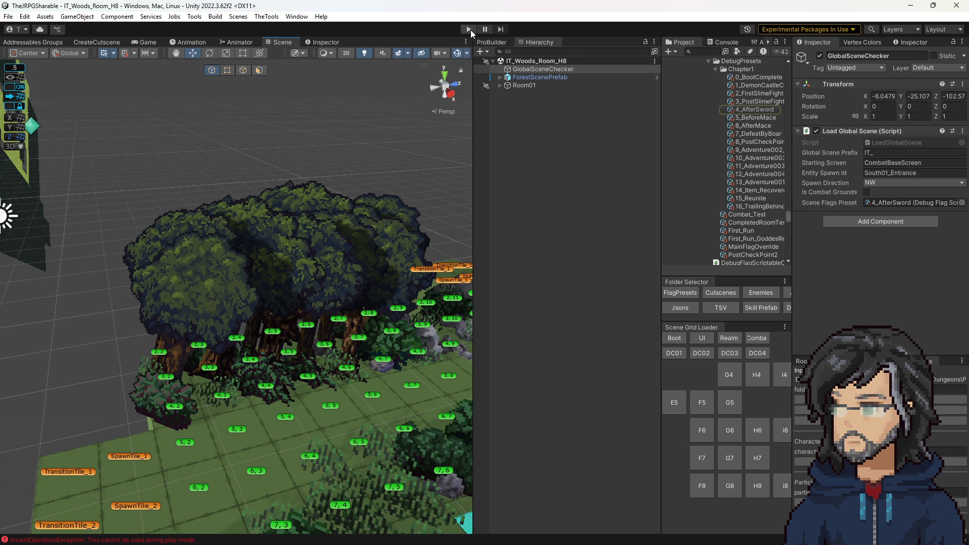
left_click(470, 30)
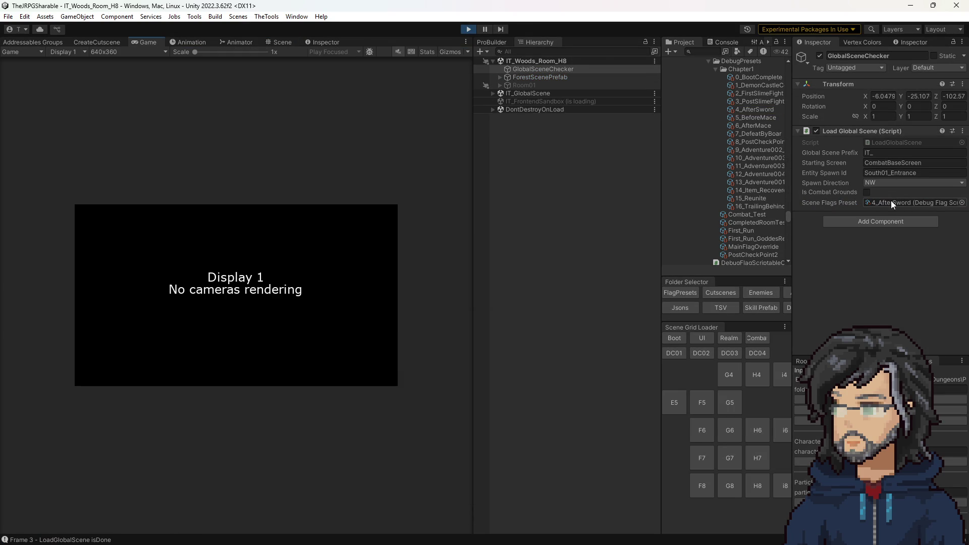
left_click(891, 201)
- Delete Punch from 4_AfterSword's Default Ability Ids, leaving only Slash, and restart play mode
left_click(763, 108)
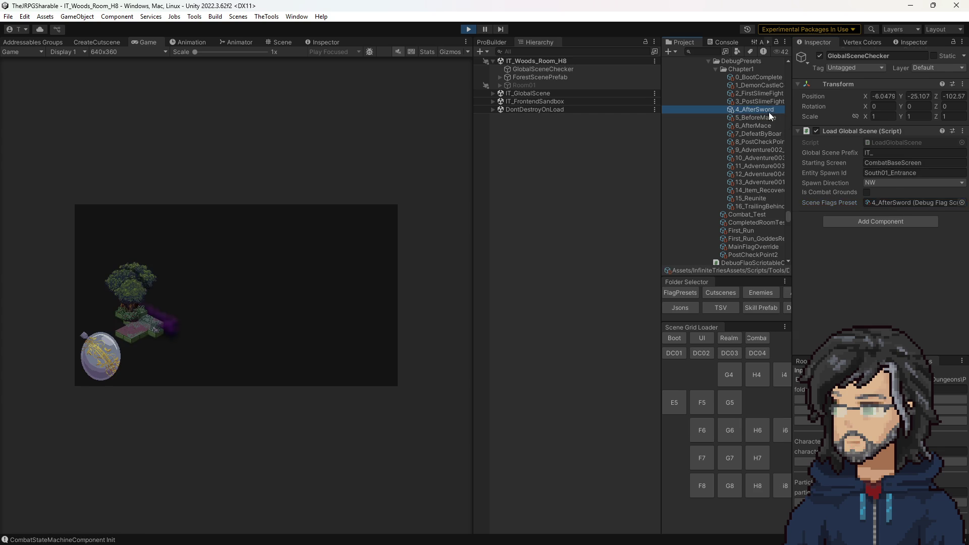
scroll(899, 274, "down", 10)
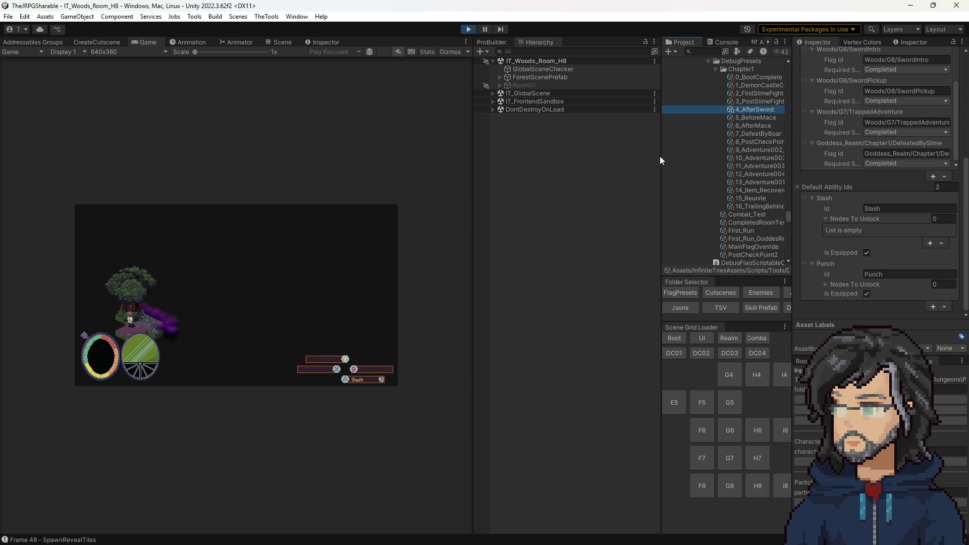
left_click(798, 225)
key("ctrl+p")
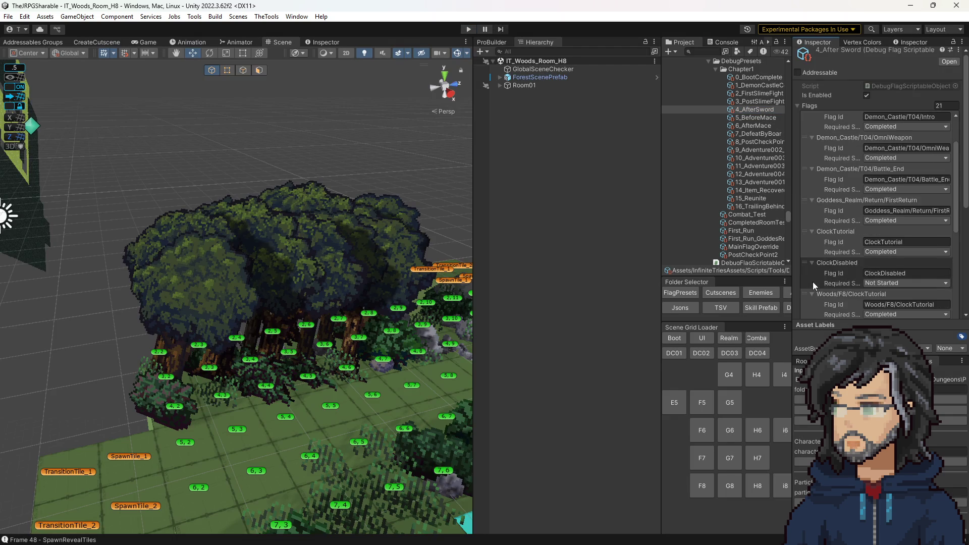
left_click(823, 277)
key("Delete")
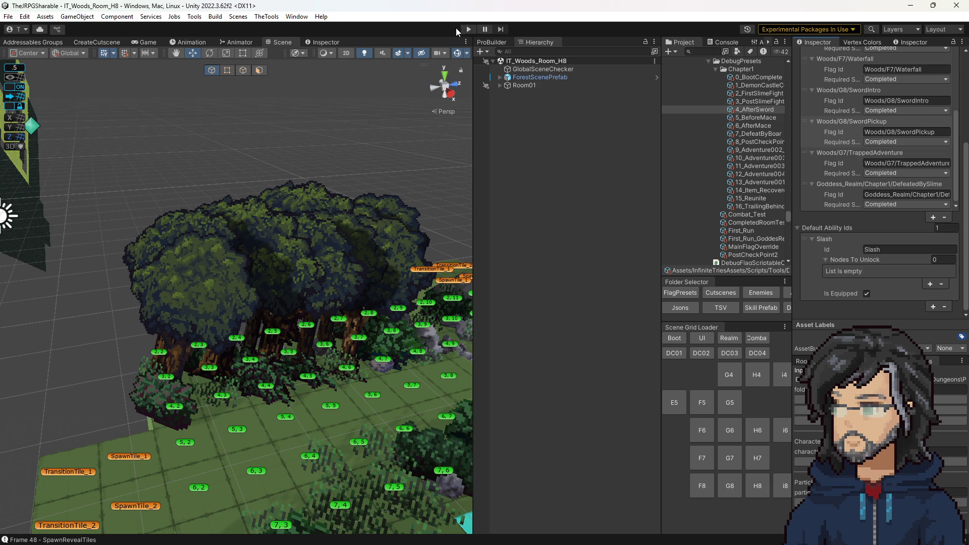
left_click(469, 29)
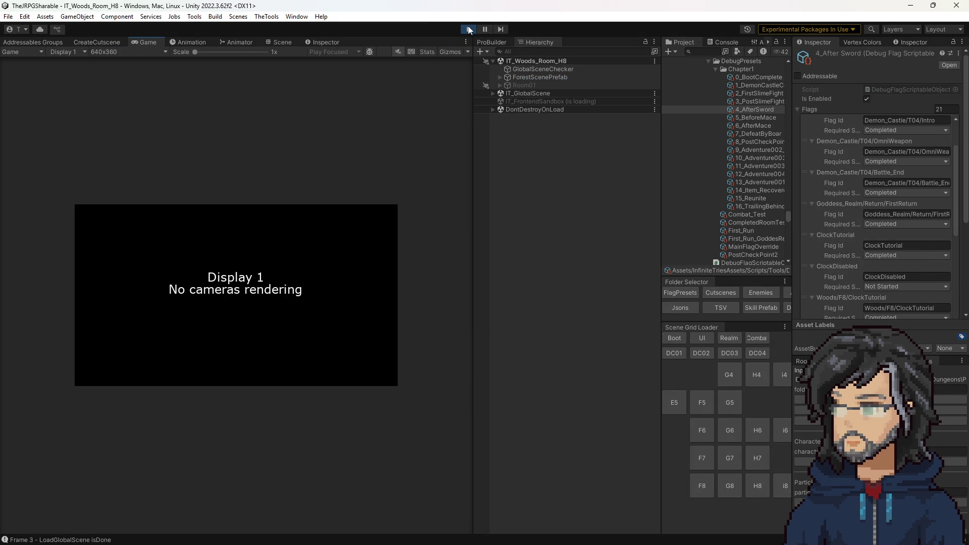
- Widen the Game view and play through the Goddess Realm, talking to the Goddess, into Woods_Room_F8
left_click_drag(472, 196, 706, 208)
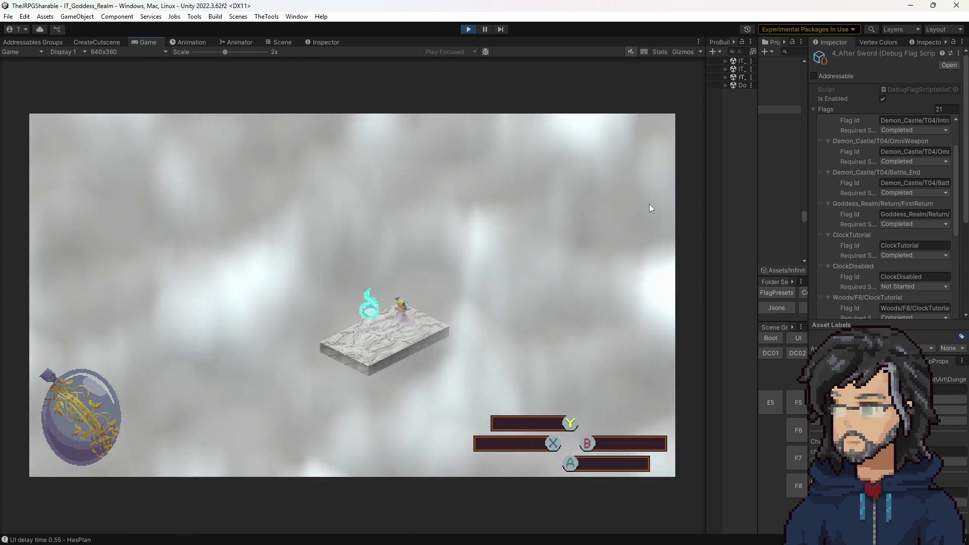
key("e")
key("e")
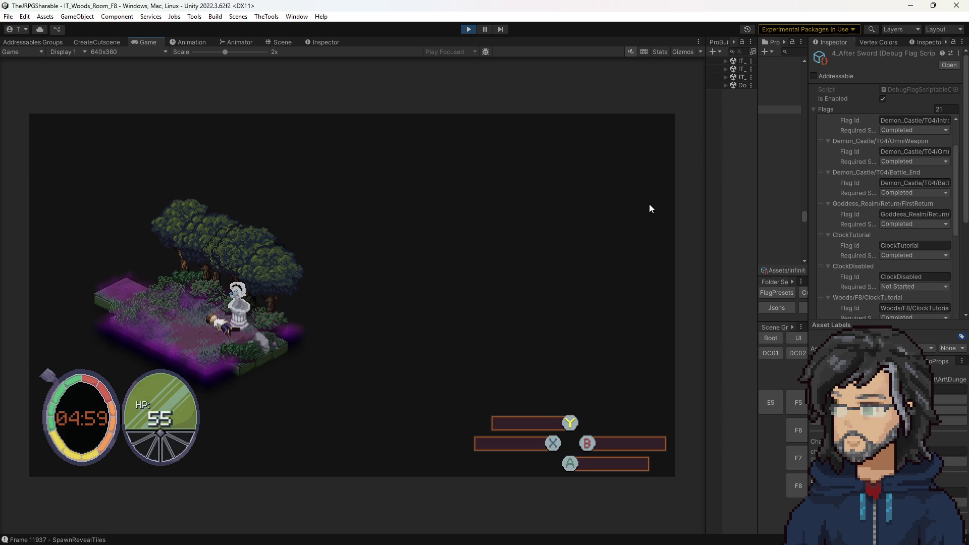
- Play on from woods room H7 and collect Bash so it sits beside Slash on the action bar
left_click(469, 29)
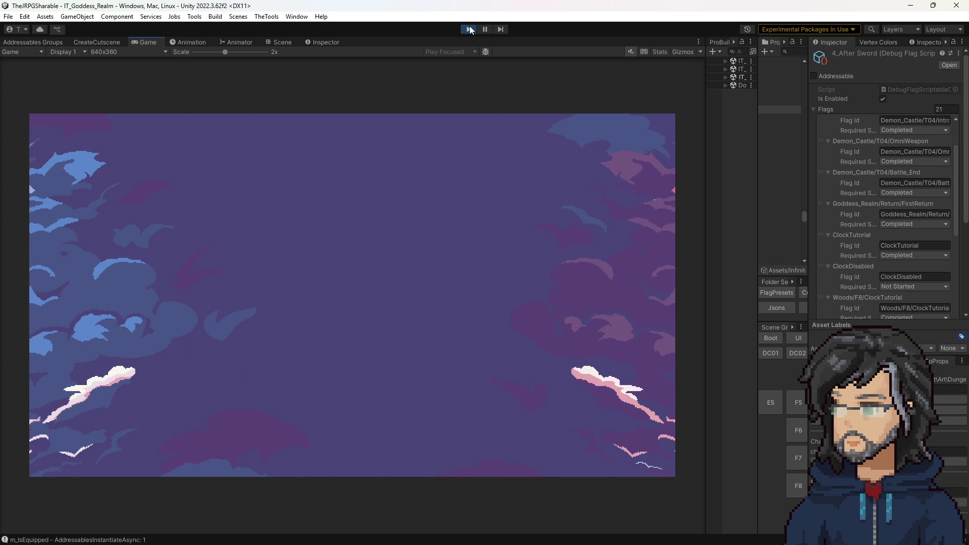
left_click(470, 29)
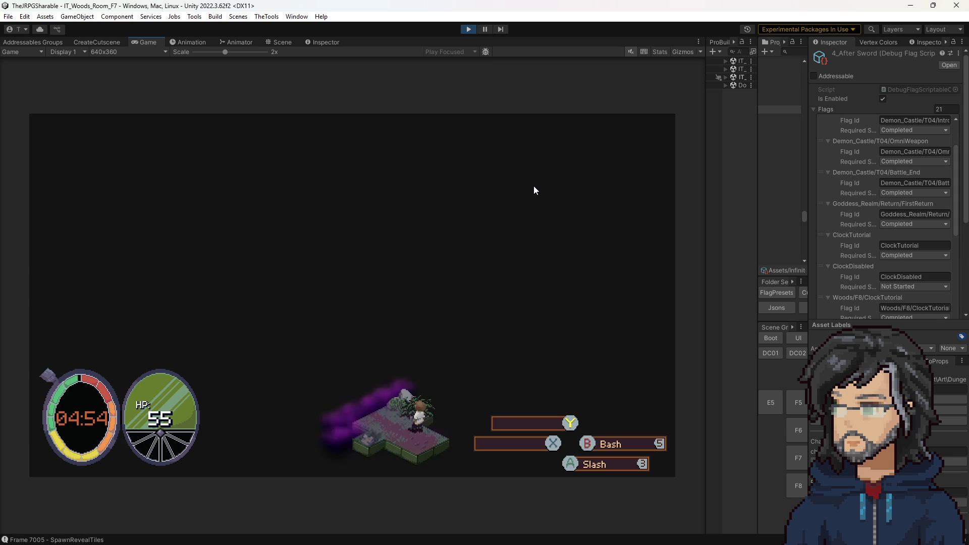
- Walk through rooms F7 and G7, then bring up the Sword Slash tree with 1 skill point
key("Right")
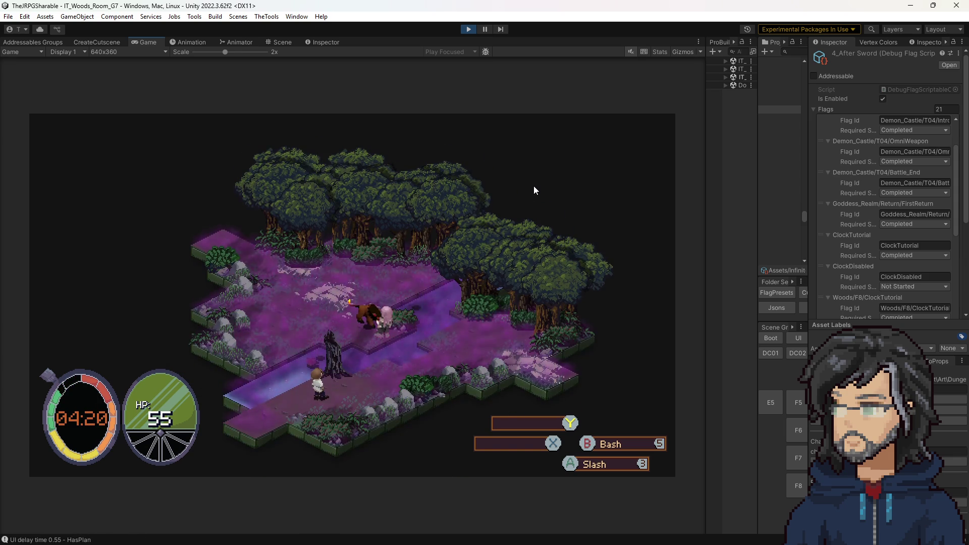
key("Up")
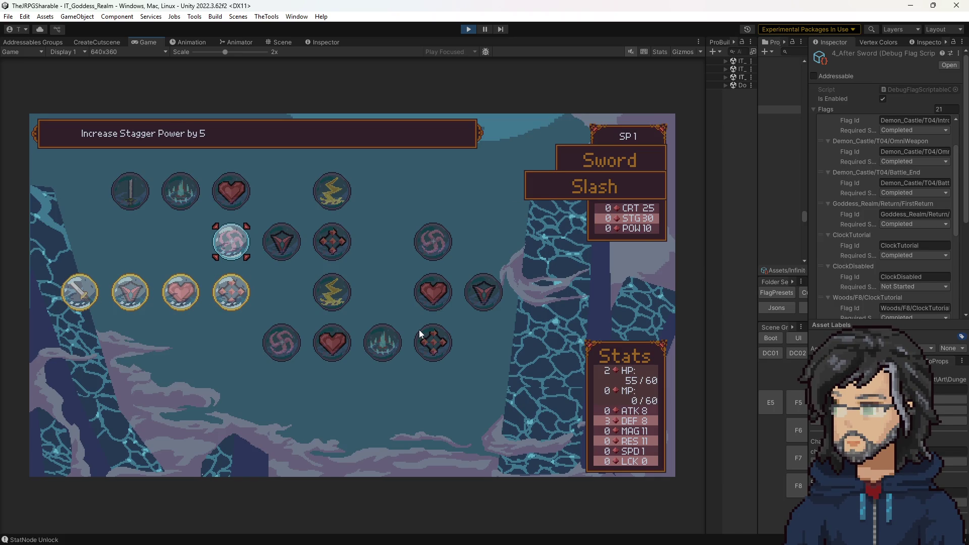
- Switch from the Slash tree to the Mace Bash tree, then exit the menus back to room F8
key("e")
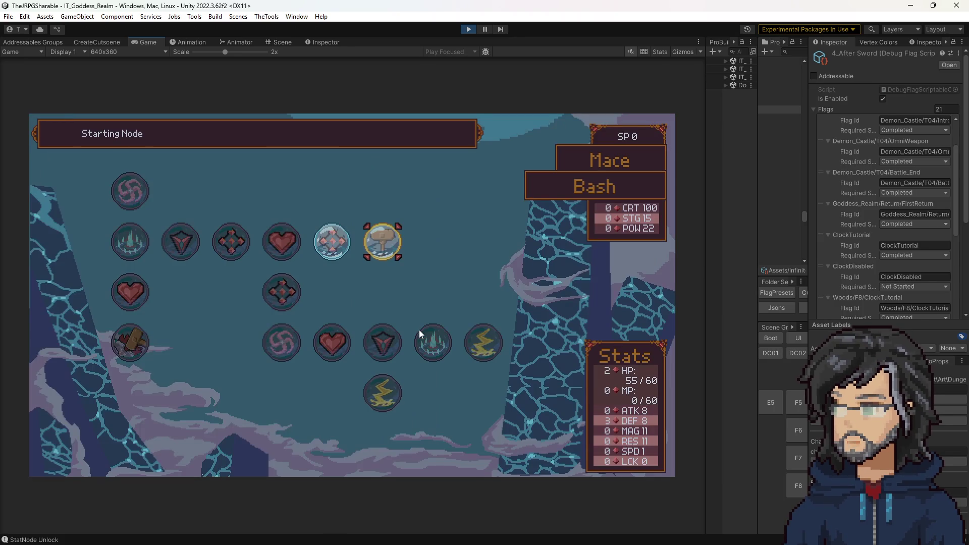
key("Escape")
key("Escape")
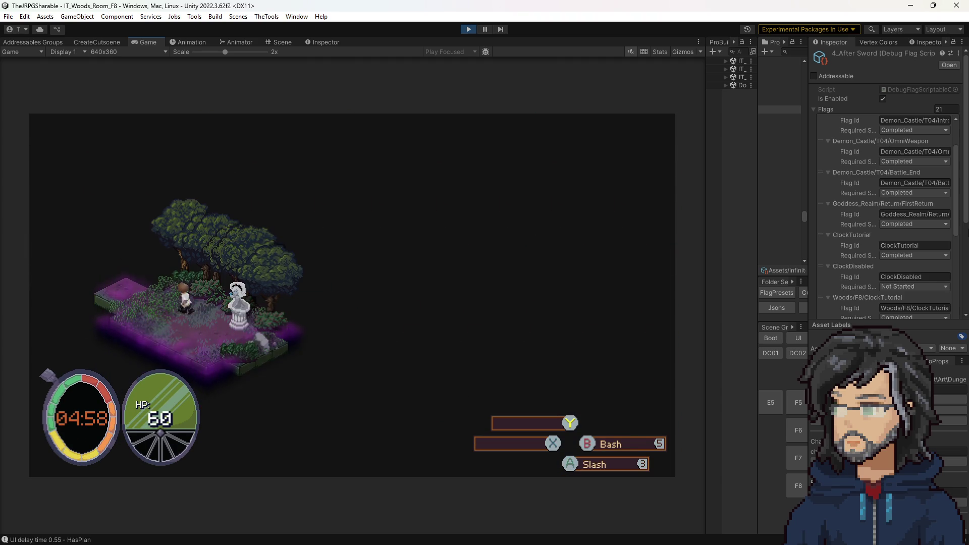
- Defeat the slime and walk on through rooms F7 and G7
key("w")
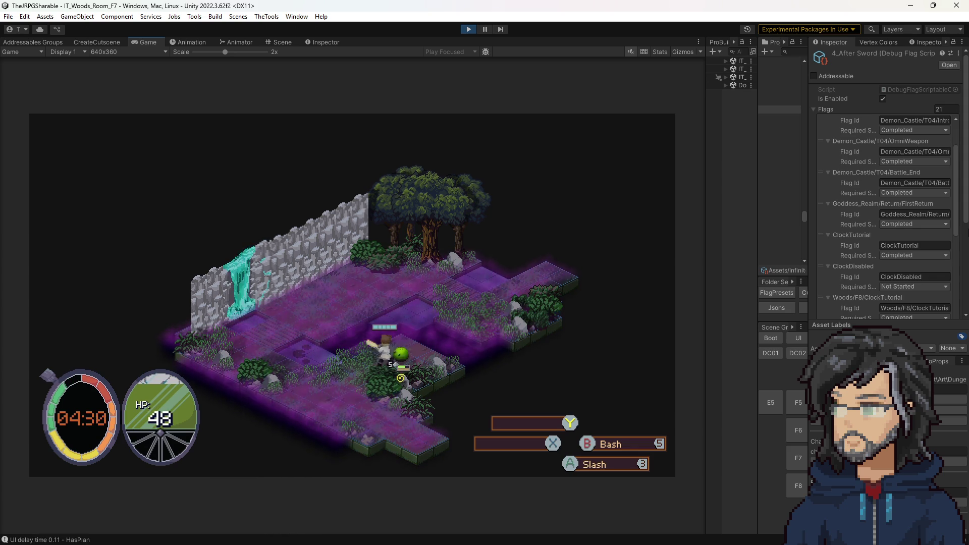
key("d")
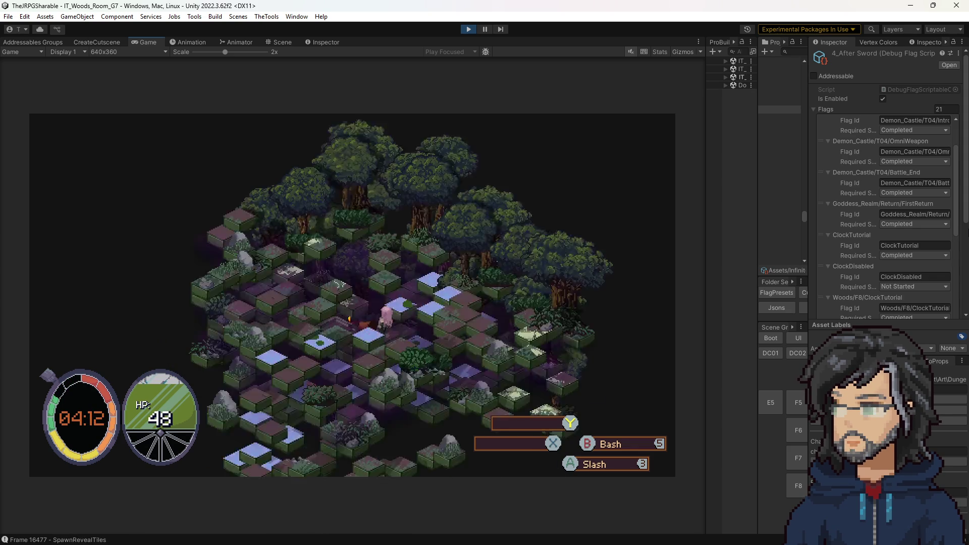
key("d")
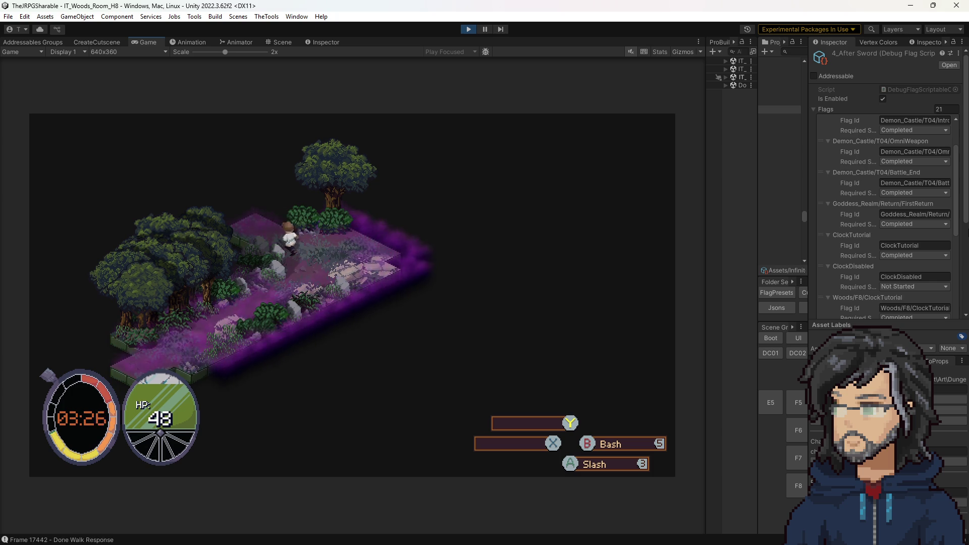
- Cross rooms H8 and H7, striking the teal enemy with the sword, and exit room H6
key("Up")
key("Up")
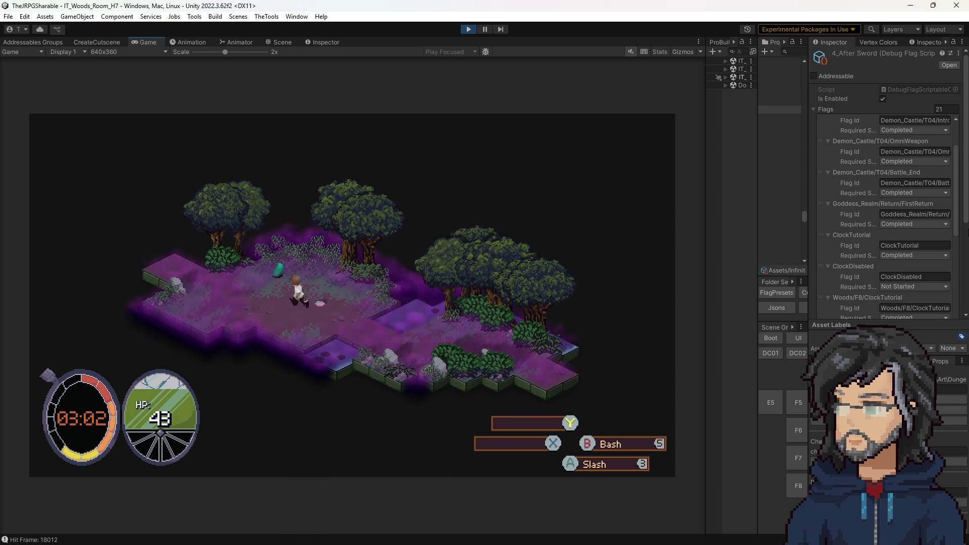
key("Up")
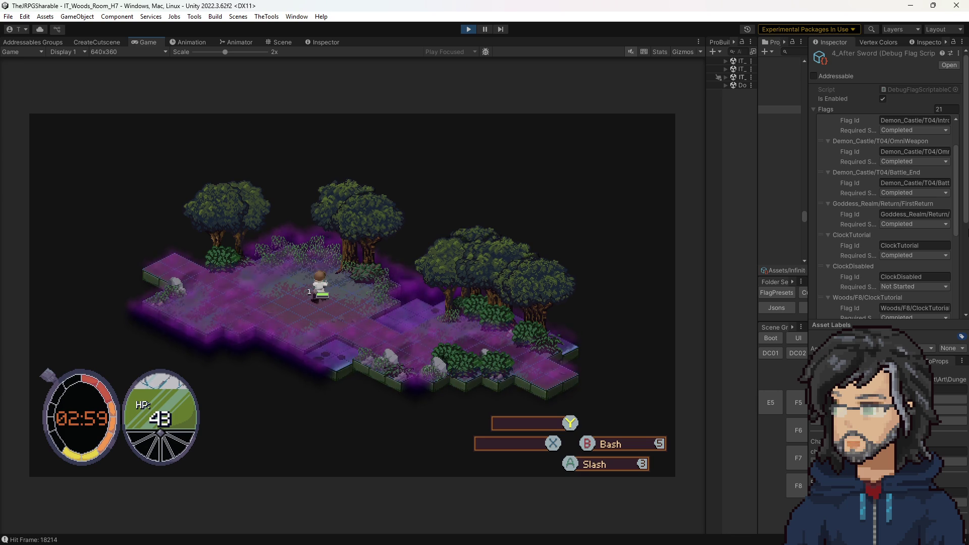
key("space")
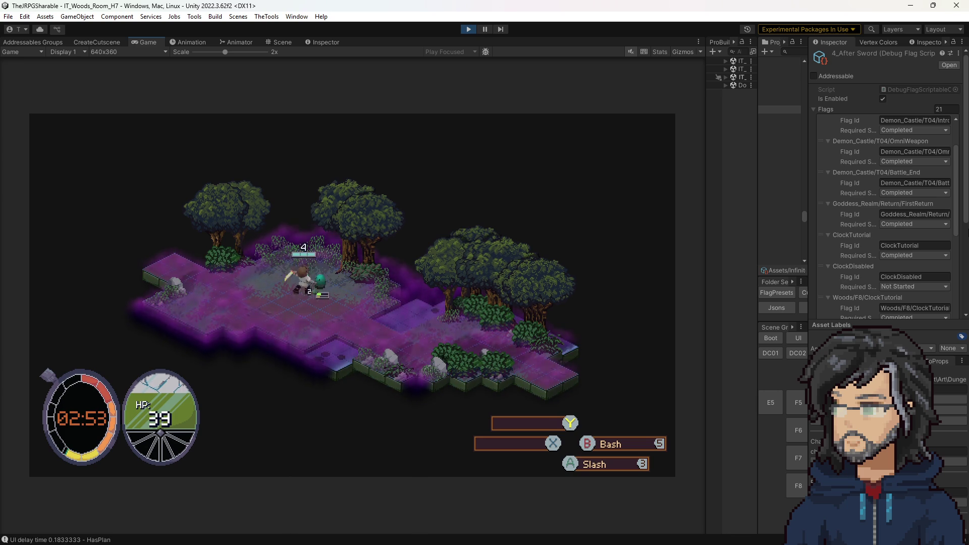
key("Up")
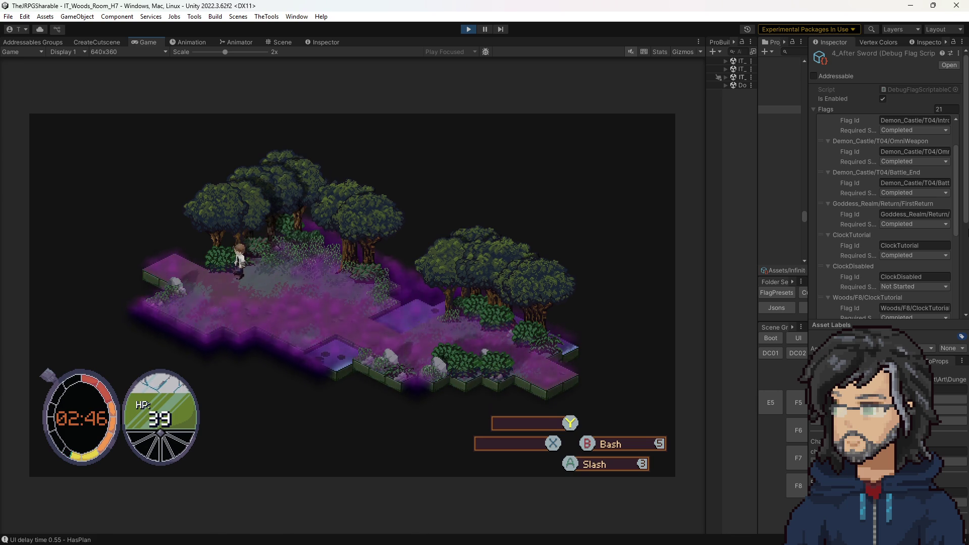
key("Up")
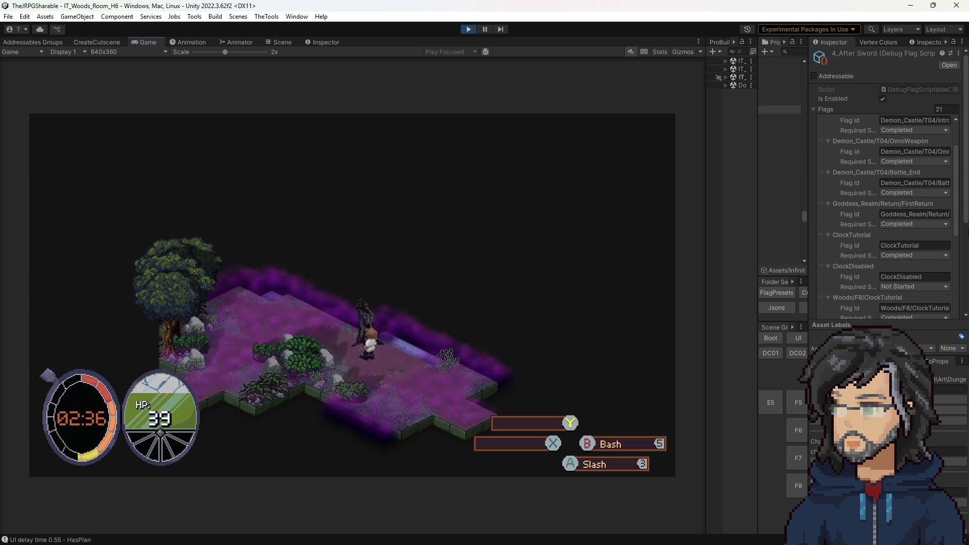
key("Up")
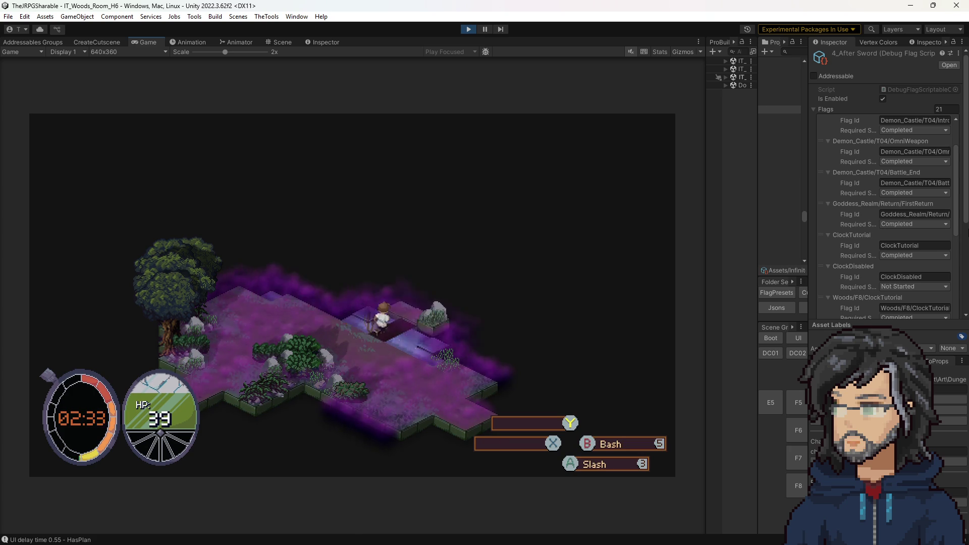
key("Up")
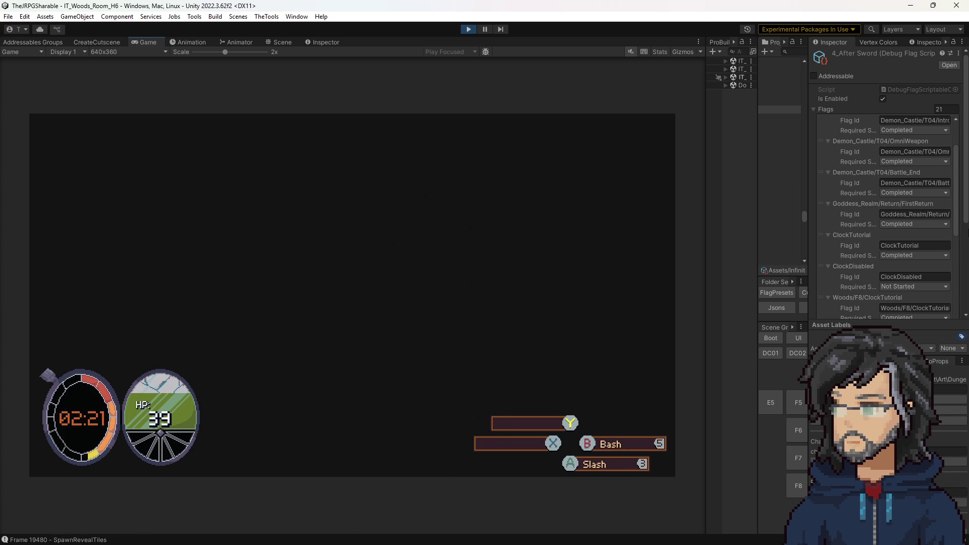
- Activate the goddess statue in IT_Woods_Room_i6 and overwrite save slot 2 with current progress
key("Up")
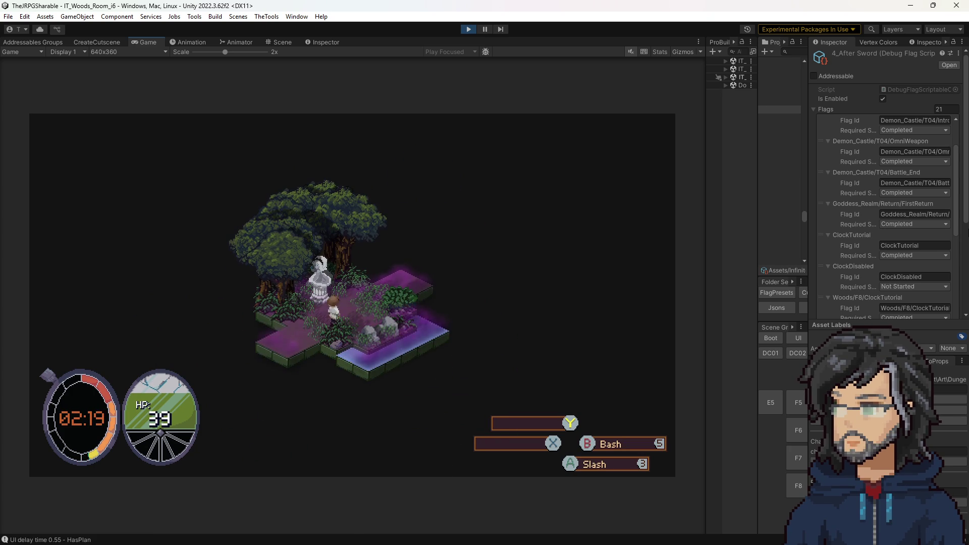
key("Return")
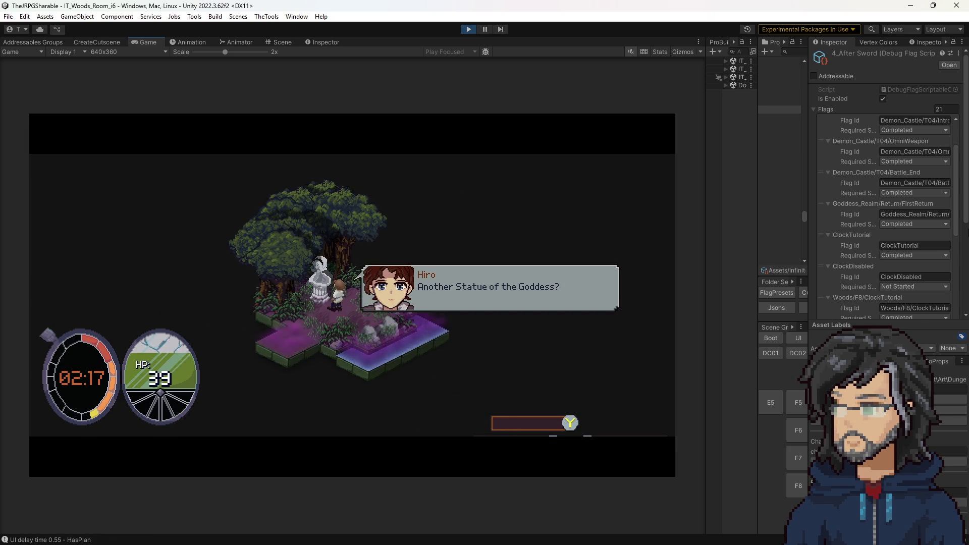
key("Return")
key("Return")
key("Return")
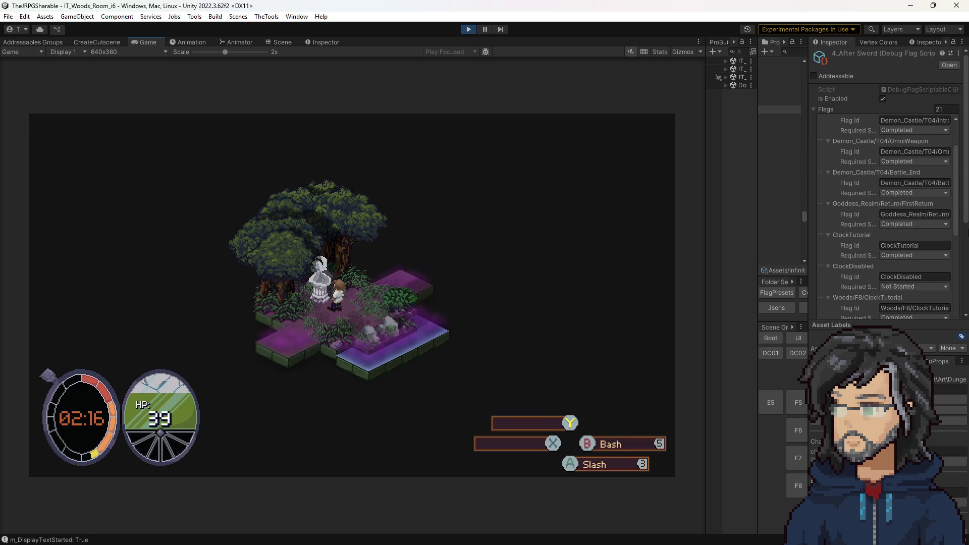
key("Down")
key("Down")
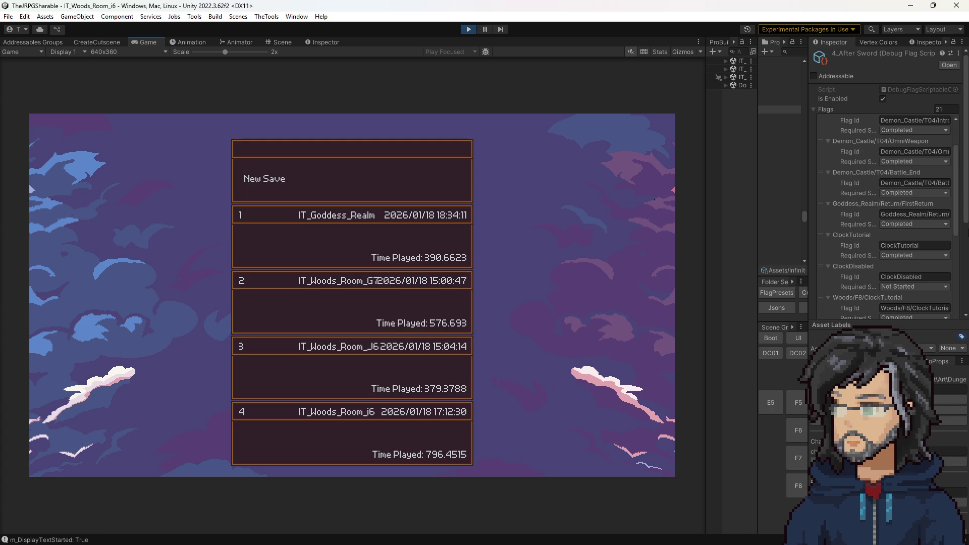
key("Return")
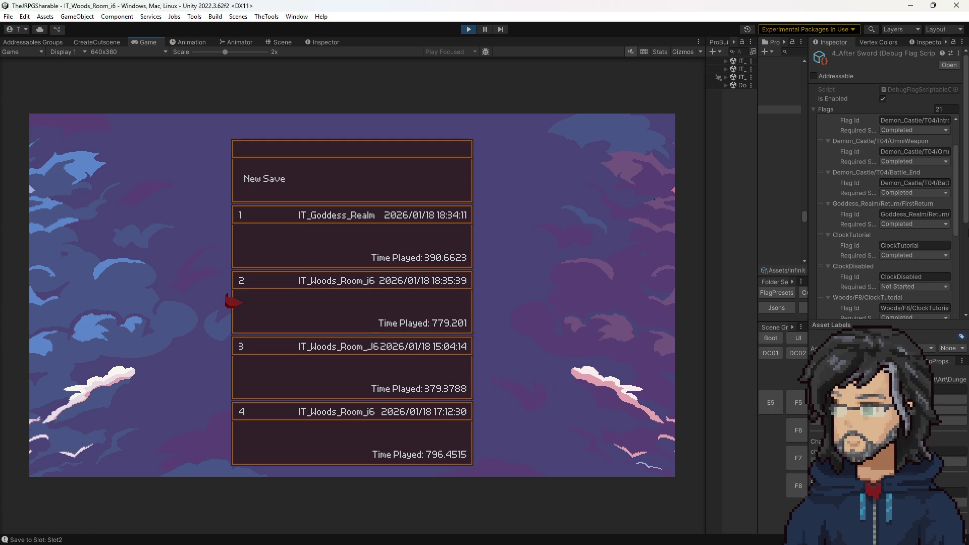
key("Escape")
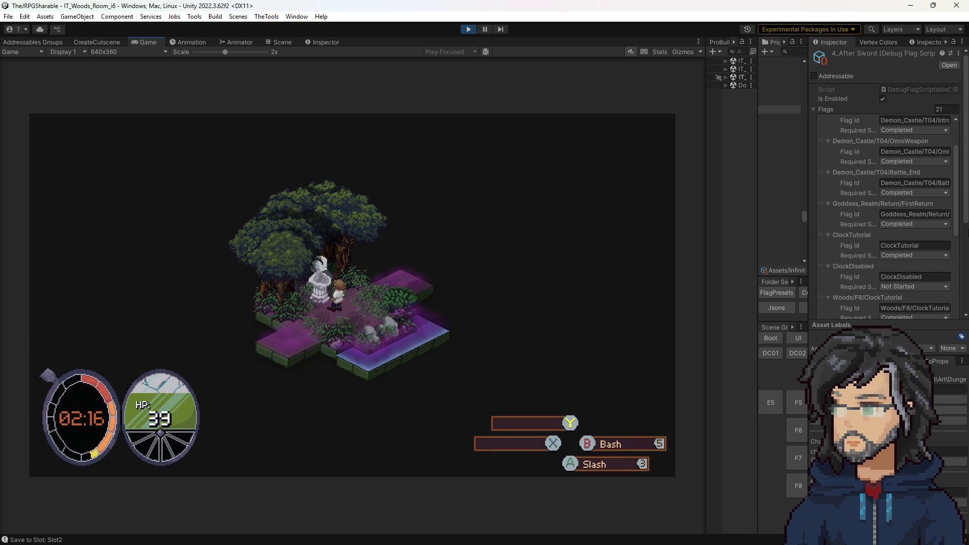
key("w")
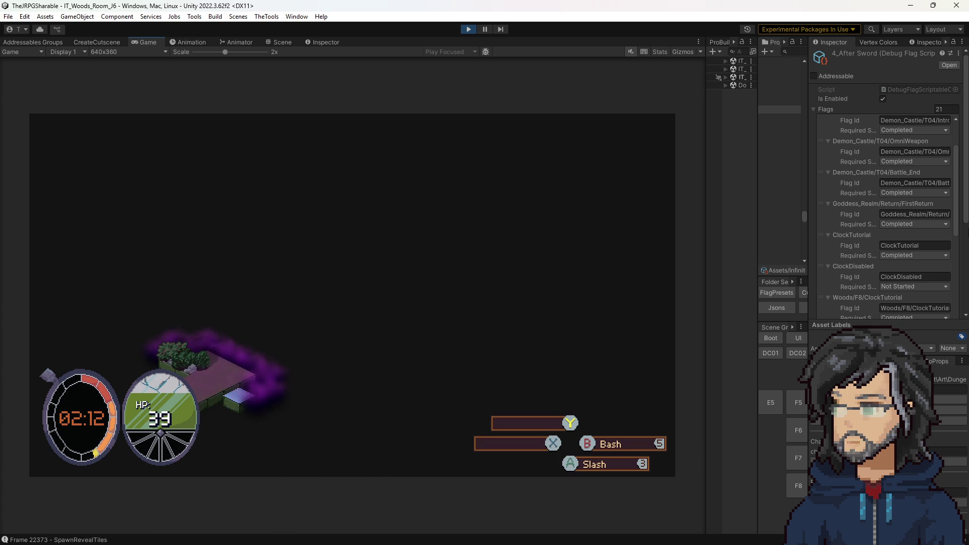
- Follow the purple path through the new room, attack the slime, and reach the skill overview (Sword 4, Mace 2)
key("d")
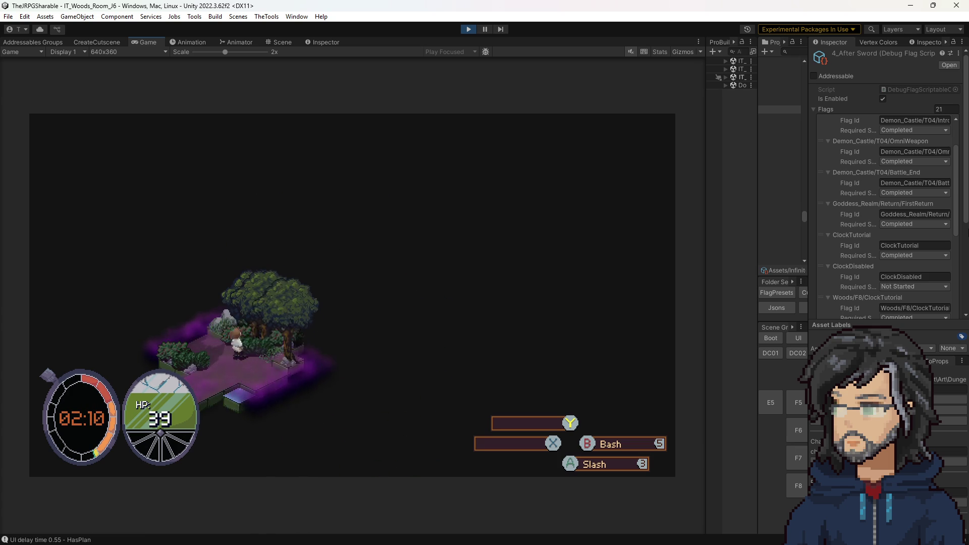
key("d")
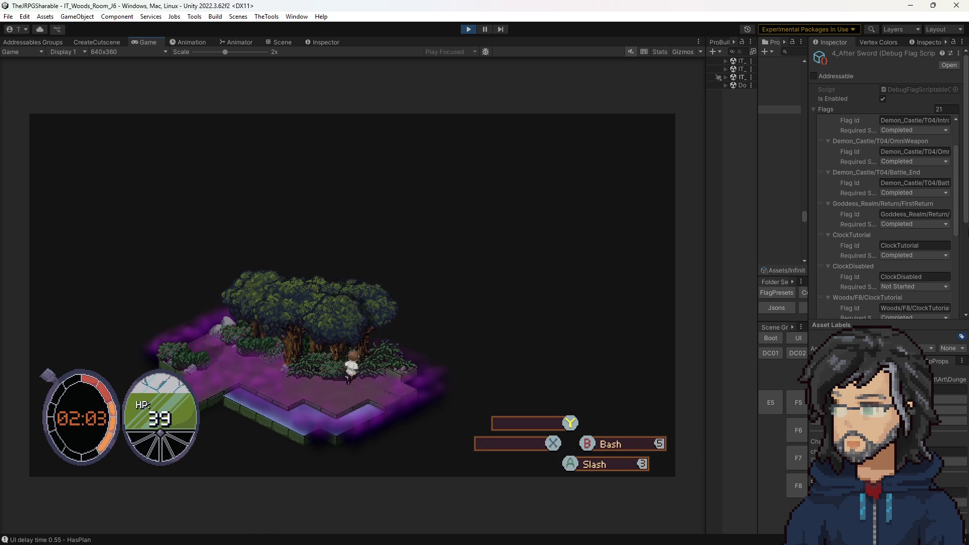
key("w")
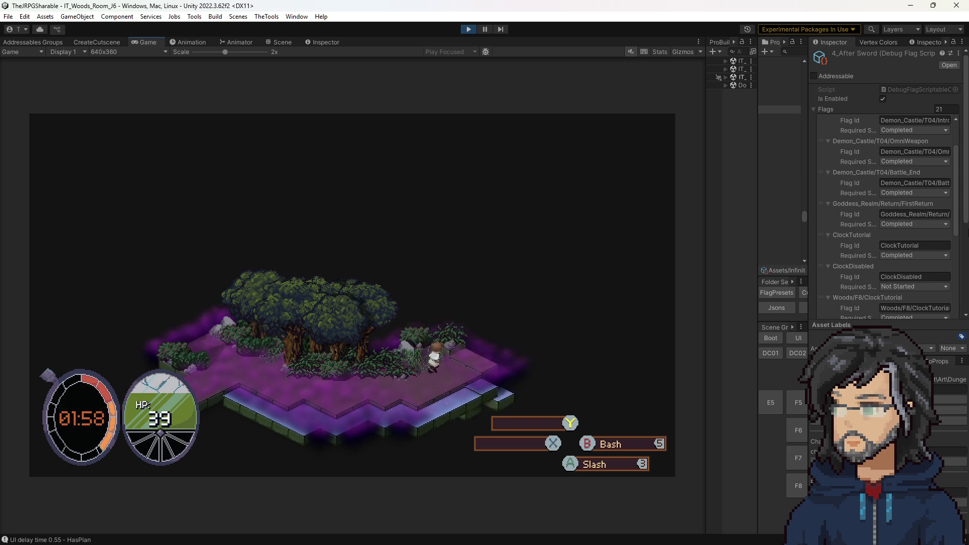
key("w")
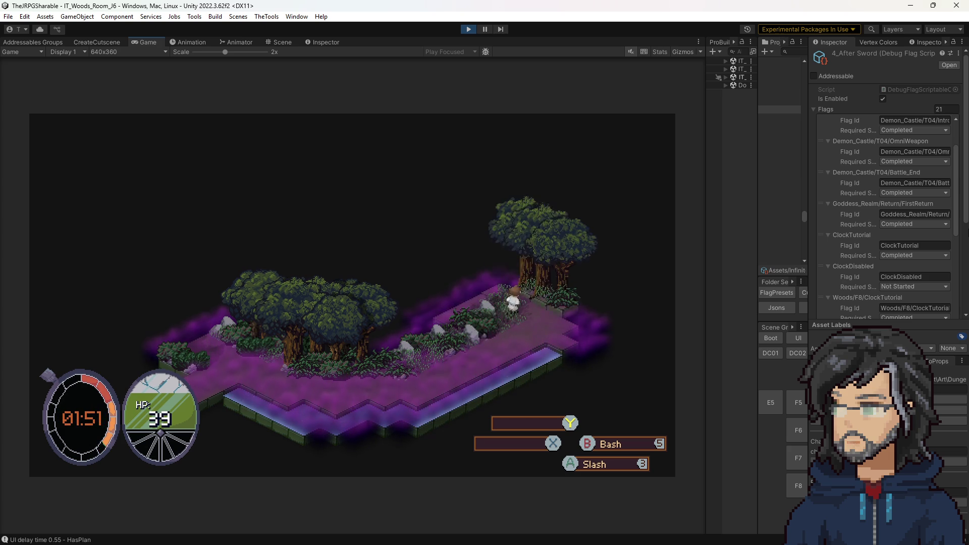
key("a")
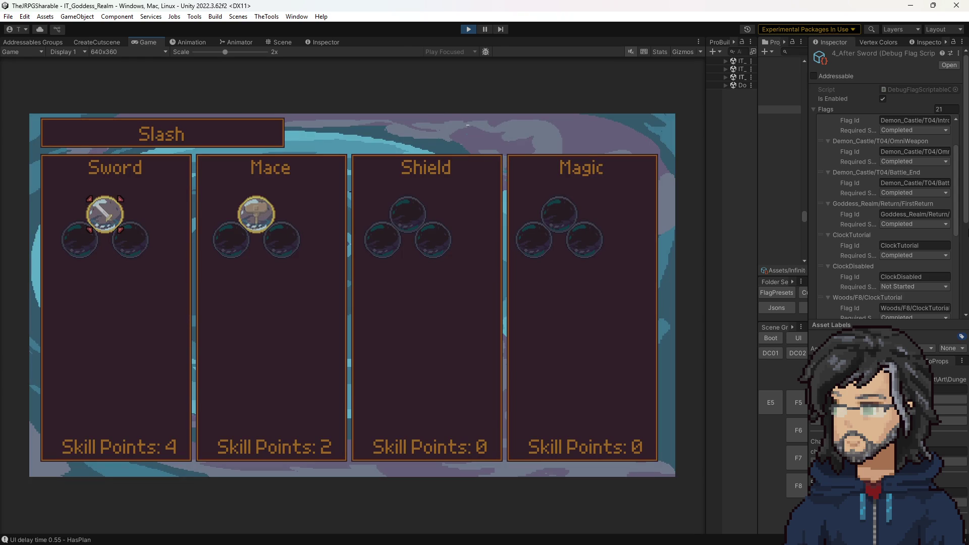
- Buy the Increase Defense and Increase Health by 5 nodes in the Mace Bash tree
key("Right")
key("Return")
key("Left")
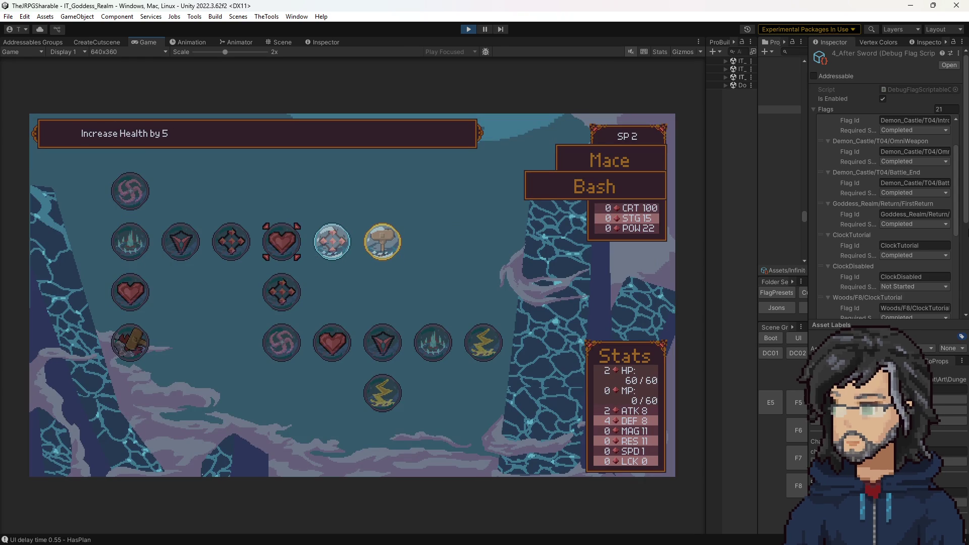
key("Return")
key("Right")
key("Left")
key("Return")
key("Left")
key("Return")
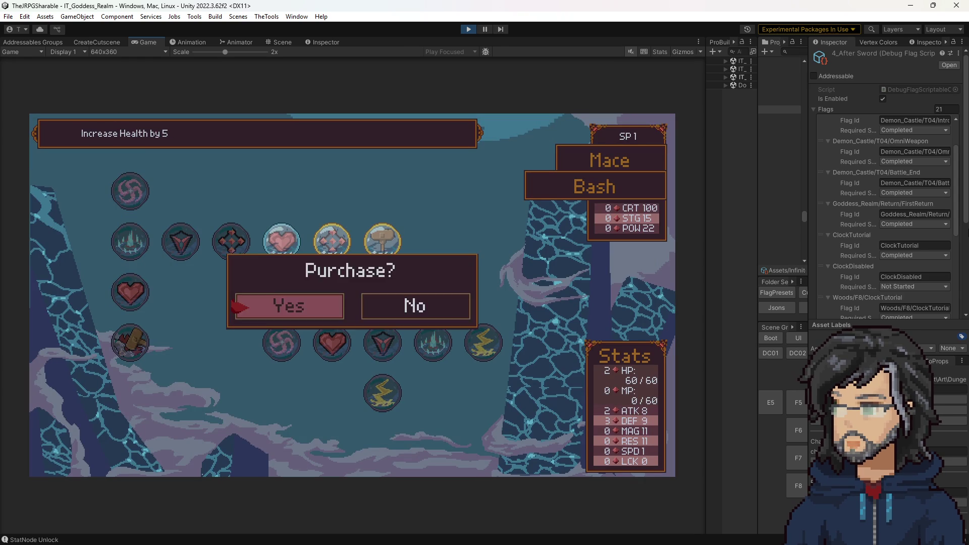
key("Return")
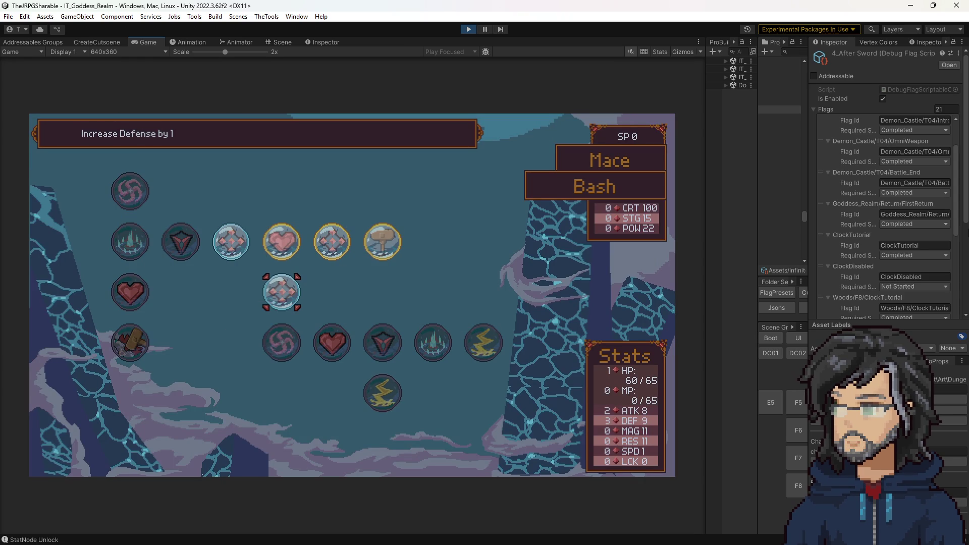
- Review the purchased defense and health nodes, reopening the Mace tree several times
key("Up")
key("Left")
key("Left")
key("Escape")
key("Return")
key("Left")
key("Left")
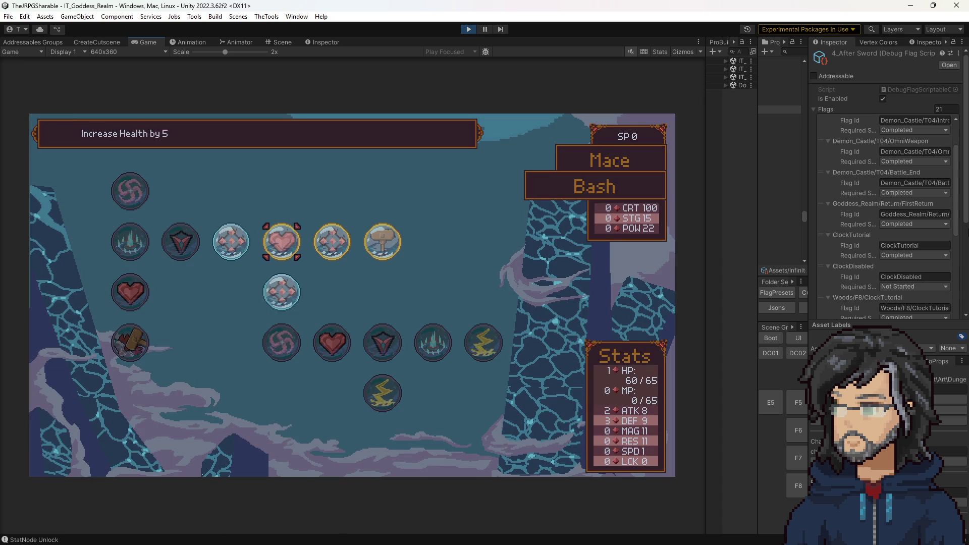
key("Escape")
key("Return")
key("Left")
key("Left")
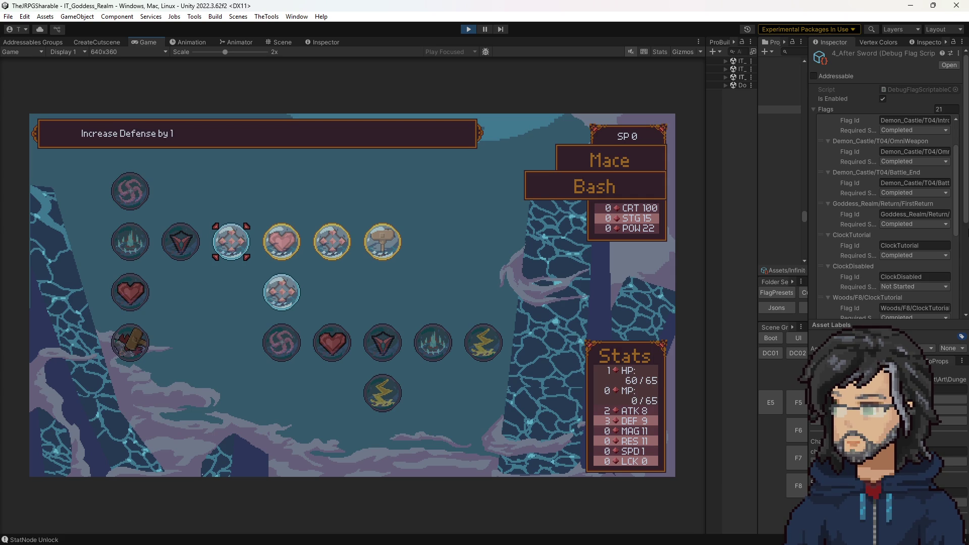
key("Escape")
key("Return")
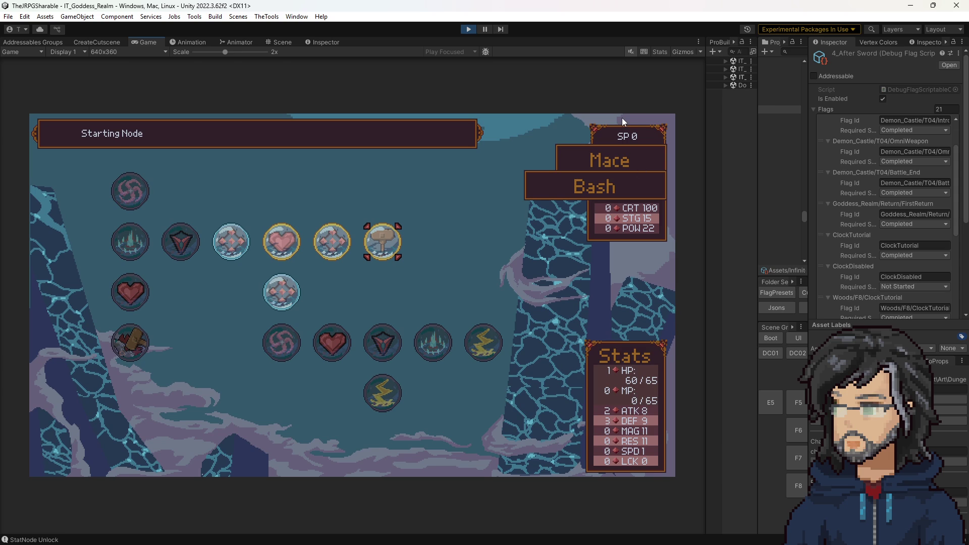
key("Escape")
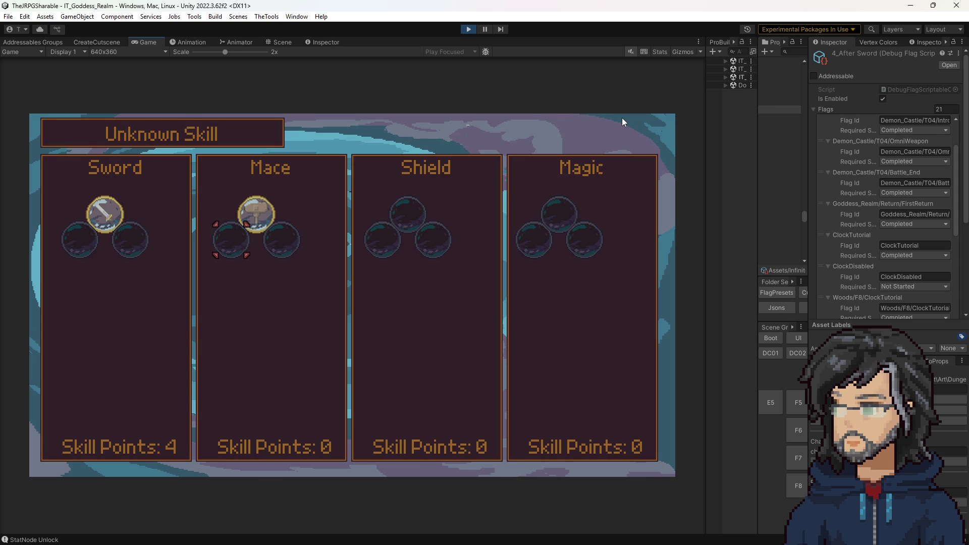
- Browse the Sword tree's Increase Stagger Power by 5 and Increase Strength by 1 nodes, then stop play mode
key("Left")
key("Return")
key("Right")
key("Right")
key("Right")
key("Up")
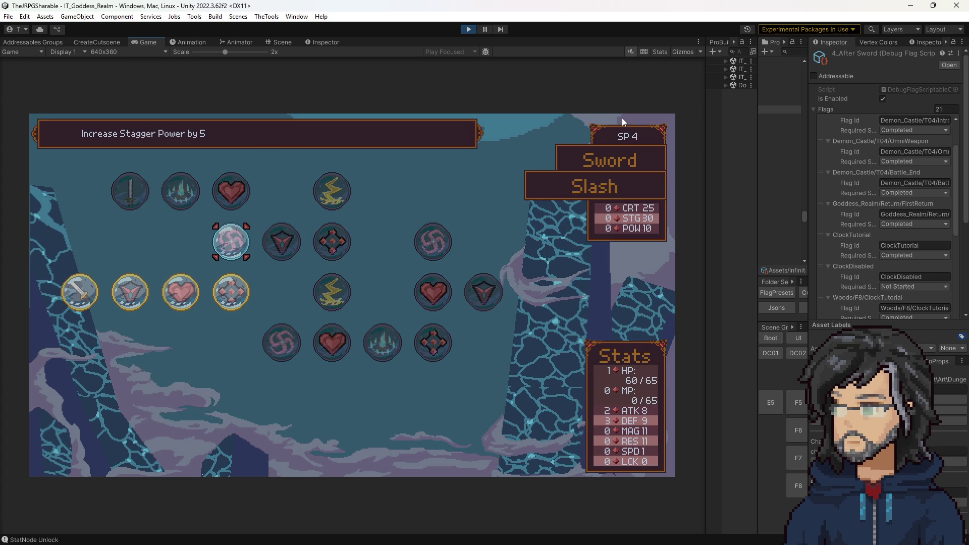
key("Right")
key("Left")
key("Escape")
left_click(468, 29)
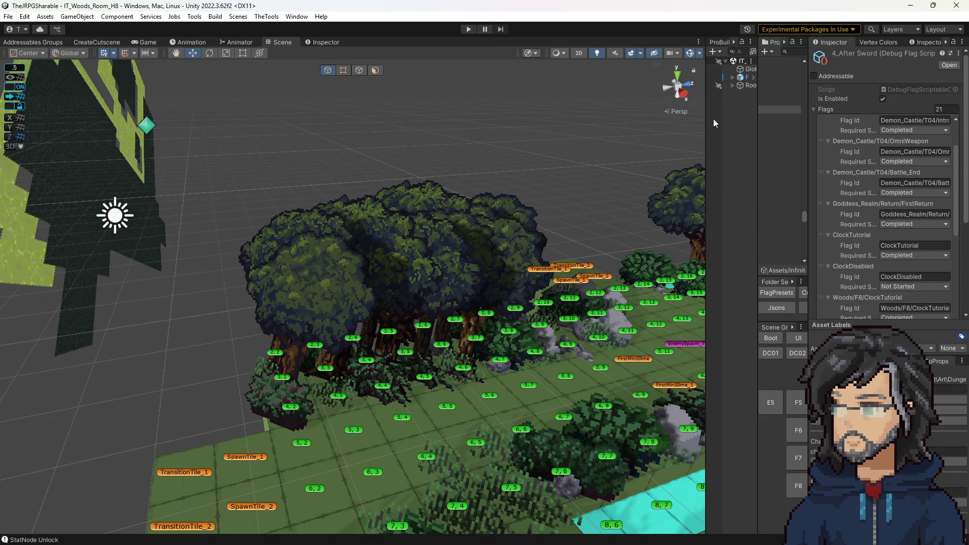
- Widen the Project panel and load IT_Woods_Room_J6, then IT_Woods_Room_H8
left_click_drag(755, 123, 625, 122)
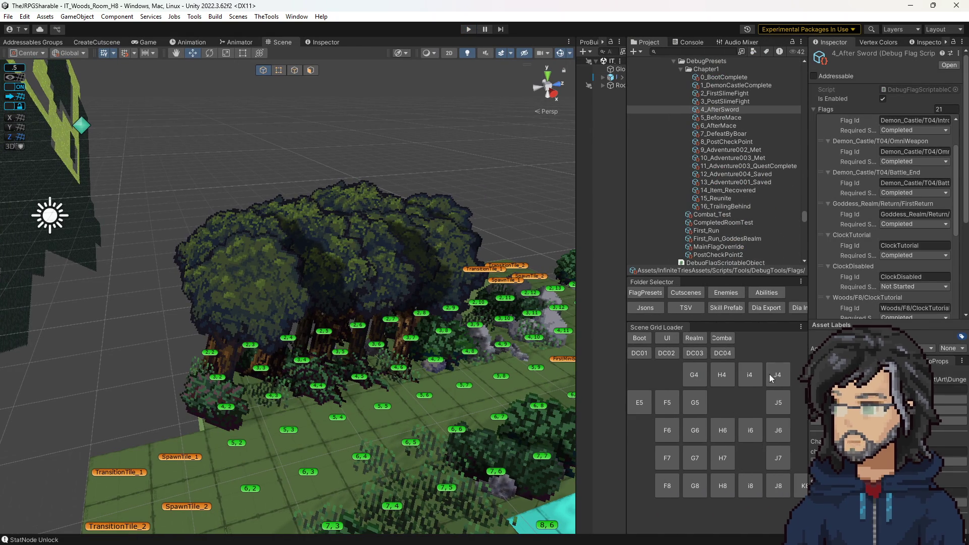
left_click(780, 431)
mouse_move(399, 258)
left_mouse_down()
mouse_move(356, 332)
mouse_move(309, 270)
left_mouse_up()
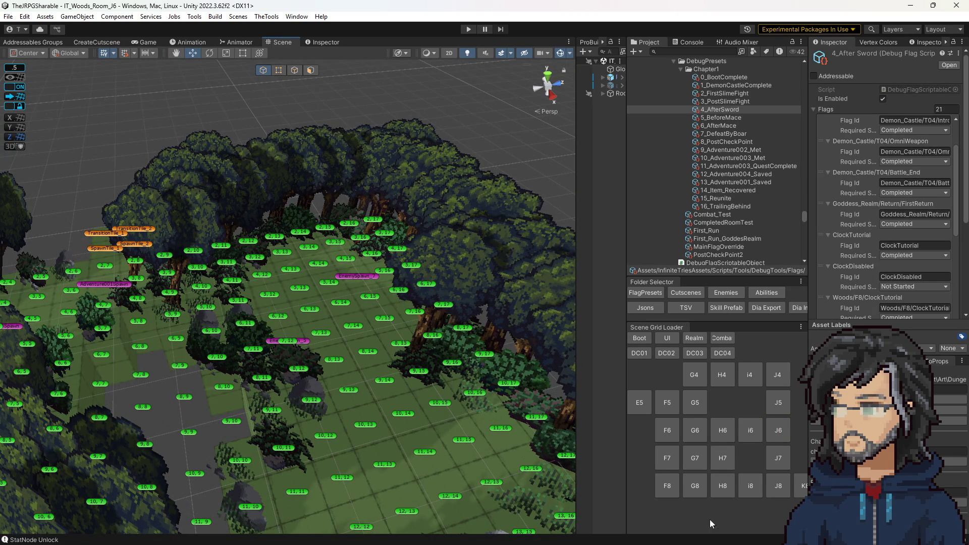
left_click(723, 486)
mouse_move(348, 333)
left_mouse_down()
mouse_move(352, 384)
mouse_move(319, 358)
left_mouse_up()
- Select H8's Interact[StaggerPow] pickup at 12,11 to show its StaggerPow_Node chest settings
left_click(318, 357)
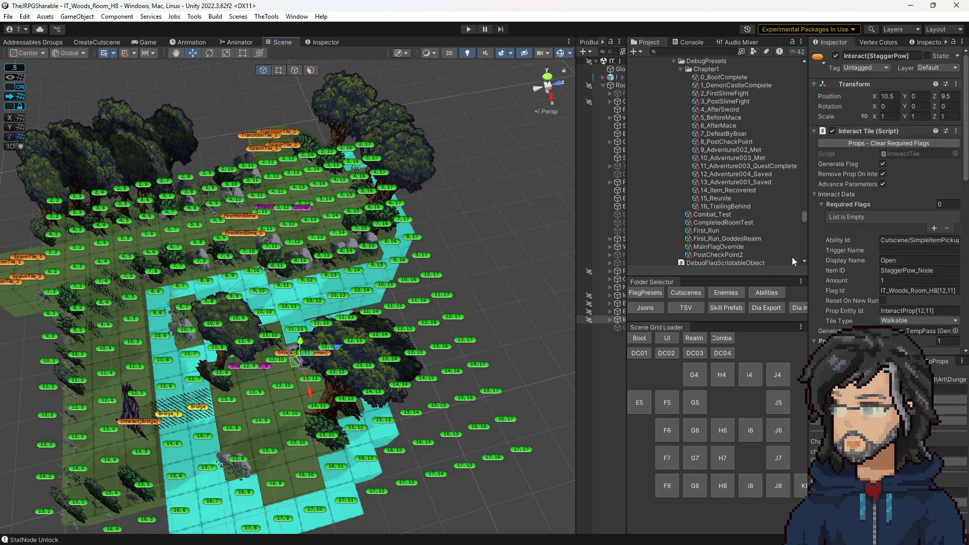
scroll(232, 281, "up", 2)
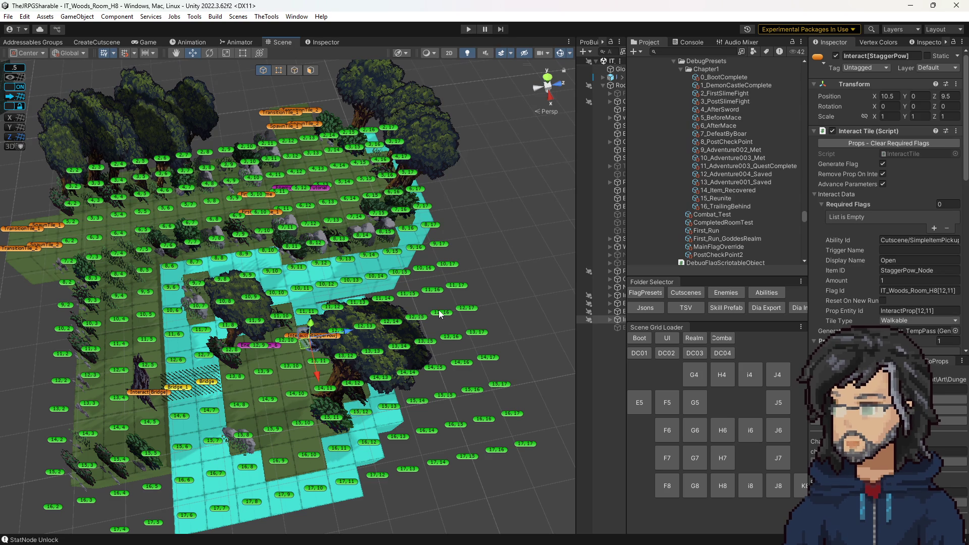
left_click(779, 430)
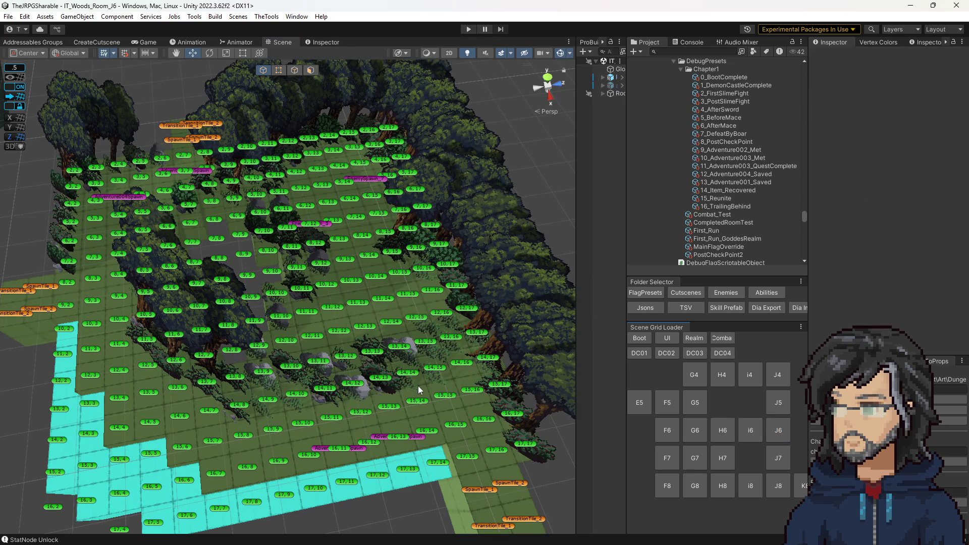
left_click(721, 486)
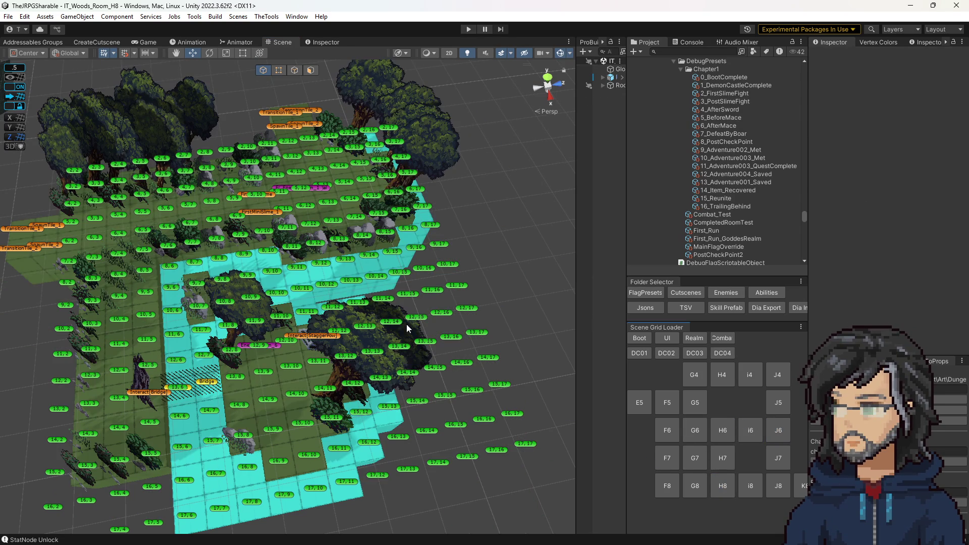
left_click(339, 339)
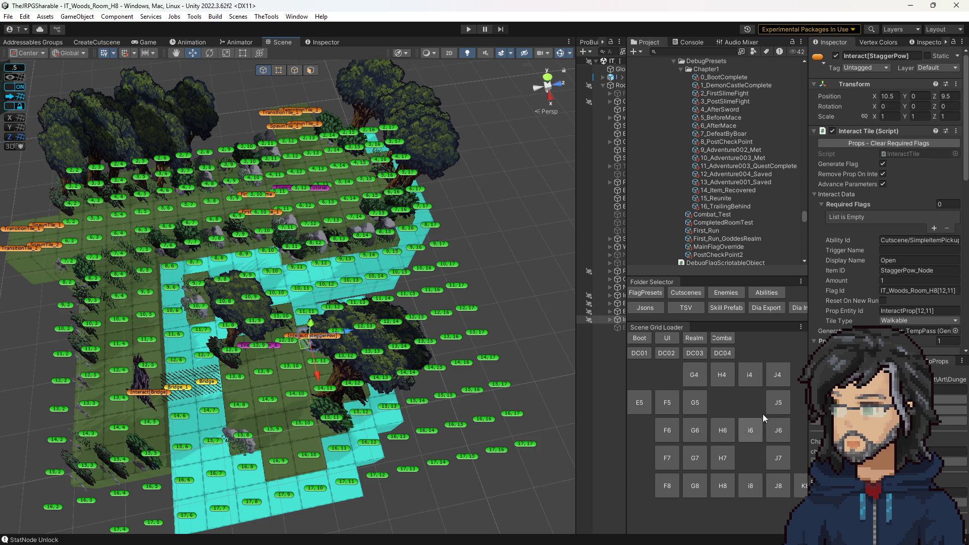
left_click_drag(574, 321, 504, 324)
- Load woods room J6 and paste the Interact[StaggerPow] pickup under its Room01 object
key("f")
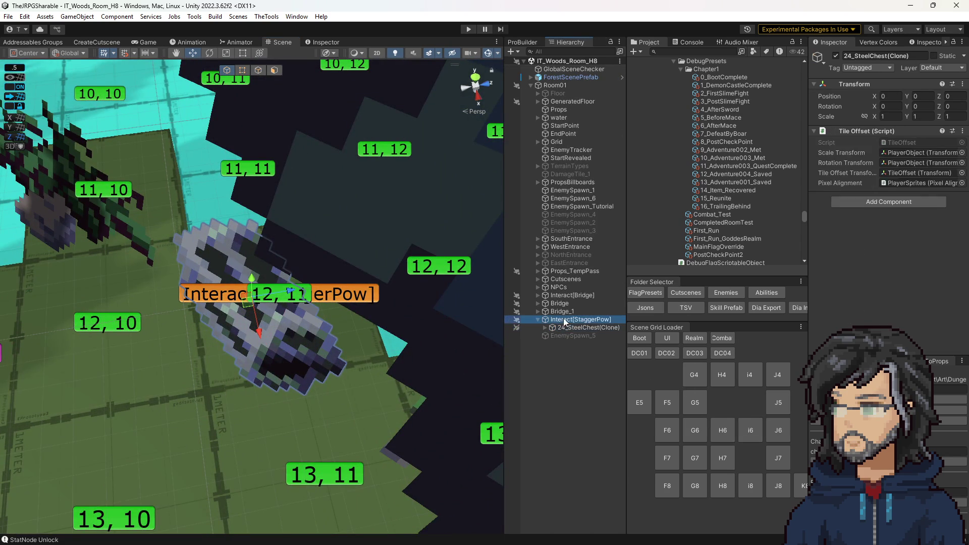
left_click(778, 430)
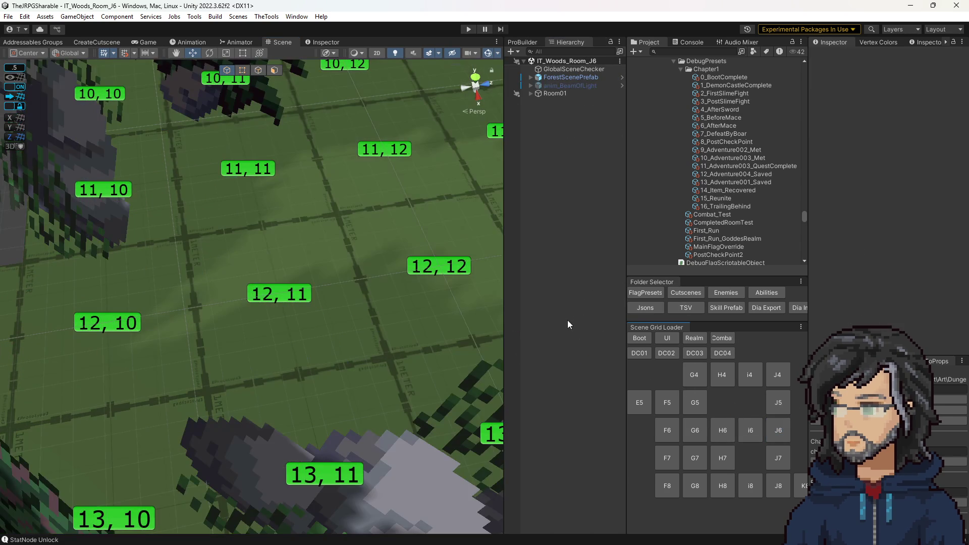
left_click(532, 86)
key("ctrl+v")
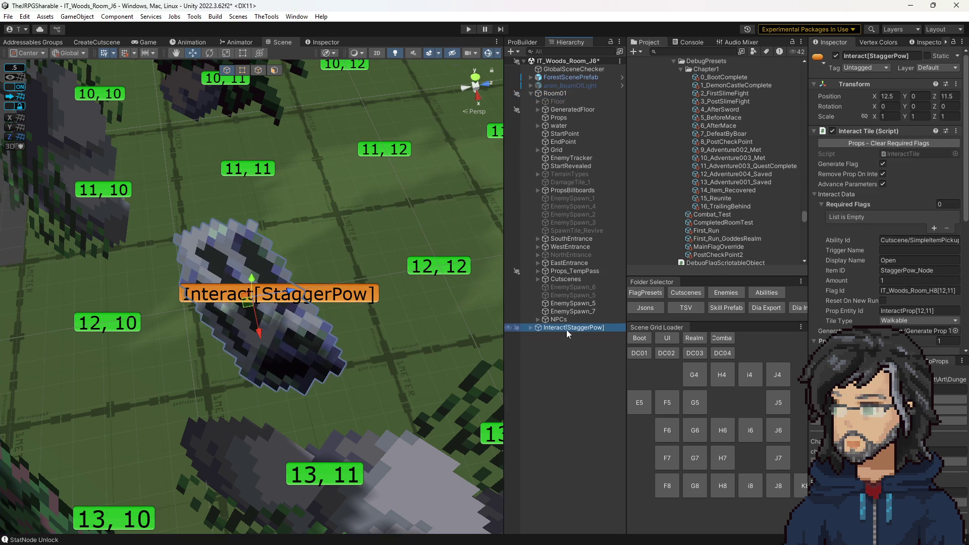
scroll(361, 237, "down", 10)
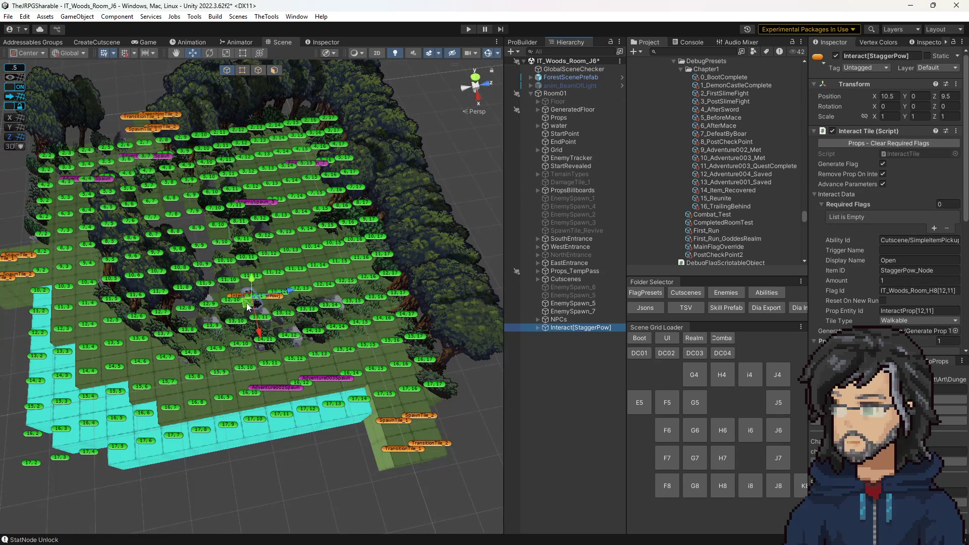
- Move the StaggerPow pickup to tile 3,14 and save the J6 room
mouse_move(251, 302)
left_mouse_down()
mouse_move(288, 158)
mouse_move(275, 142)
left_mouse_up()
key("f")
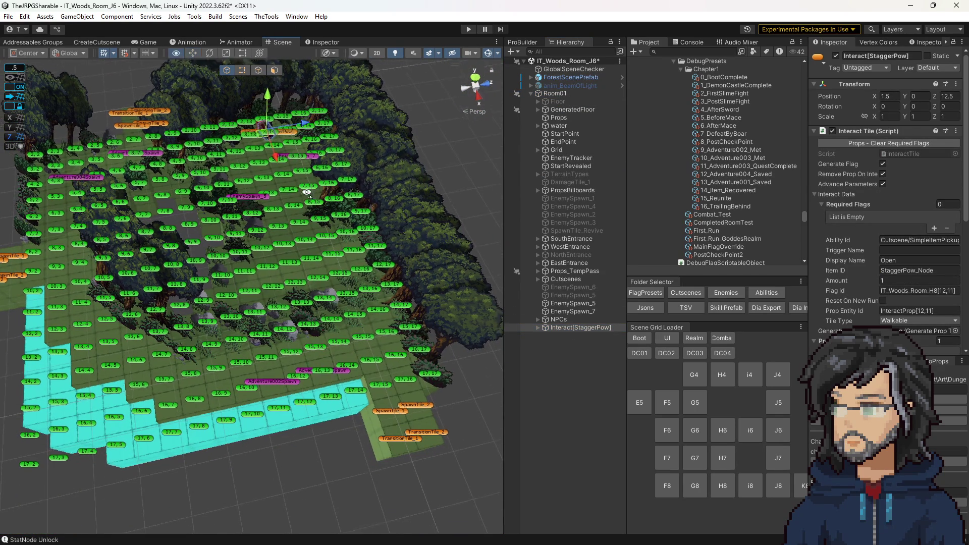
scroll(268, 308, "down", 5)
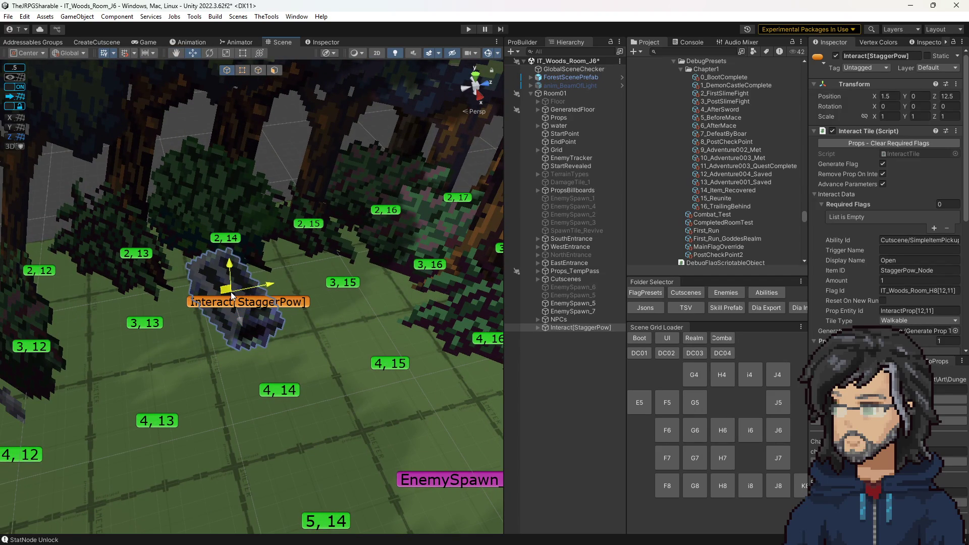
mouse_move(257, 295)
left_mouse_down()
mouse_move(355, 270)
mouse_move(258, 292)
left_mouse_up()
scroll(889, 197, "down", 4)
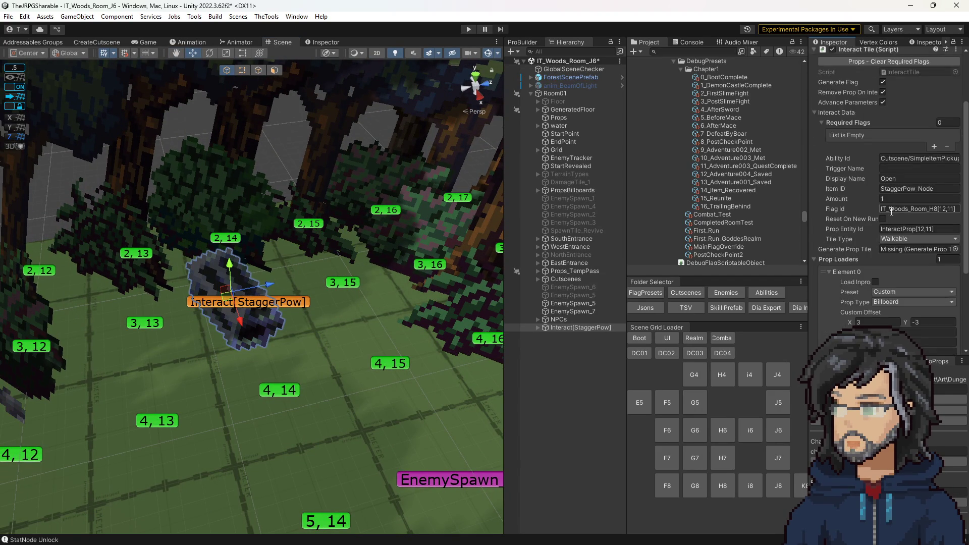
key("ctrl+s")
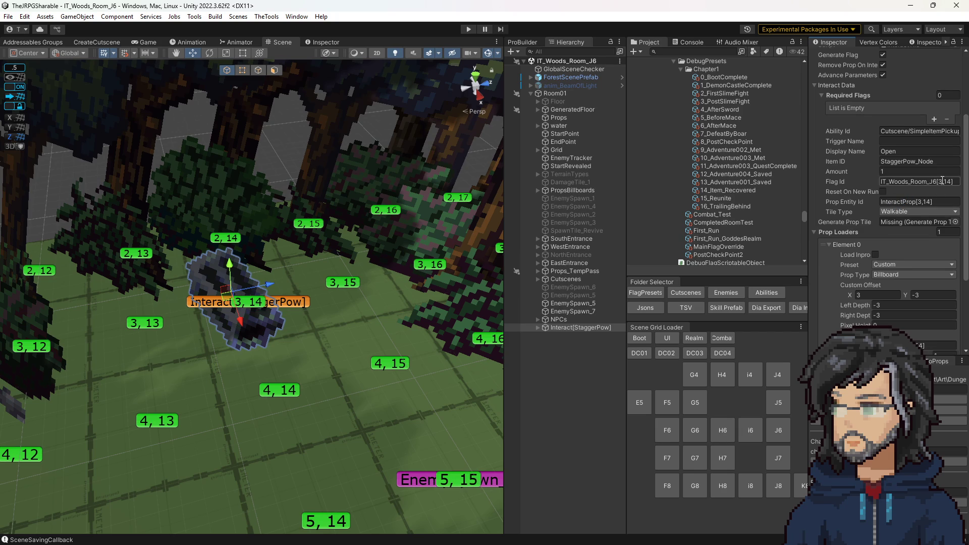
scroll(938, 222, "down", 2)
scroll(938, 222, "down", 2)
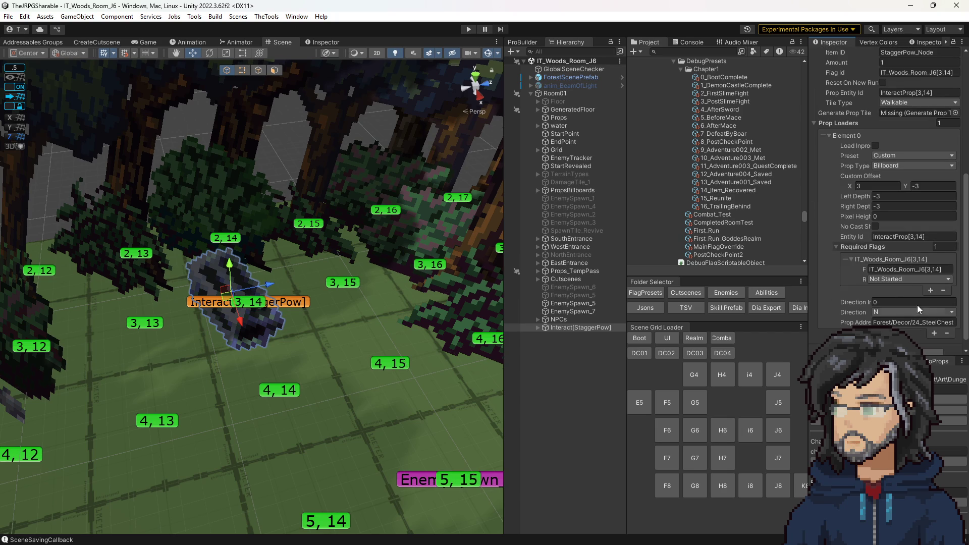
scroll(914, 271, "up", 10)
scroll(341, 360, "down", 5)
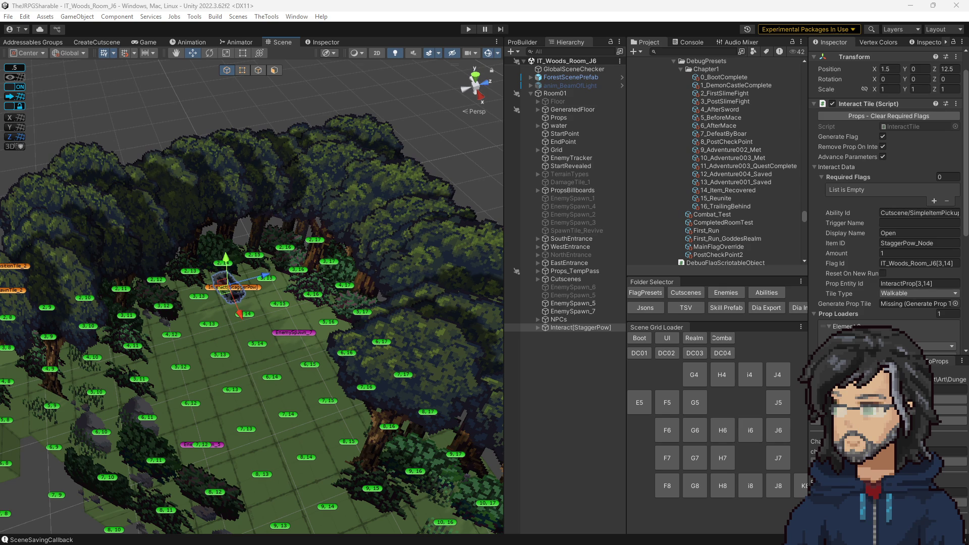
- Finish the J6 pickup's item ID as StaggerPow_Node and save the room
left_click(904, 243)
type("Pow_Node")
left_click_drag(392, 335, 402, 338)
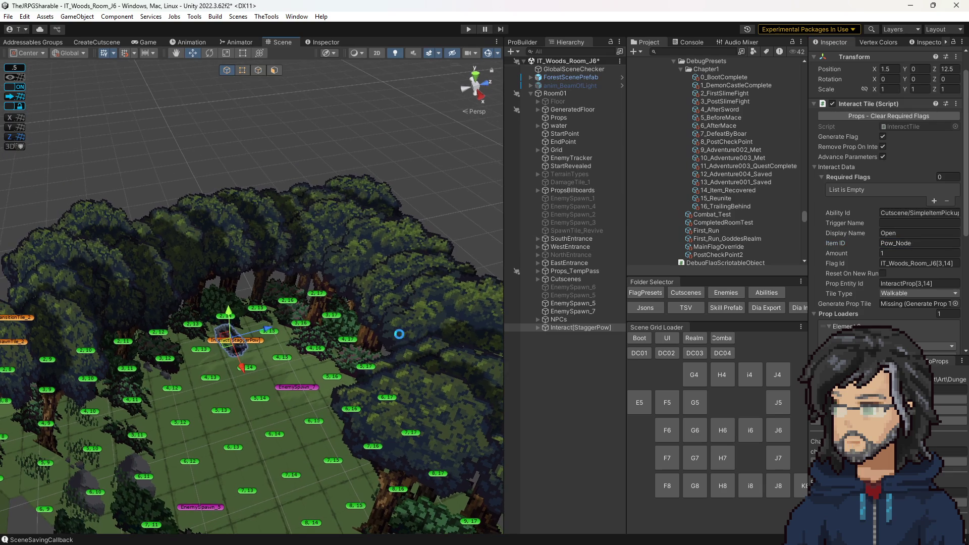
key("ctrl+s")
- Change the StaggerPow pickups' item IDs to Stg_Node in rooms H8 and J5
left_click(722, 486)
mouse_move(333, 404)
left_mouse_down()
mouse_move(303, 404)
mouse_move(964, 438)
left_mouse_up()
left_click(228, 438)
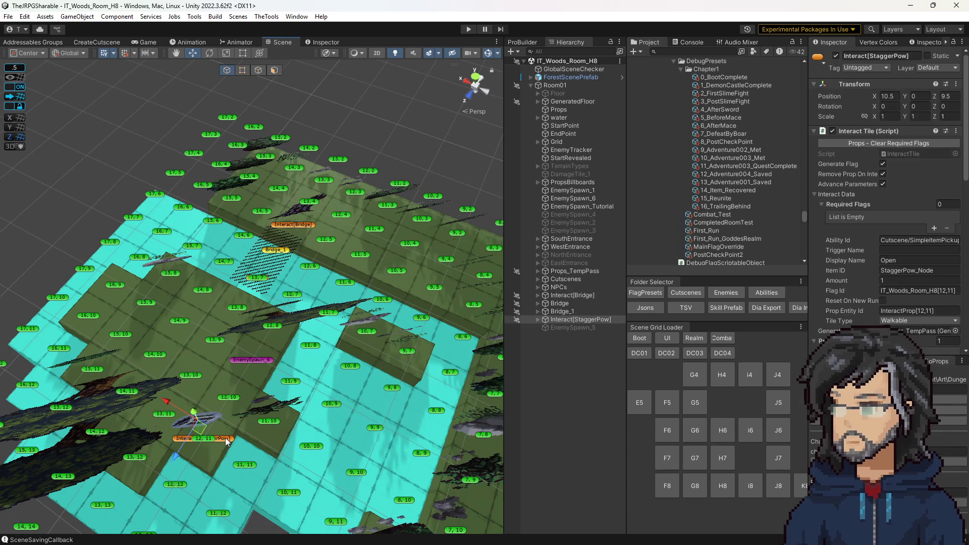
left_click(931, 267)
type("Stg_Node")
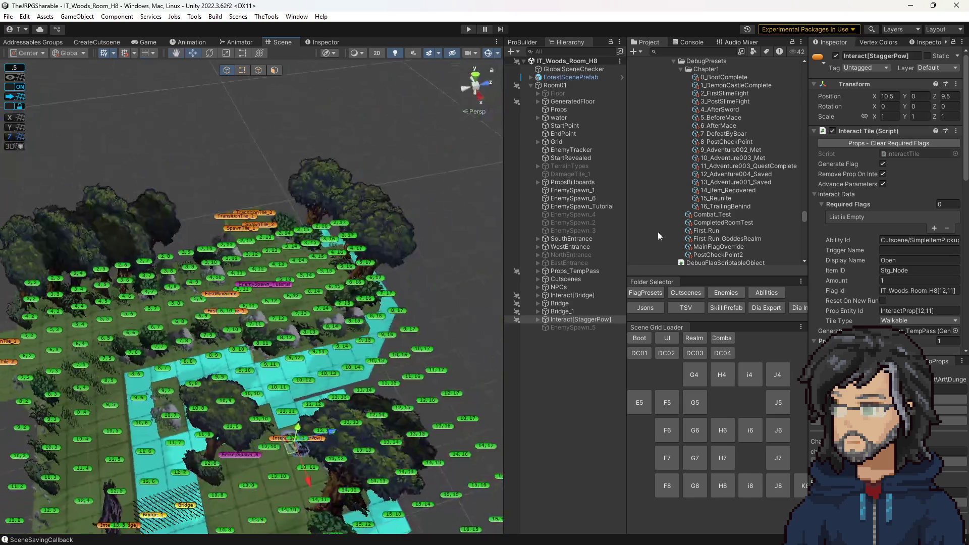
left_click(780, 402)
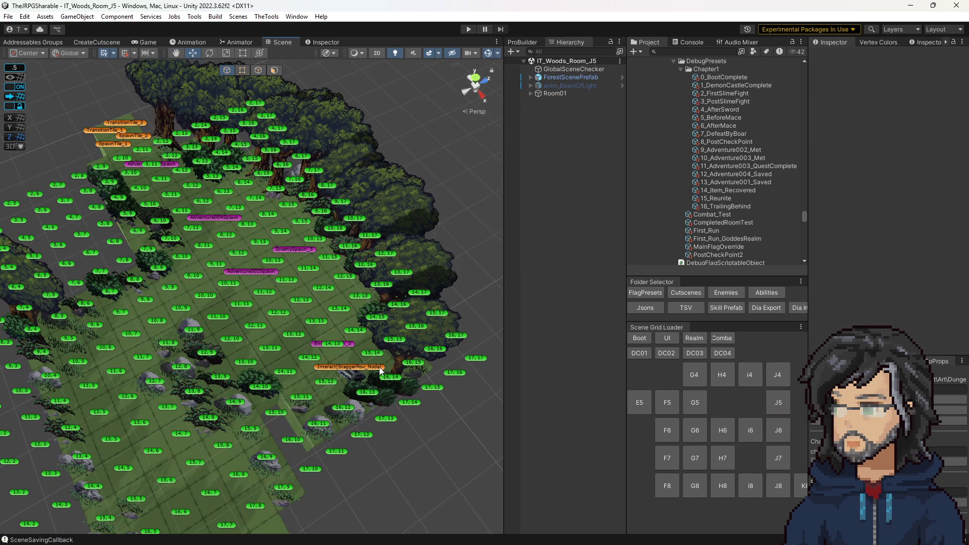
left_click(380, 371)
left_click(931, 275)
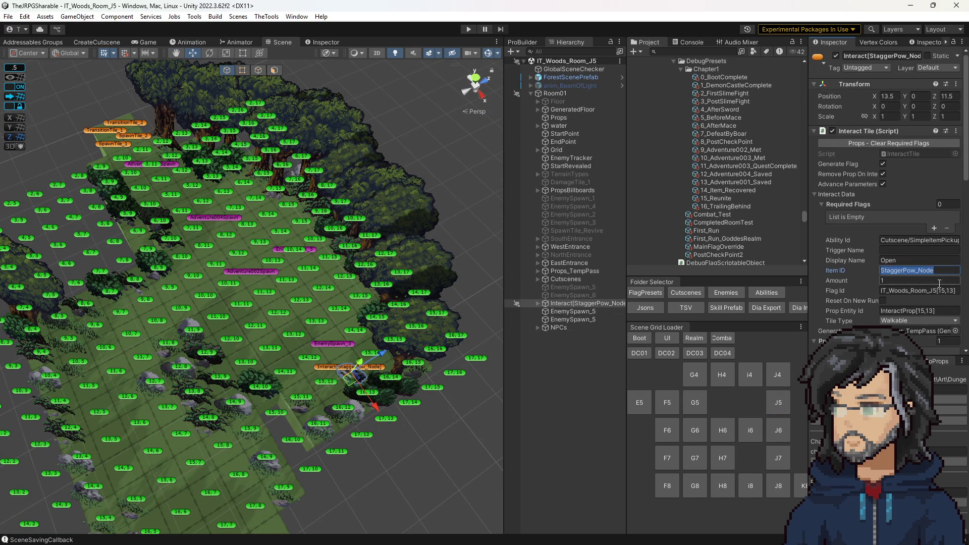
type("Stg_Node")
- Update the J7 StaggerPow pickup's item ID, save J7, and open the IT_Boot scene
left_click(778, 458)
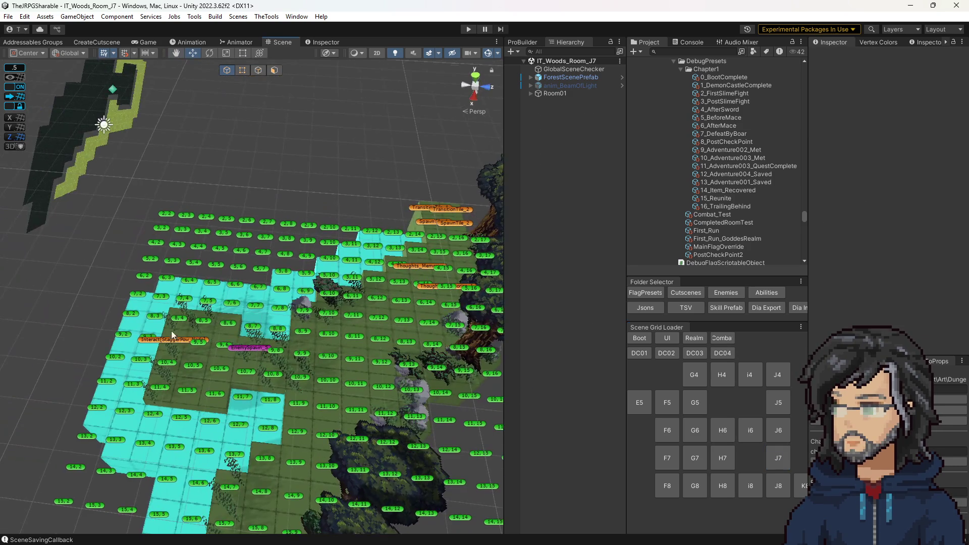
left_click(184, 344)
left_click(919, 270)
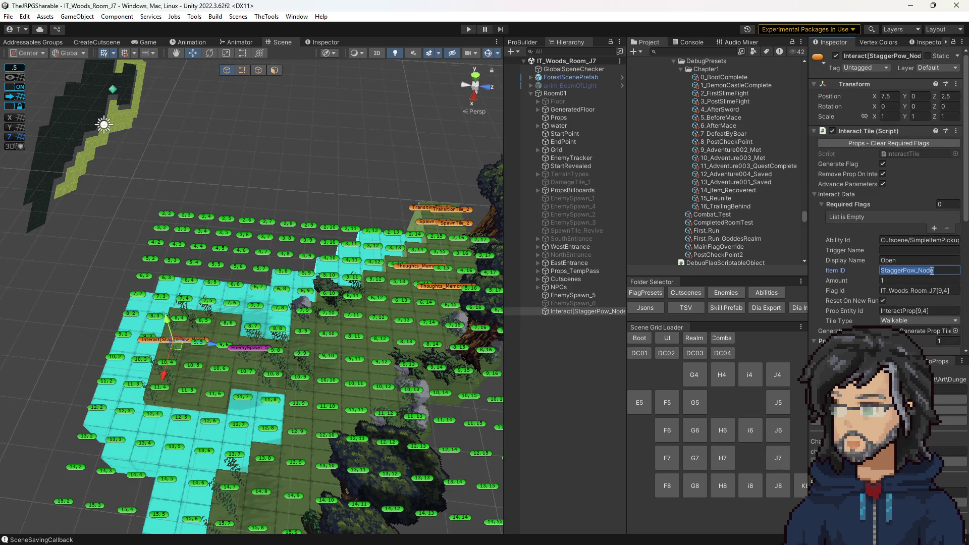
key("ctrl+s")
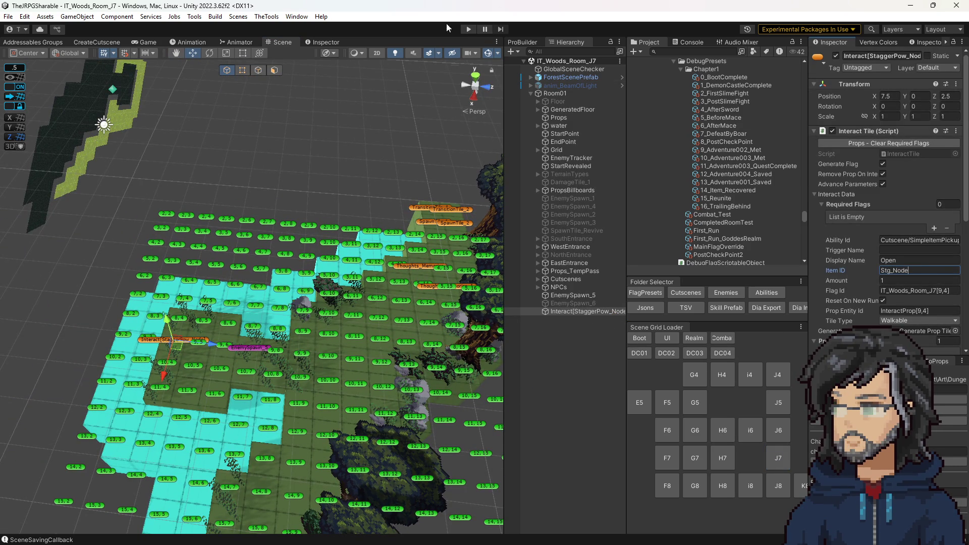
left_click(640, 338)
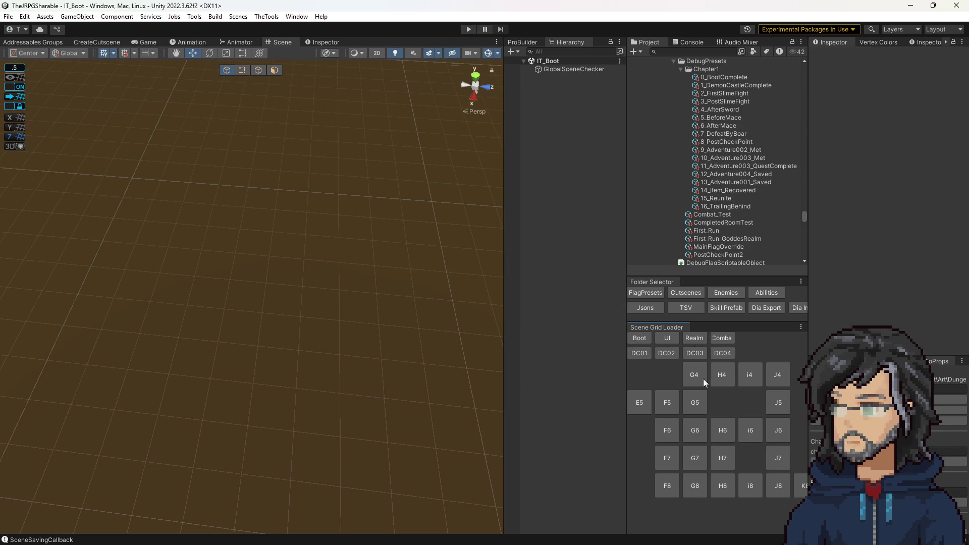
- Briefly load room J4, return to the boot scene and enter Play mode
left_click(786, 484)
left_click(779, 374)
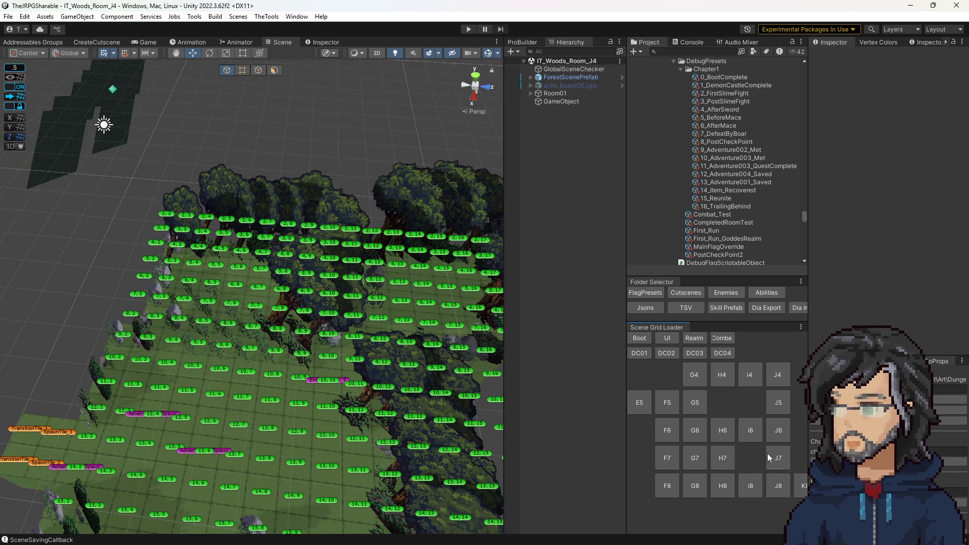
left_click(641, 339)
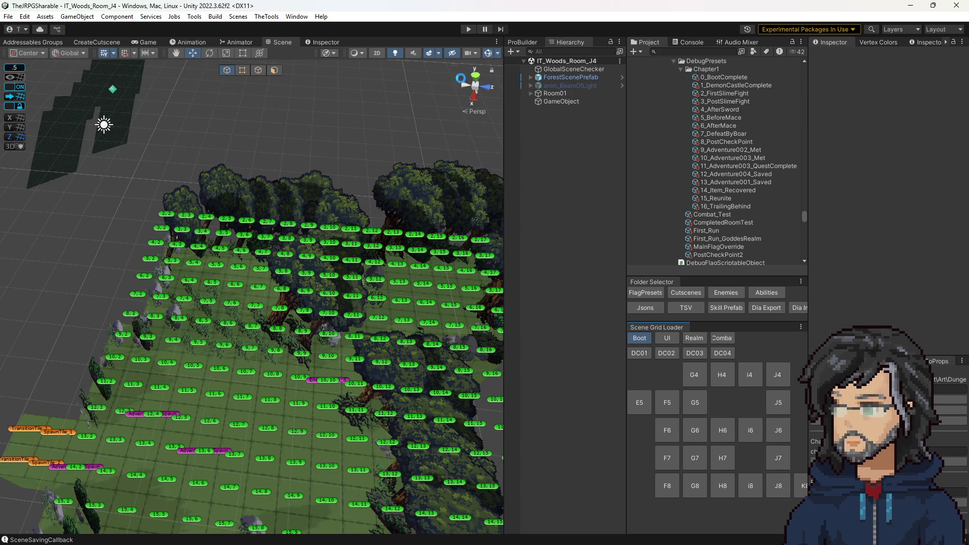
left_click(470, 29)
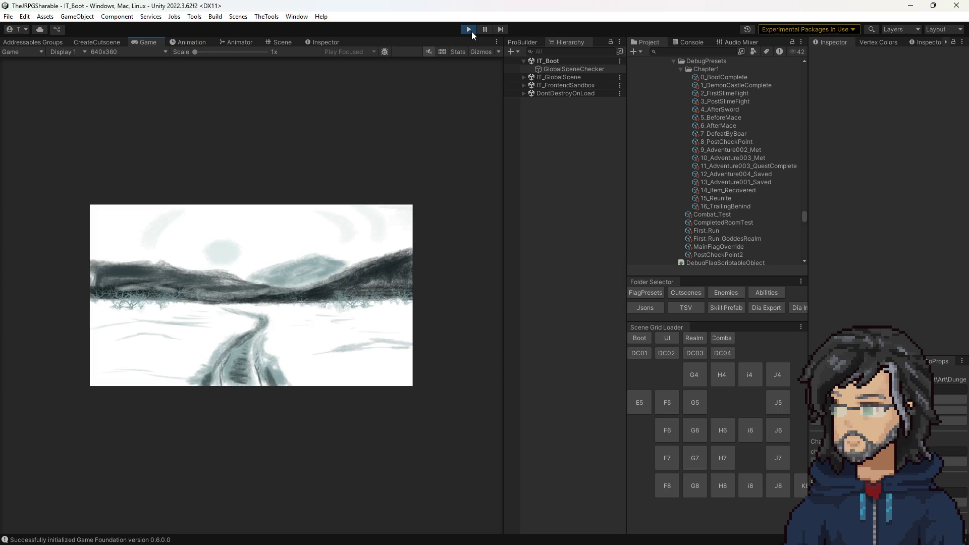
- Start a New Game, pick a save slot and confirm overwriting it
key("Down")
key("Return")
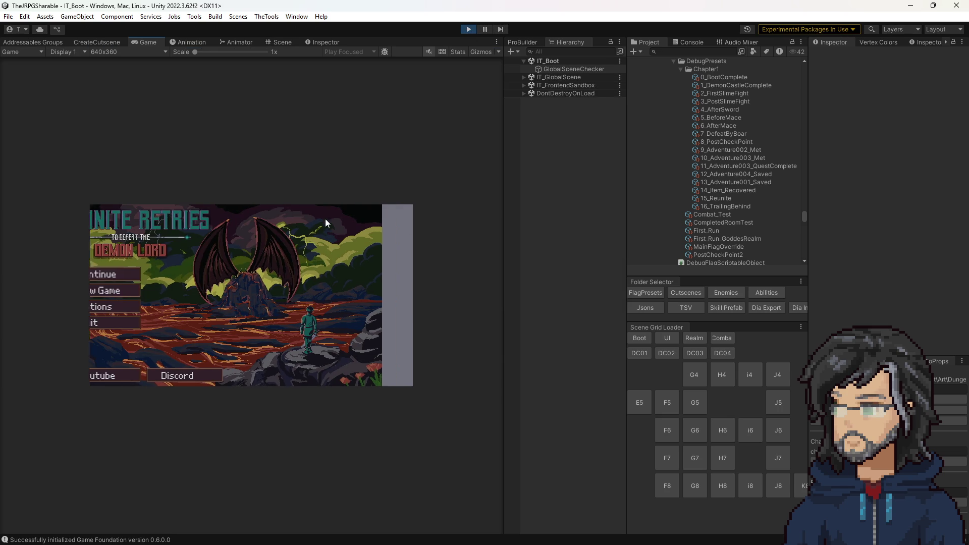
key("Down")
key("Down")
key("Down")
key("Up")
key("Up")
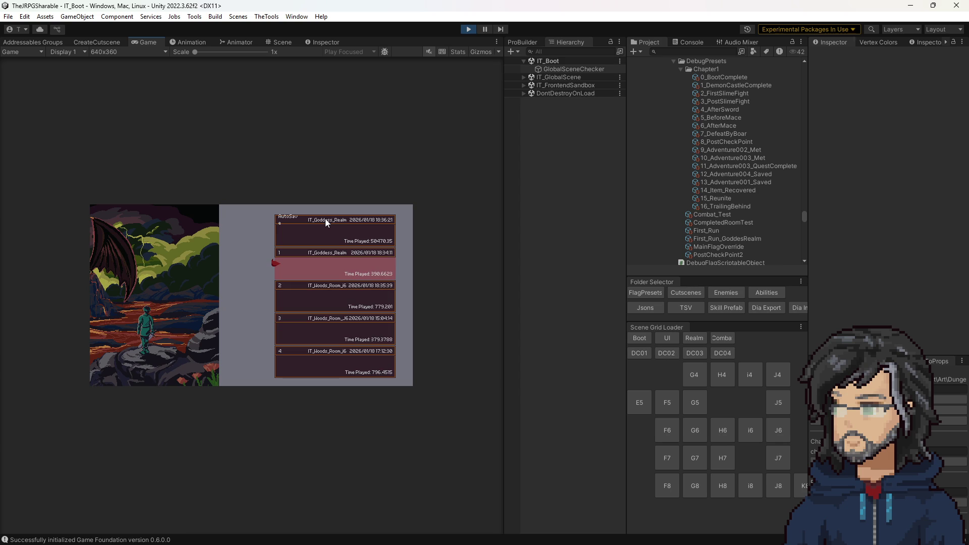
key("Down")
key("Return")
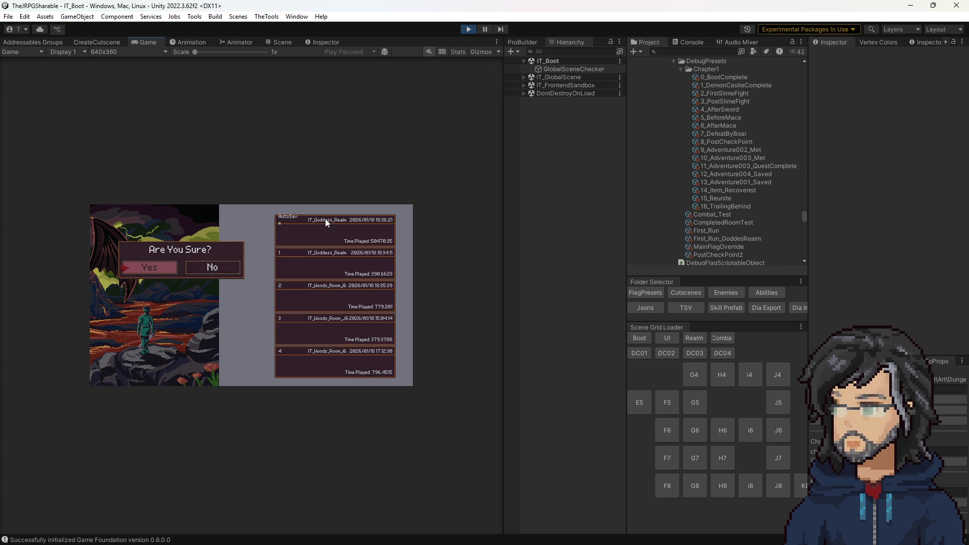
key("Return")
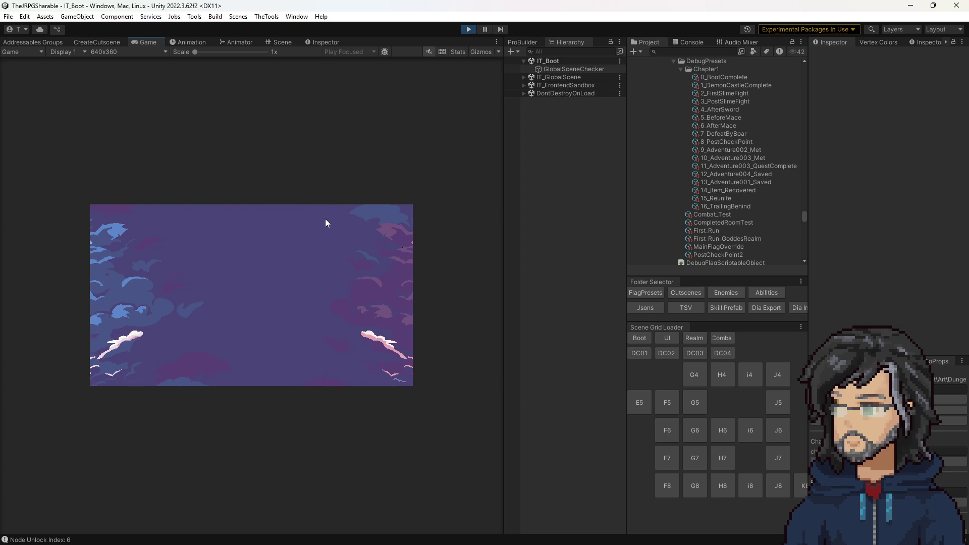
mouse_move(500, 231)
left_mouse_down()
mouse_move(684, 249)
mouse_move(681, 256)
left_mouse_up()
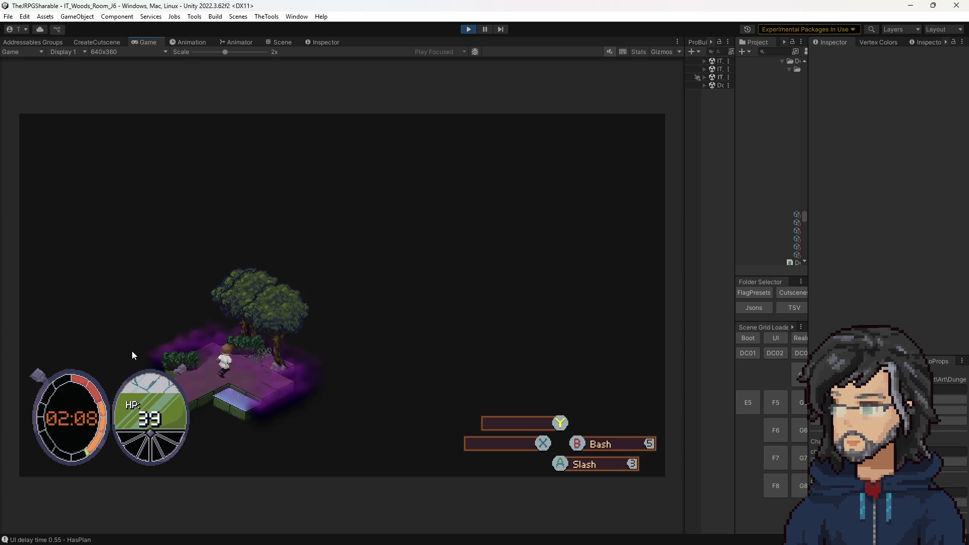
- Walk the hero through the woods clearing to the slime and hit it with sword and mace
key("d")
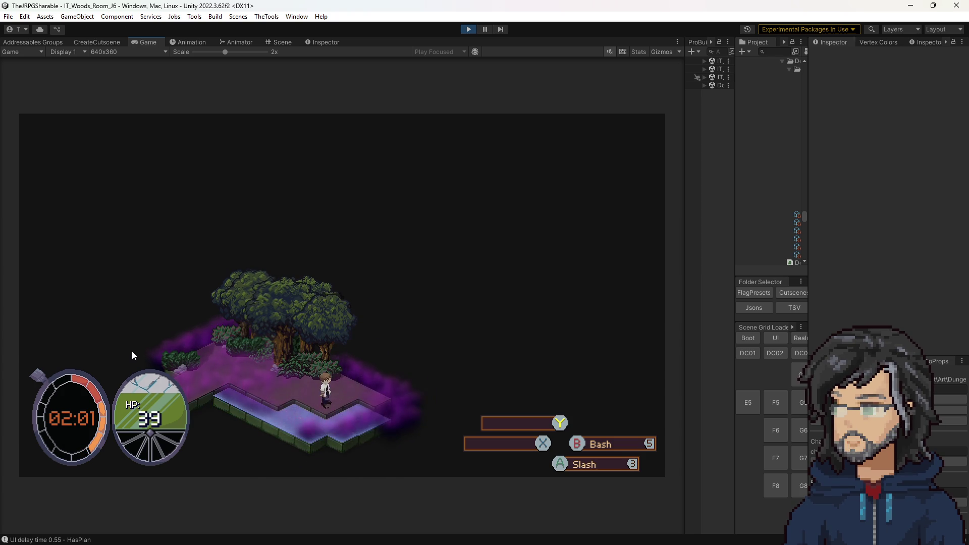
key("d")
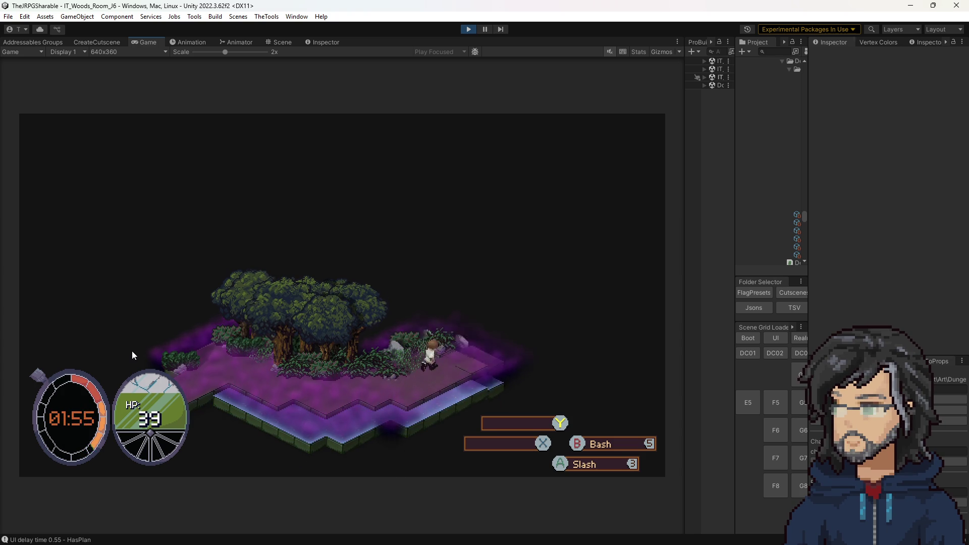
key("w")
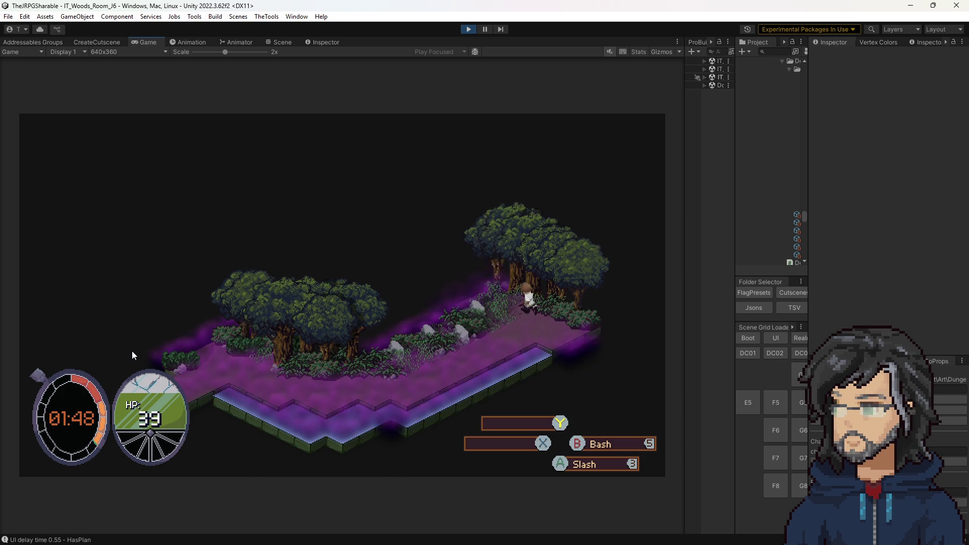
key("a")
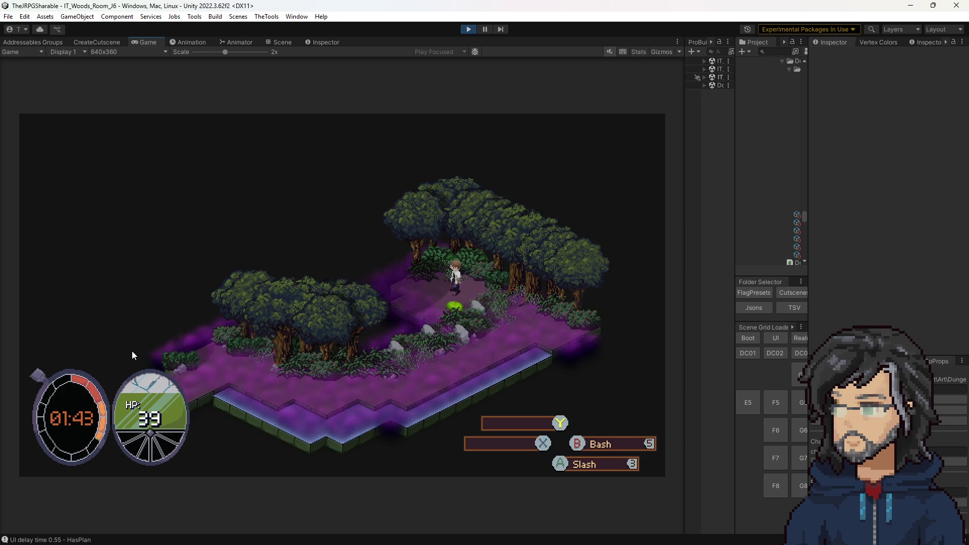
key("a")
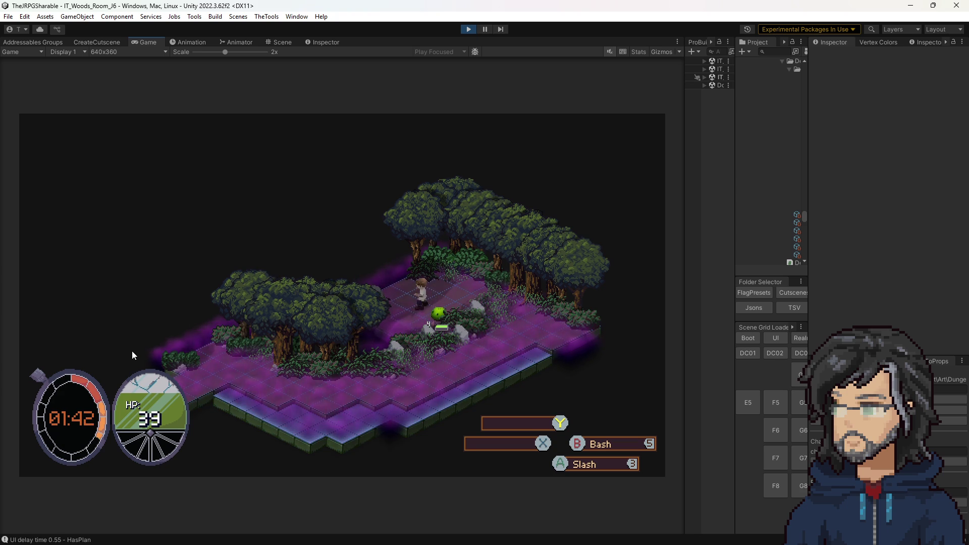
key("space")
key("space")
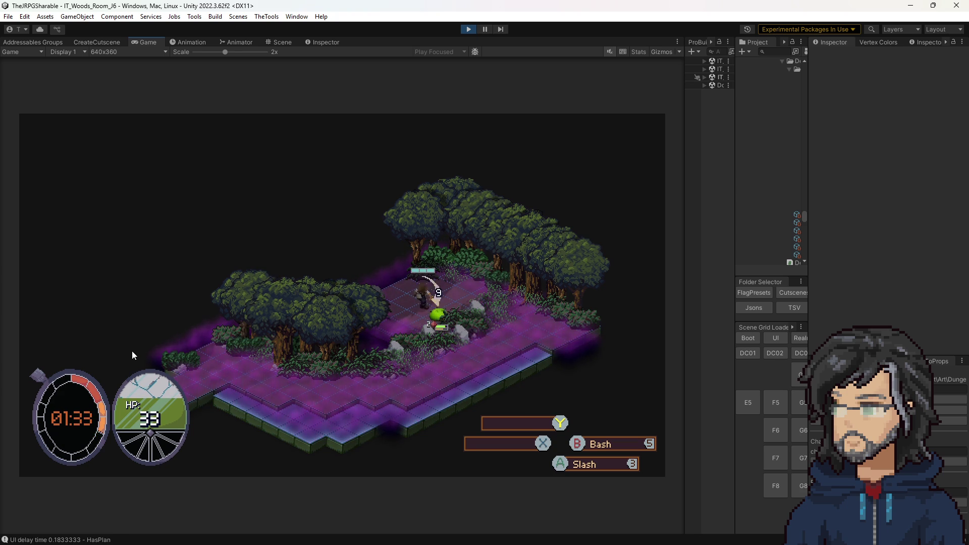
key("e")
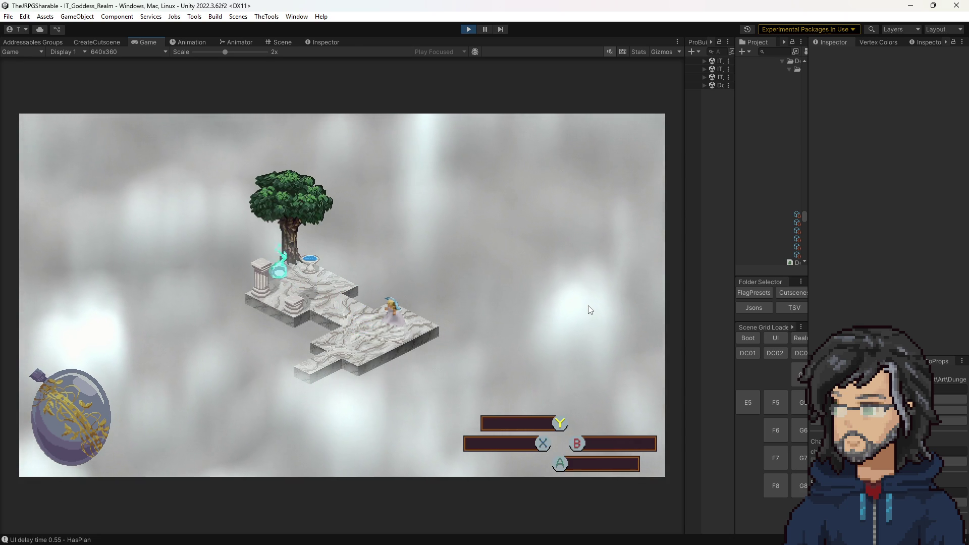
- Buy the Slash tree's Increase Stagger Power by 5, Power and Health nodes
key("Return")
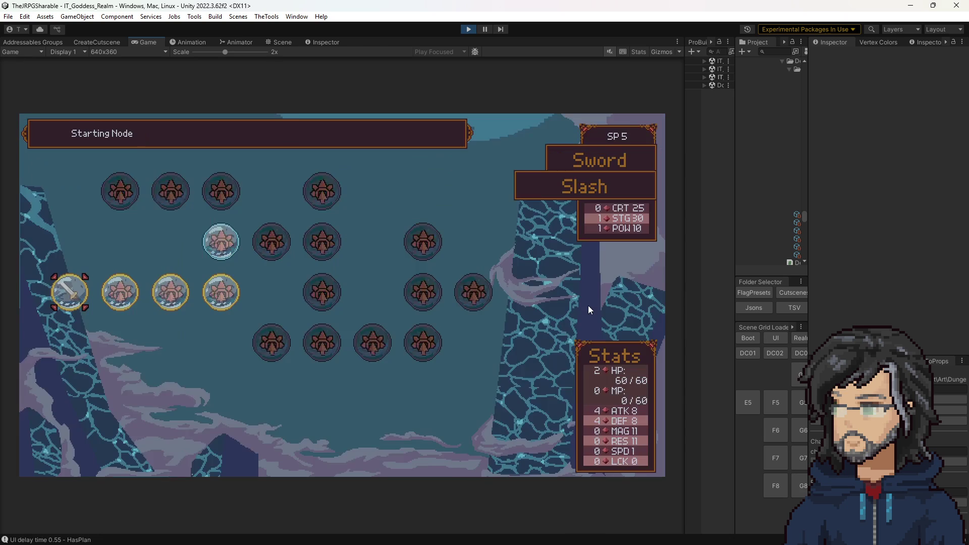
key("Right")
key("Right")
key("Up")
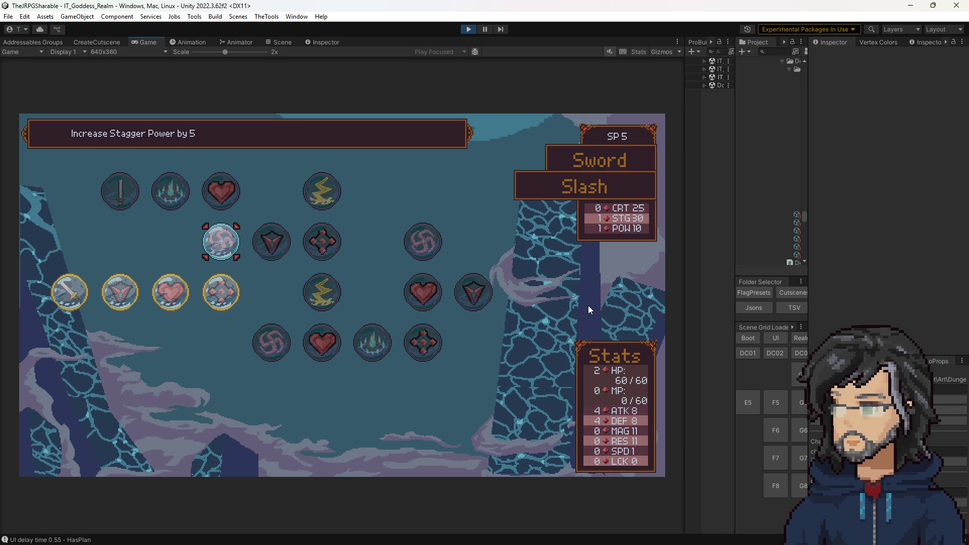
key("Return")
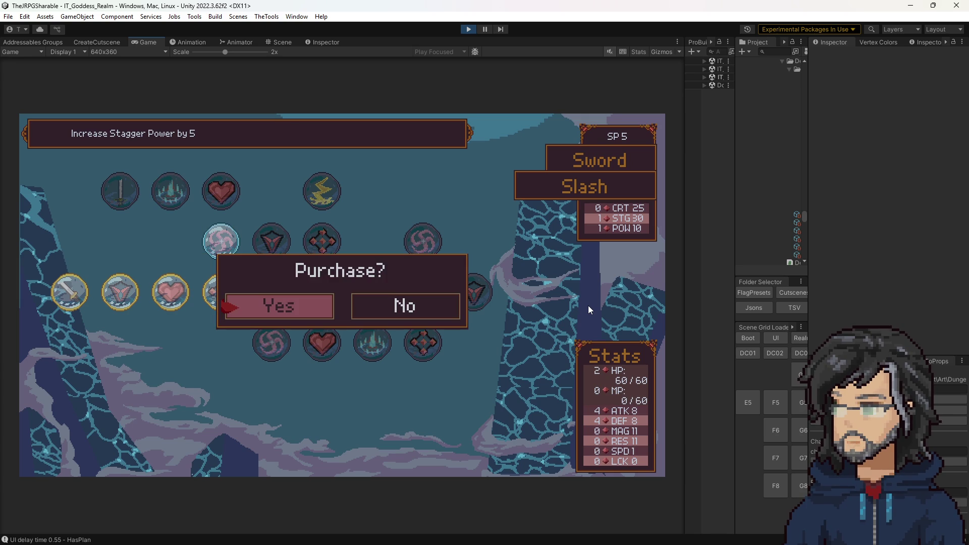
key("Return")
key("Return")
key("Return")
key("Left")
key("Return")
key("Return")
- Buy the Slash tree's Increase Strength by 1 and Defense nodes
key("Left")
key("Right")
key("Left")
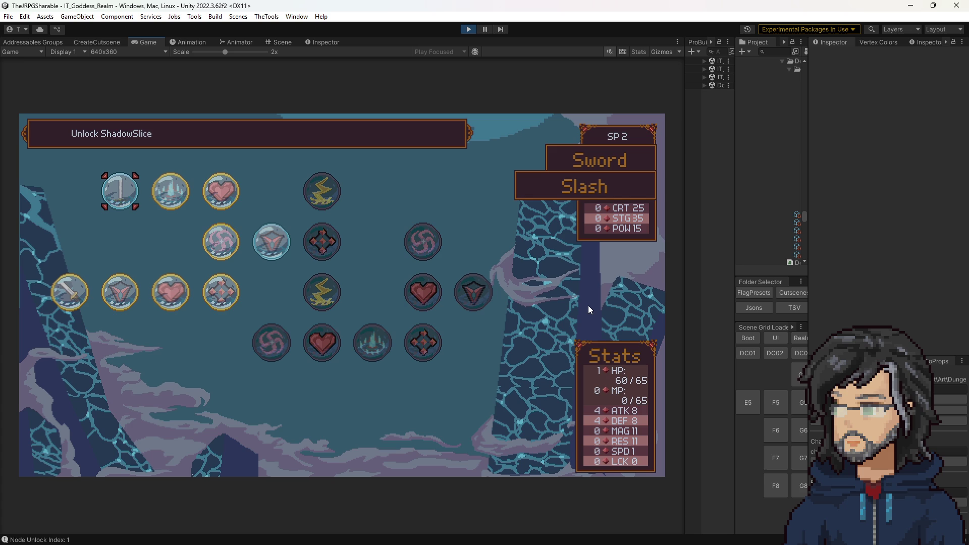
key("Right")
key("Down")
key("Up")
key("Left")
key("Right")
key("Right")
key("Right")
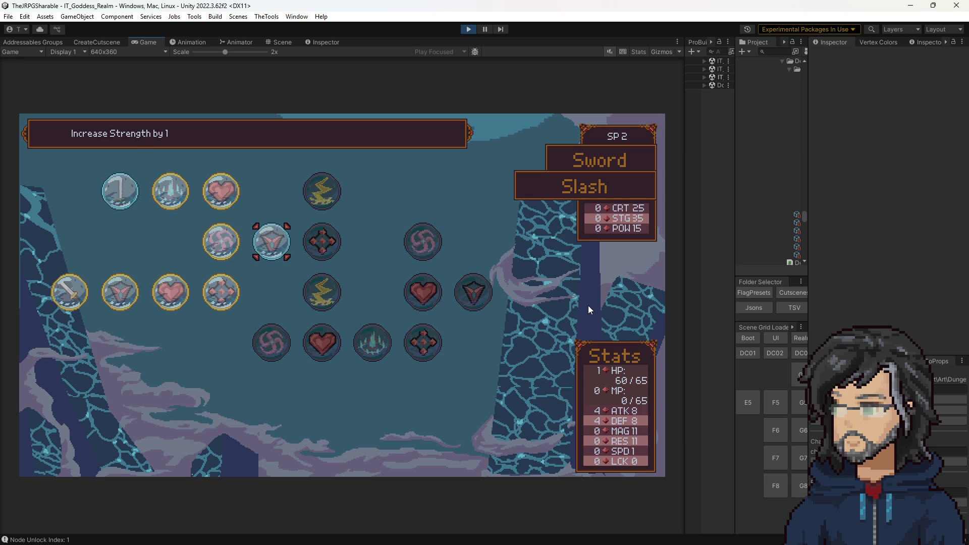
key("Return")
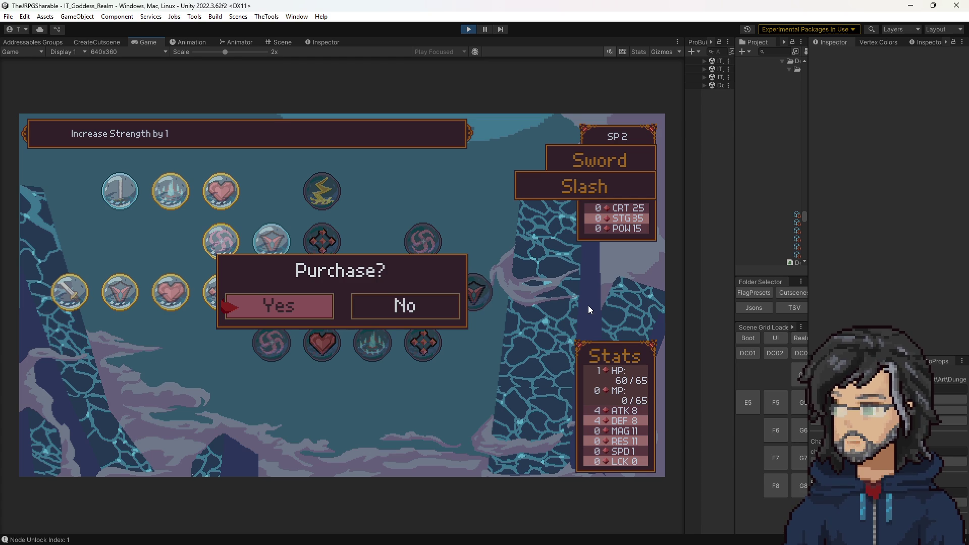
key("Return")
key("Right")
key("Return")
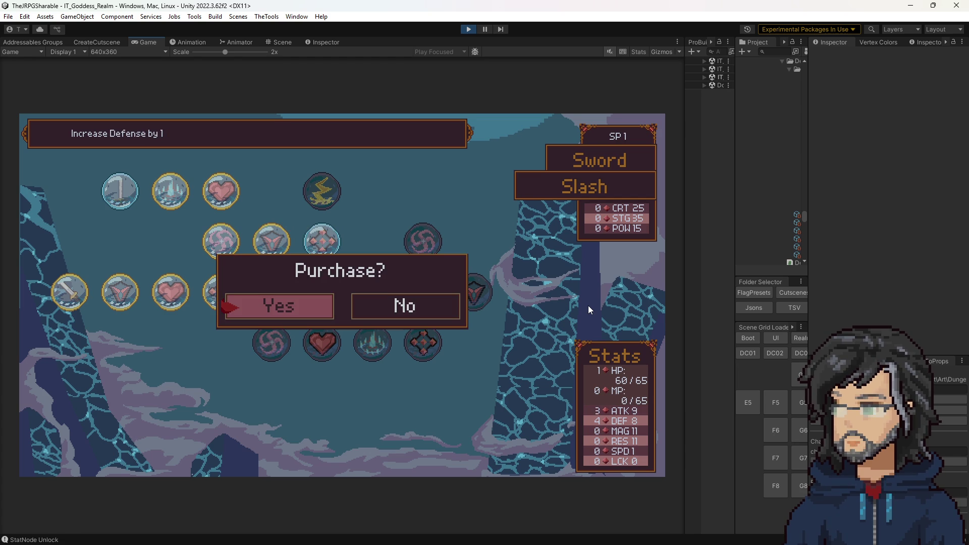
key("Return")
- Inspect the Slash tree's stagger damage multiplier node
key("Up")
key("Down")
key("Up")
key("Down")
key("Up")
key("Down")
key("Down")
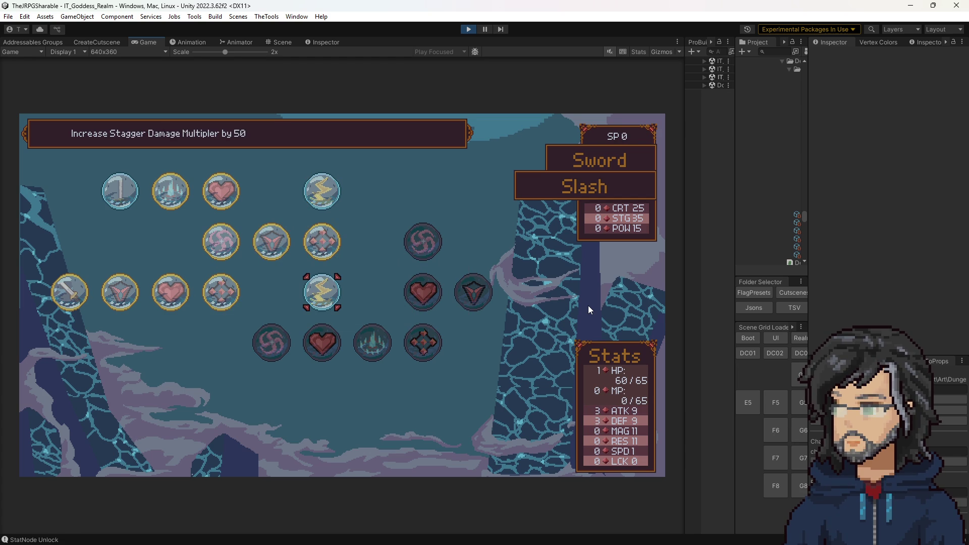
- Switch to the Mace Bash tree and buy its Defense and Health nodes
key("Escape")
key("Right")
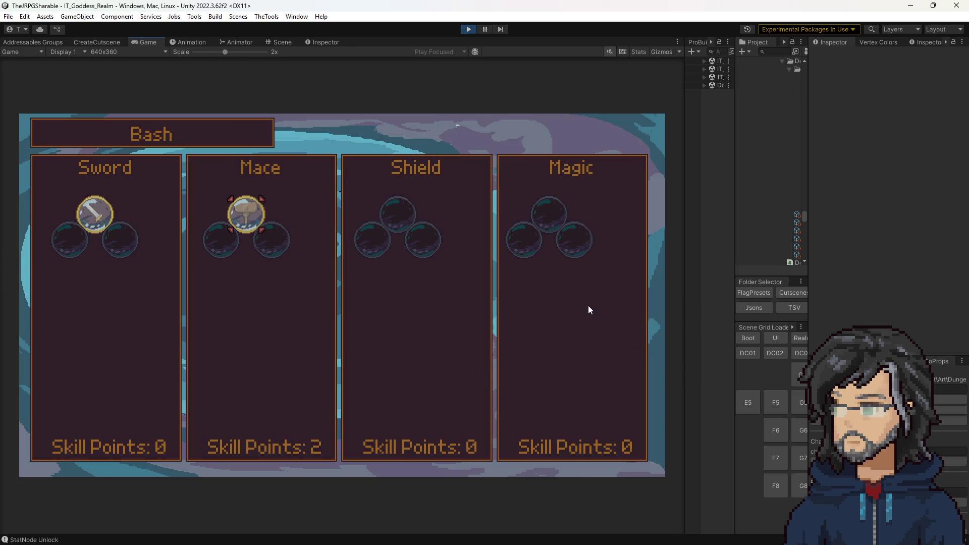
key("Return")
key("Left")
key("Return")
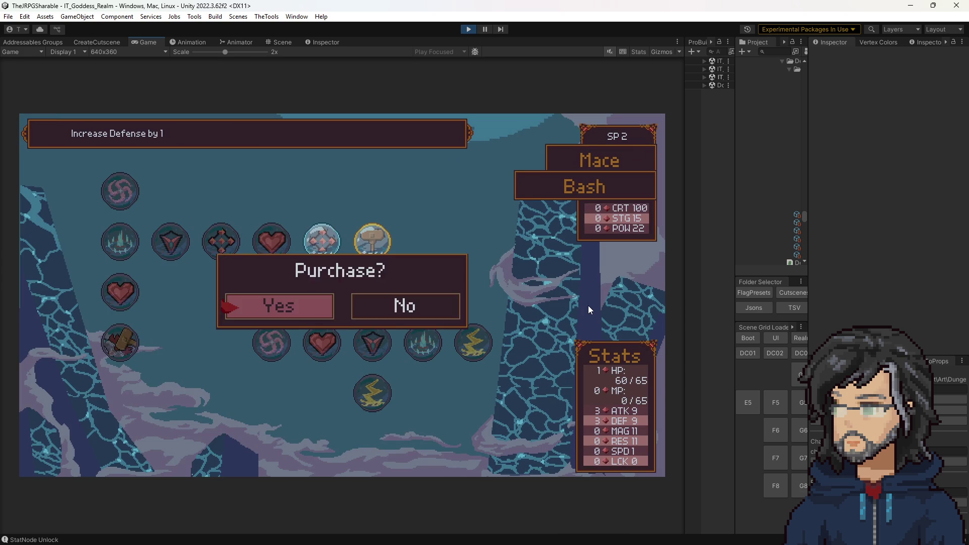
key("Return")
key("Left")
key("Return")
key("Return")
- Compare the Bash tree's Defense, Health and Increase Stagger Power by 5 nodes
key("Down")
key("Up")
key("Down")
key("Up")
key("Down")
key("Up")
key("Down")
key("Up")
key("Down")
key("Down")
key("Up")
key("Down")
- Reopen the Mace Bash tree to review Health and stagger power, then close it
key("Escape")
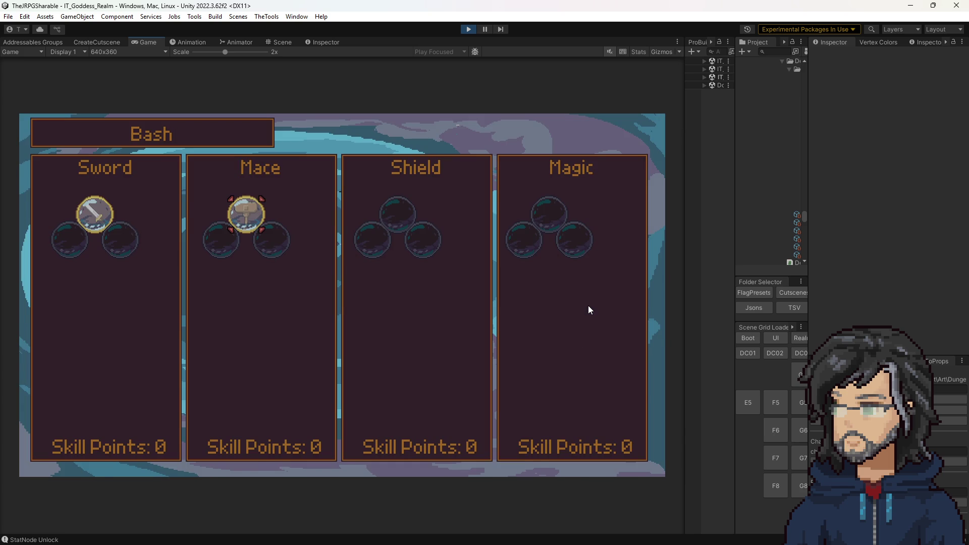
key("Return")
key("Left")
key("Left")
key("Down")
key("Down")
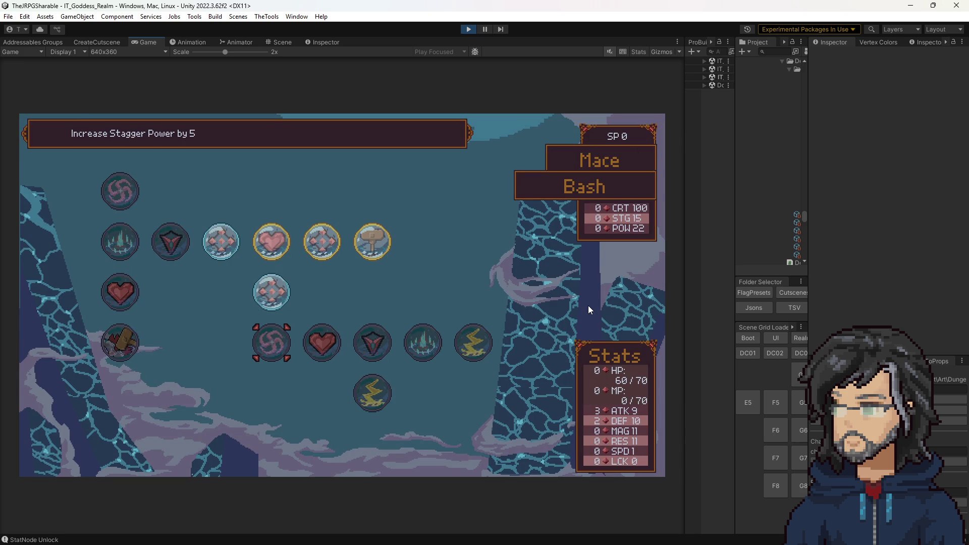
key("Escape")
key("Escape")
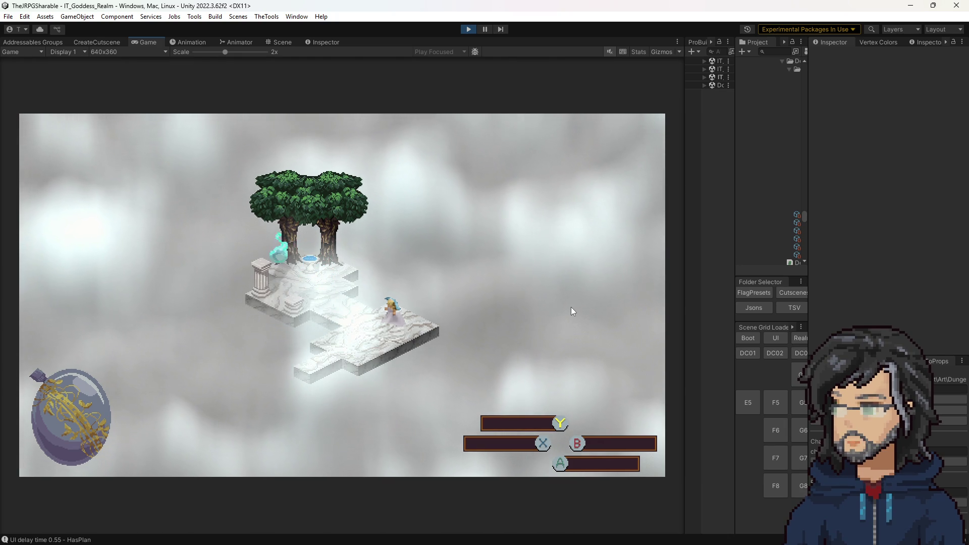
- In the Sword Slash tree, inspect the stagger damage multiplier node, then return to the weapon overview
key("Tab")
key("Return")
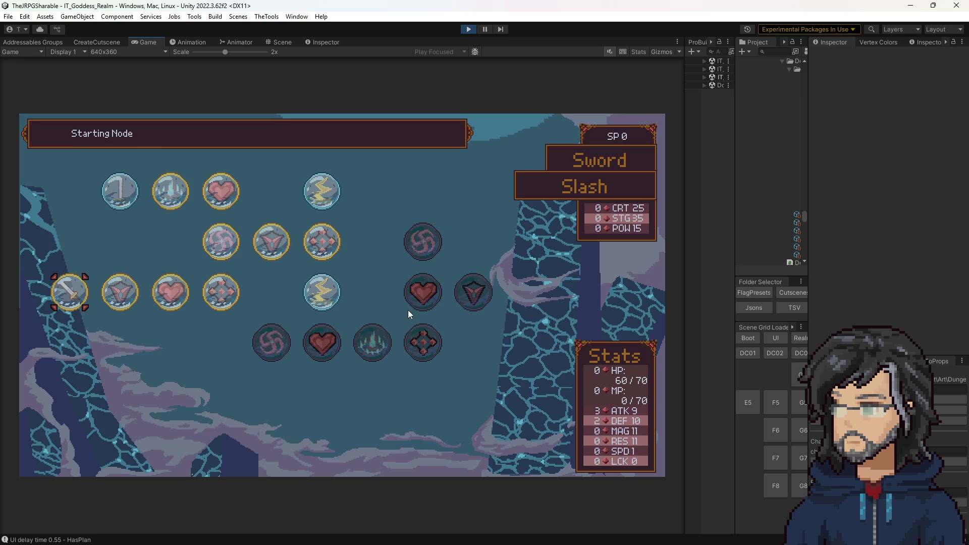
key("Right")
key("Right")
key("Right")
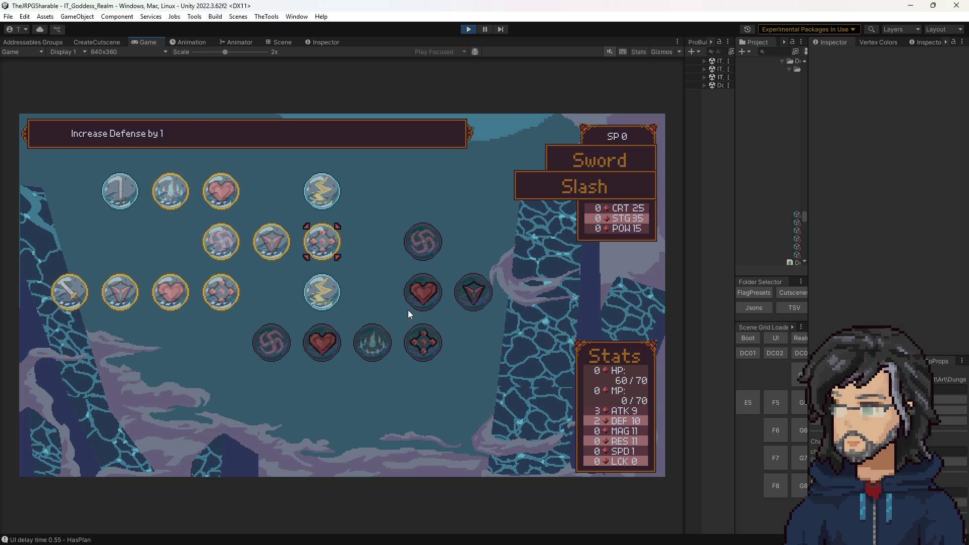
key("Escape")
- Browse the Mace Bash tree's Increase Stagger Power by 5 and Increase Power by 5 nodes
key("Right")
key("Return")
key("Left")
key("Left")
key("Down")
key("Down")
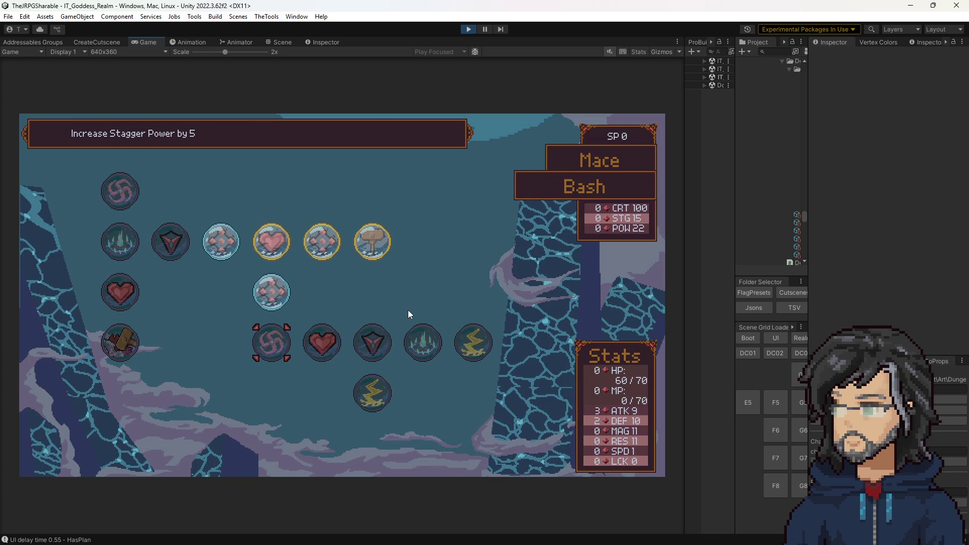
key("Right")
key("Right")
key("Right")
key("Left")
key("Left")
key("Up")
key("Up")
key("Left")
key("Left")
key("Left")
key("Down")
key("Escape")
- Reopen the Sword Slash tree and inspect its Increase Power by 5 node
key("Left")
key("Return")
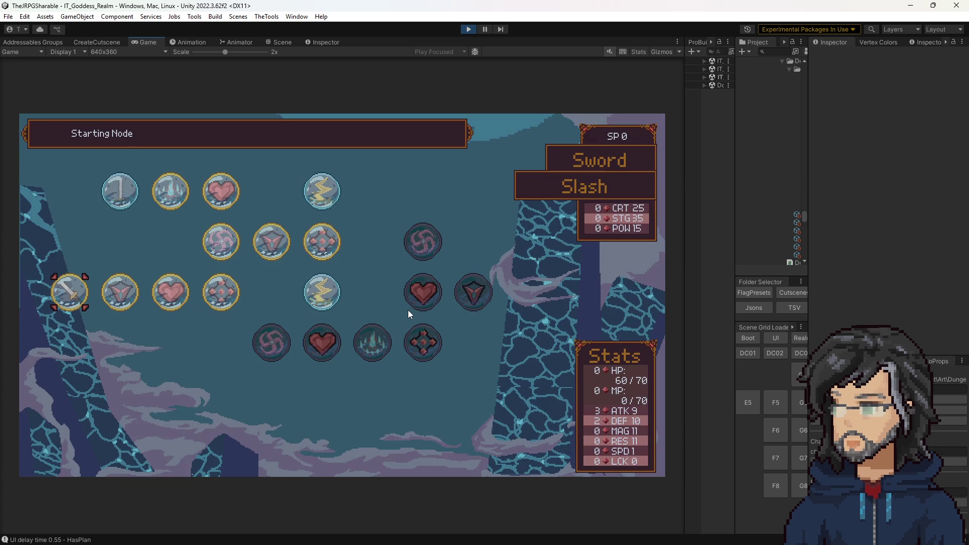
key("Right")
key("Right")
key("Up")
key("Left")
key("Left")
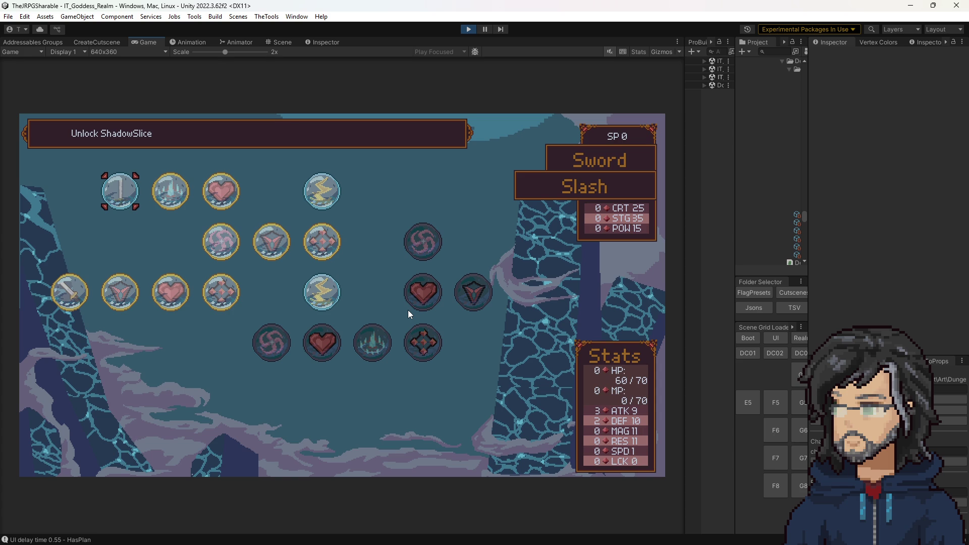
key("Escape")
- In the Bash tree, check the bought Increase Defense by 1, health, and Increase Strength by 1 nodes
key("Right")
key("Return")
key("Down")
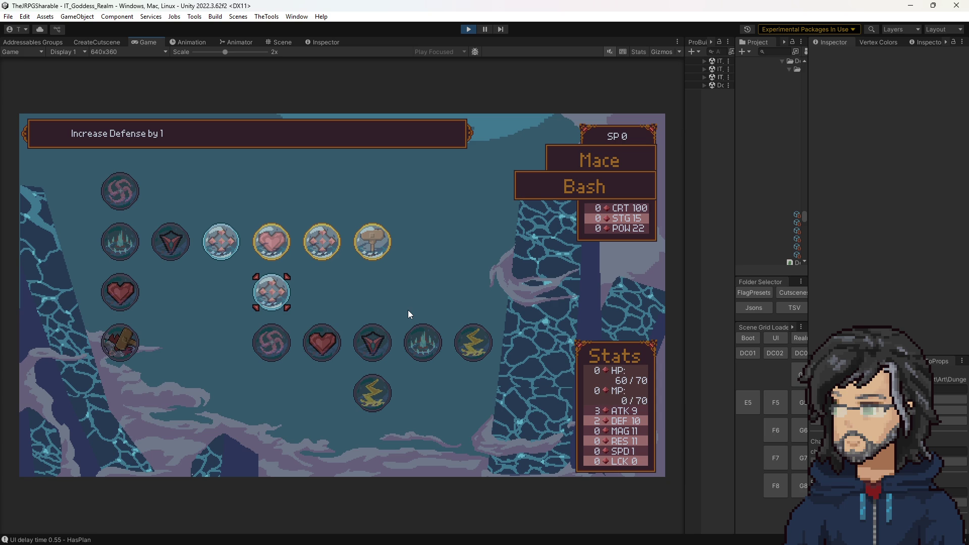
key("Up")
key("Left")
key("Left")
key("Left")
key("Down")
key("Down")
key("Up")
key("Up")
key("Right")
key("Right")
- Switch between Slash and Bash trees with Q/E, comparing Increase Power by 5 and Unlock Cleave nodes
key("Left")
key("Left")
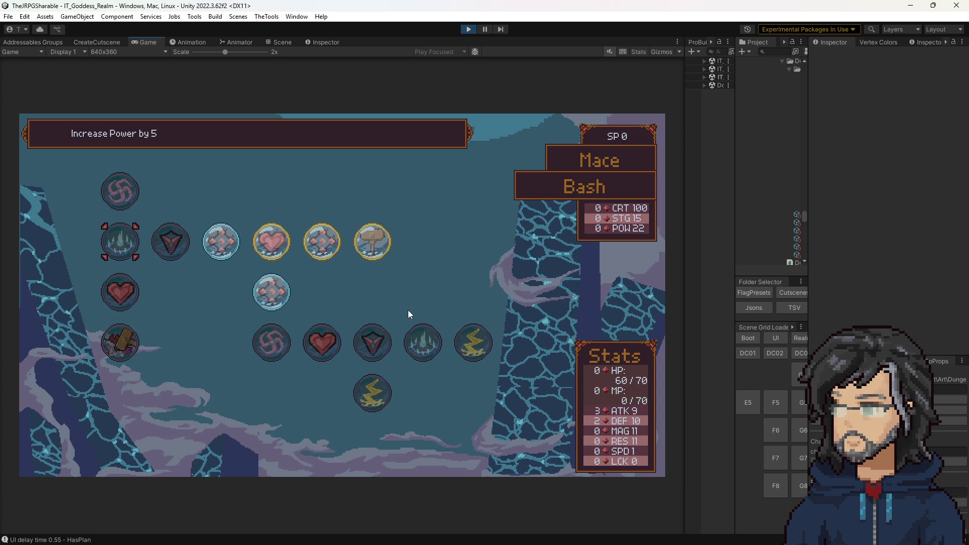
key("Right")
key("q")
key("Right")
key("Right")
key("Right")
key("Up")
key("Up")
key("Left")
key("e")
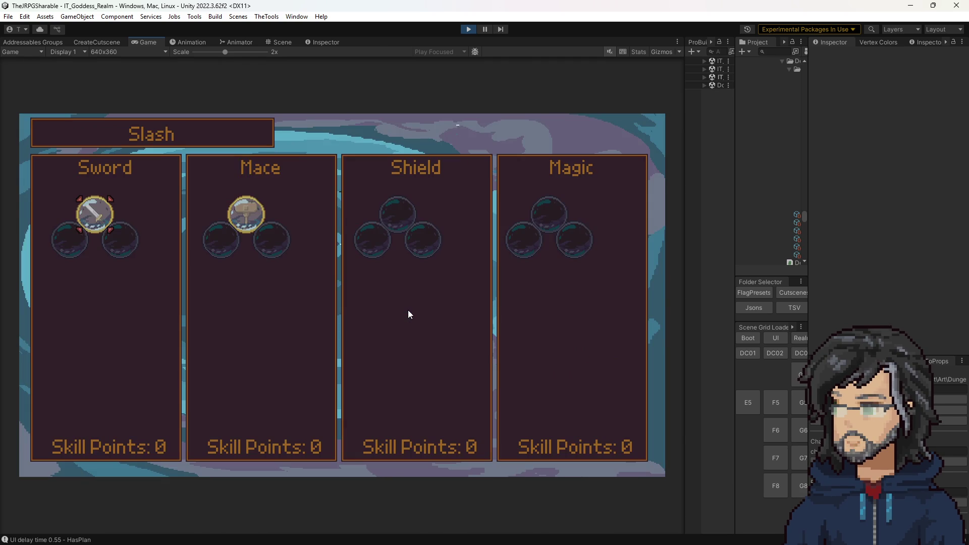
key("Right")
key("Right")
key("Left")
key("Down")
key("Down")
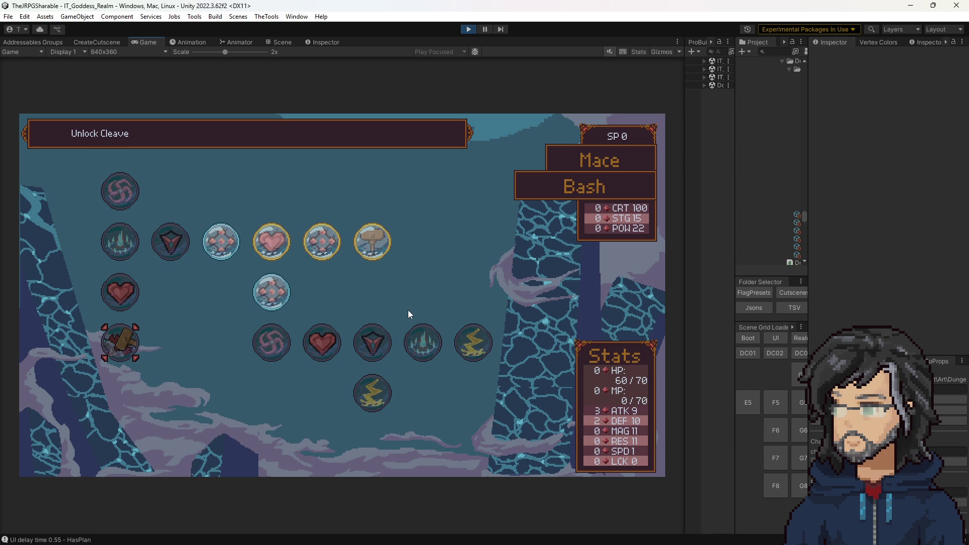
- Return to the bought Defense node, close the skill menu, and walk into IT_Woods_Room_i6
key("Up")
key("Up")
key("Right")
key("Right")
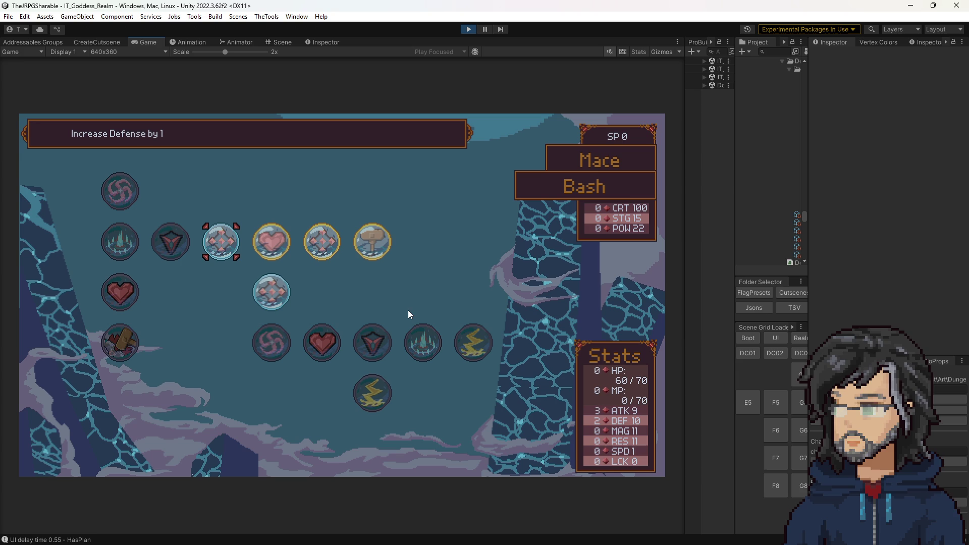
key("Escape")
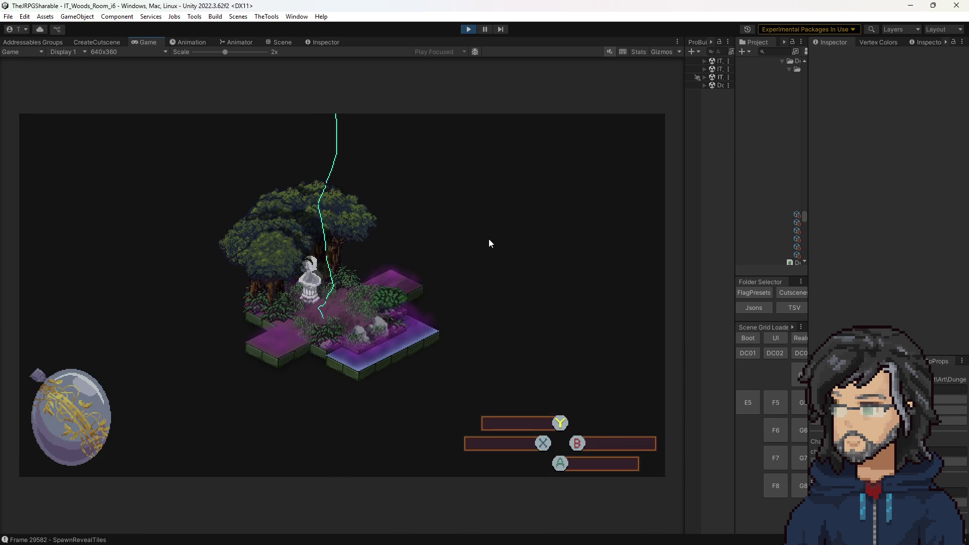
key("Up")
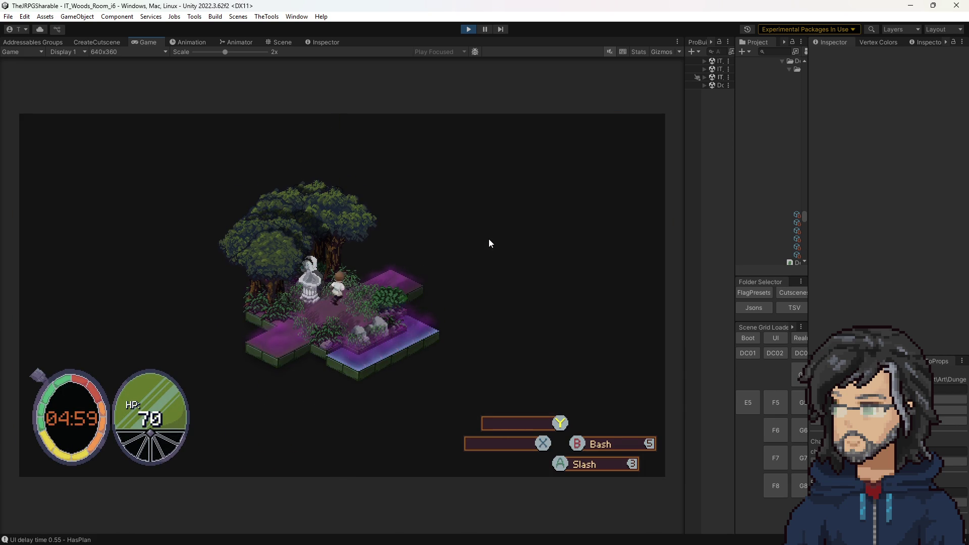
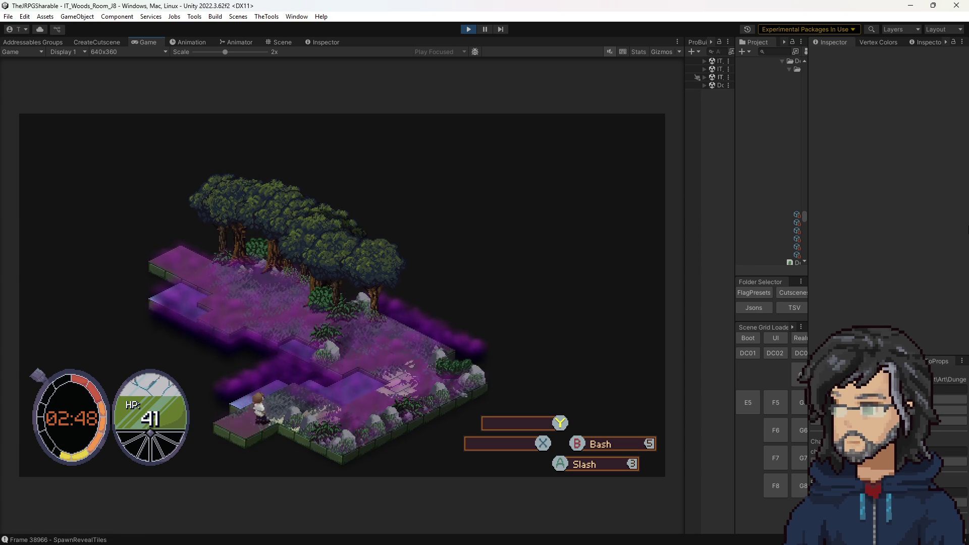
- Walk the hero up through the woods rooms to the character in the forest clearing
key("Up")
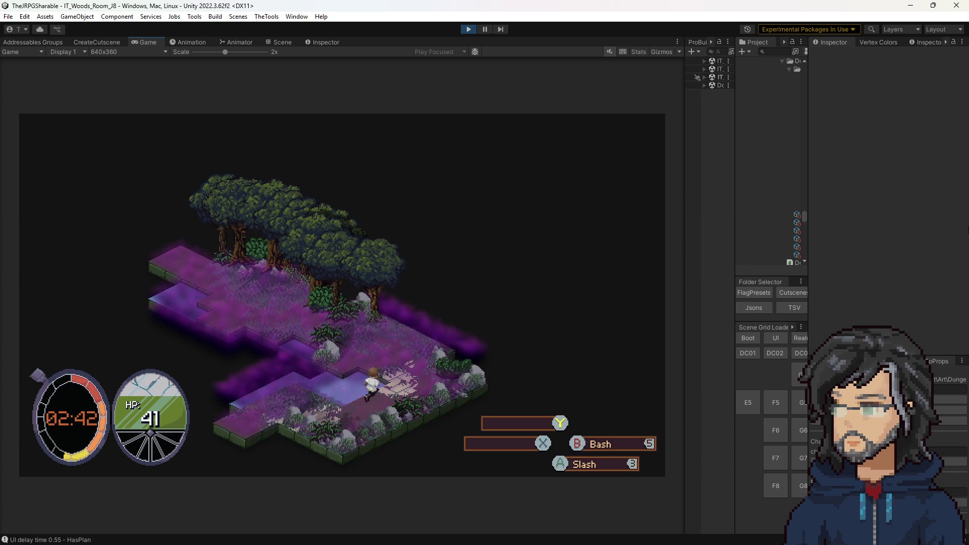
key("Up")
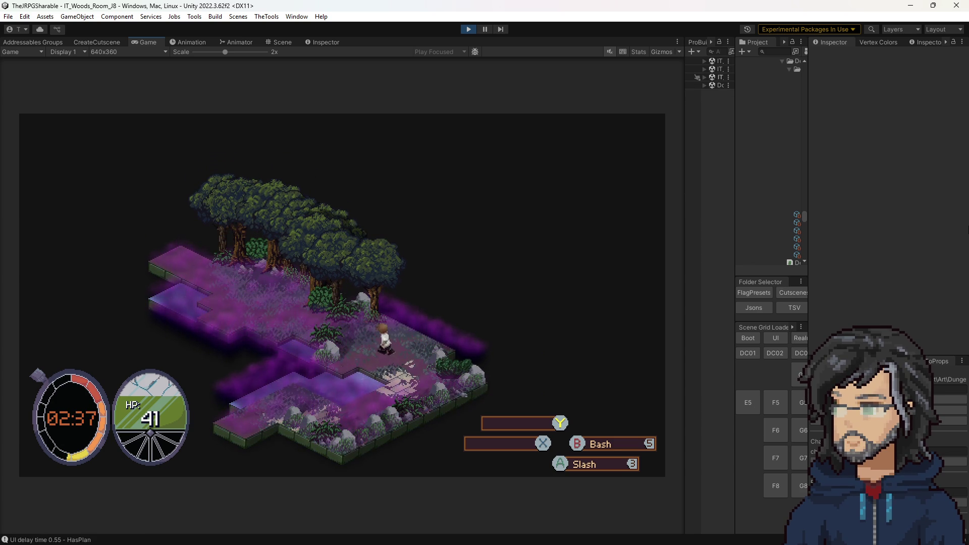
key("Up")
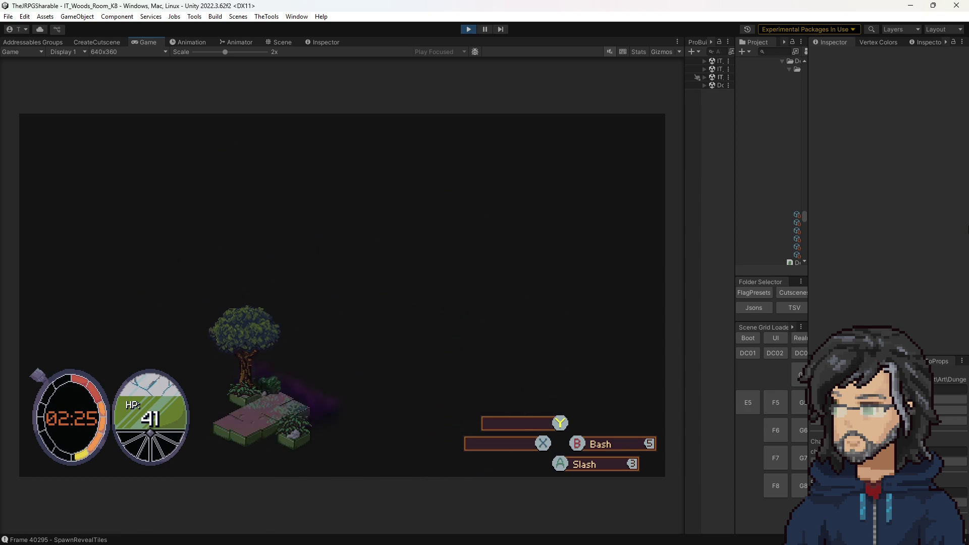
key("Up")
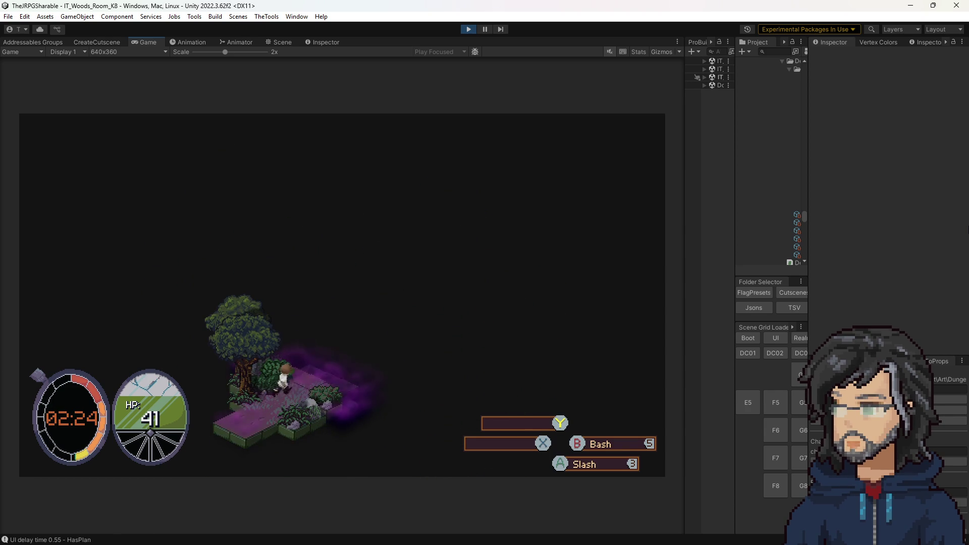
key("Left")
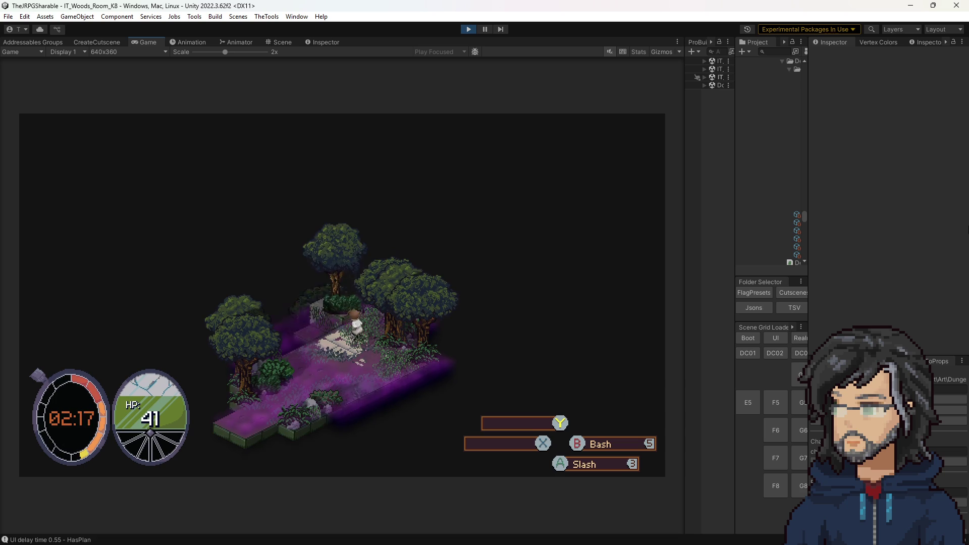
key("Up")
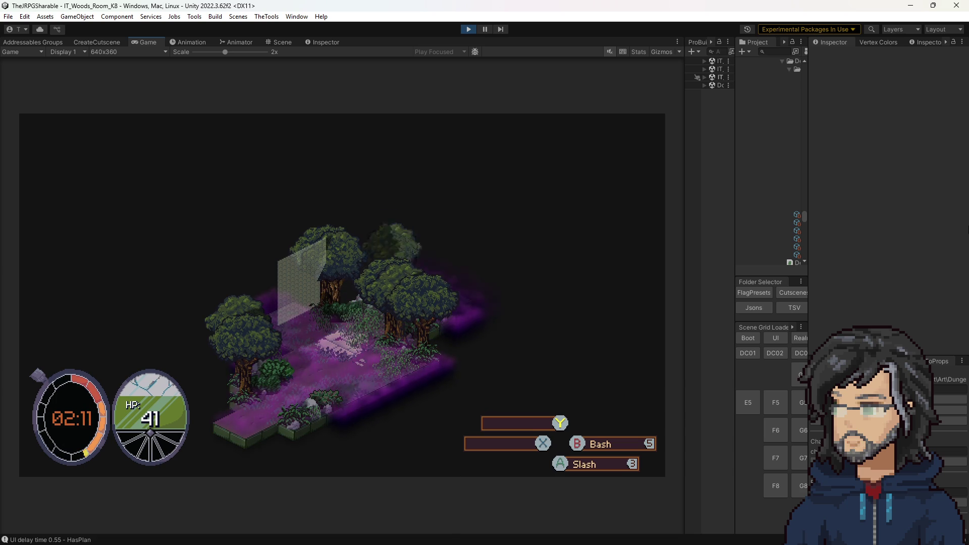
- Talk to the clearing character, close the dialogue, and walk on toward the translucent wall
key("Return")
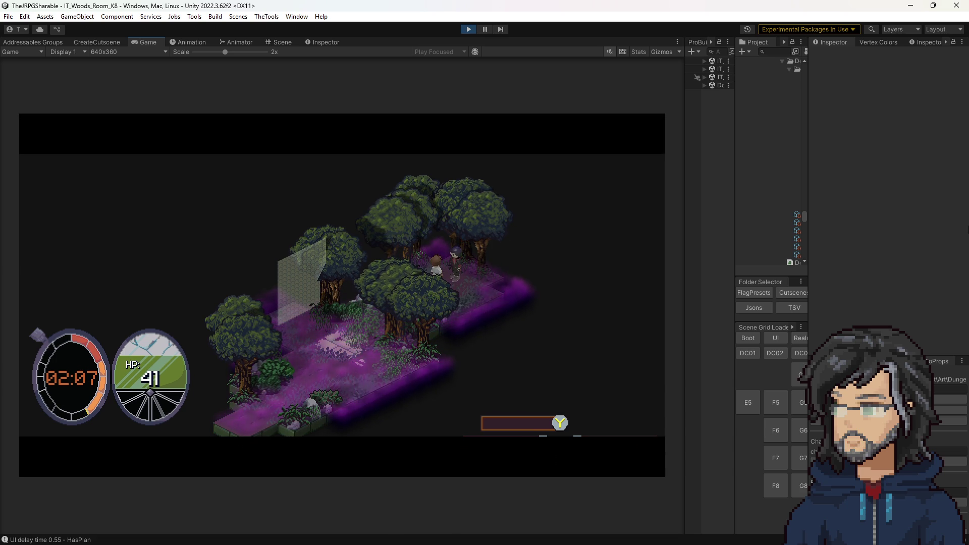
key("Return")
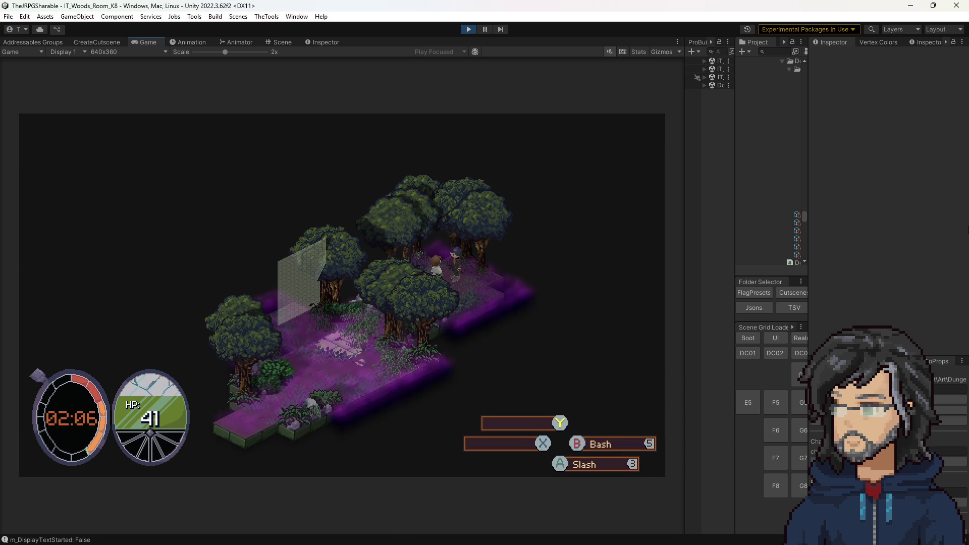
key("Down")
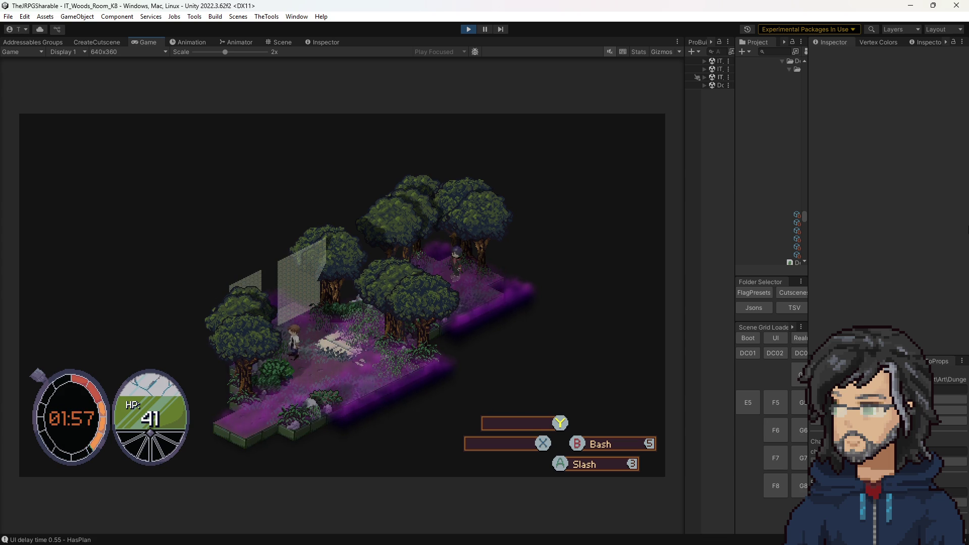
key("Left")
key("Left")
key("Left")
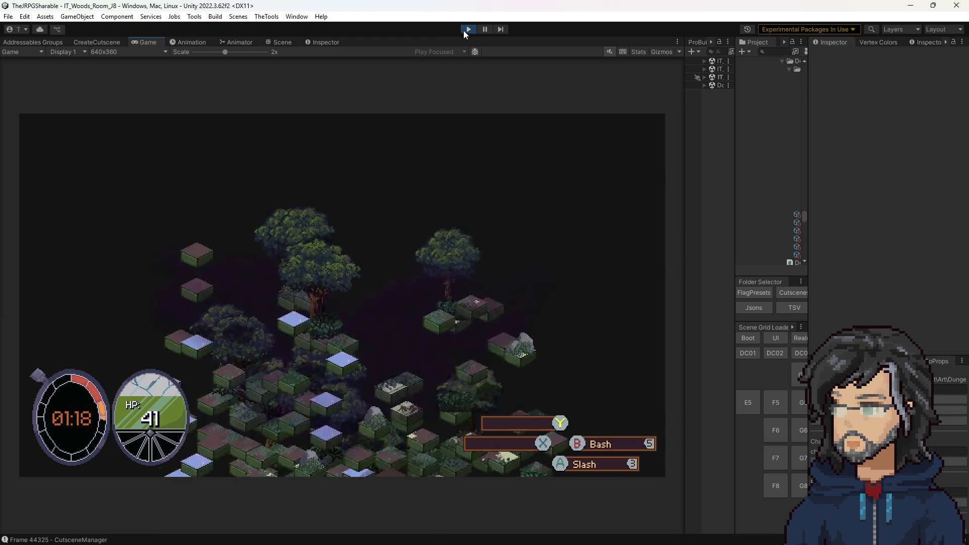
- Walk the hero along the woods room paths until Out of Time, then exit Play mode
key("a")
key("a")
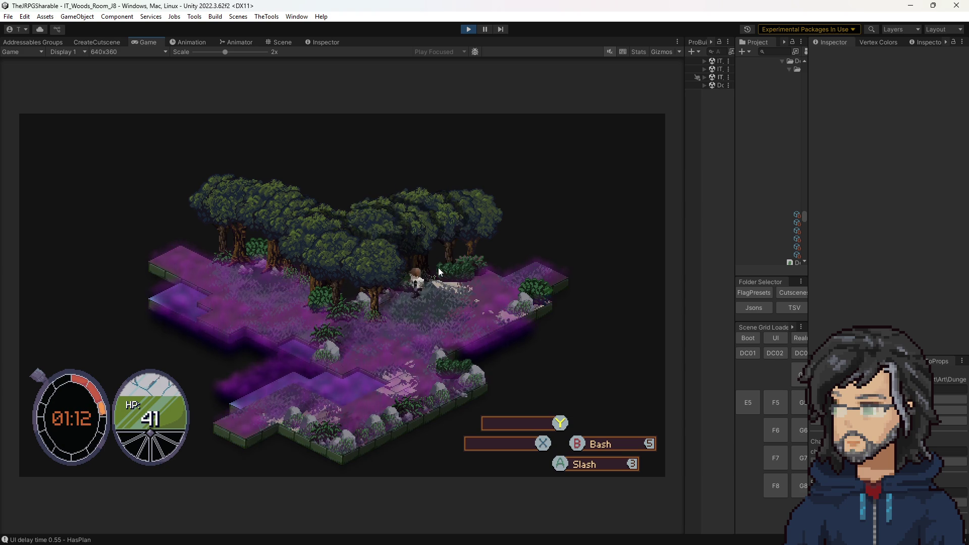
key("a")
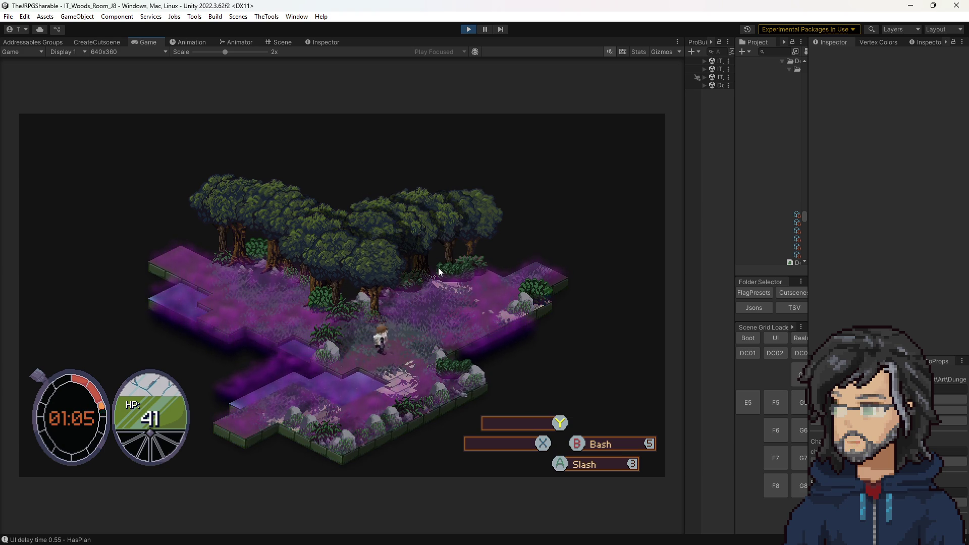
key("a")
key("a")
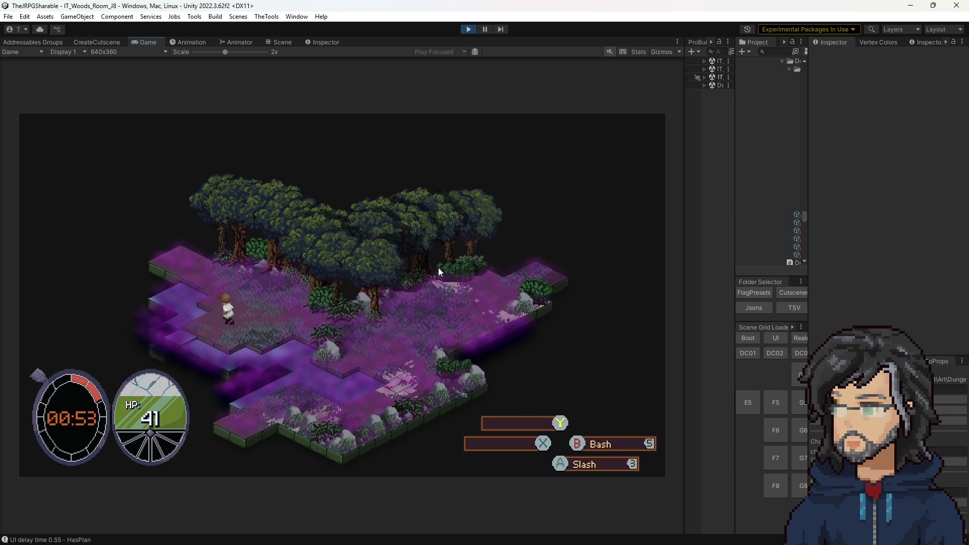
key("d")
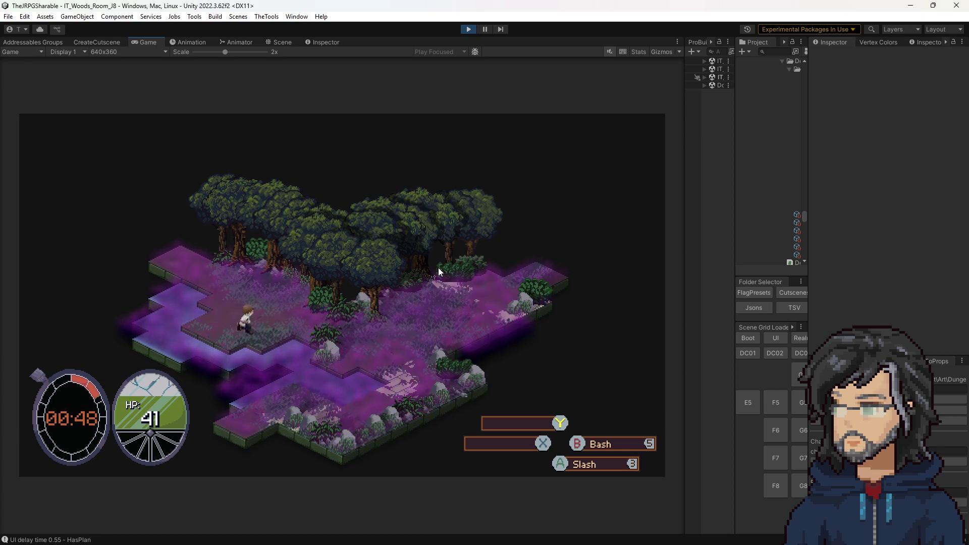
key("s")
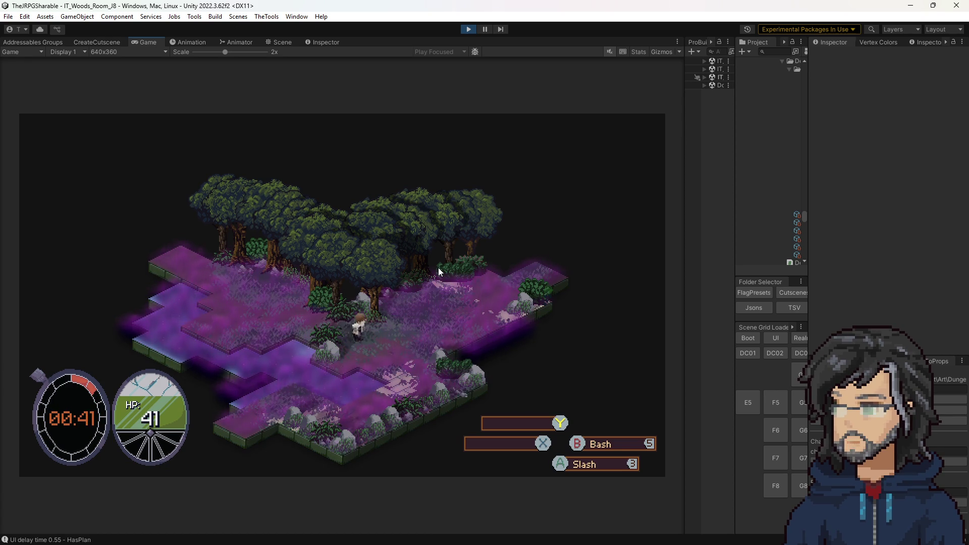
key("a")
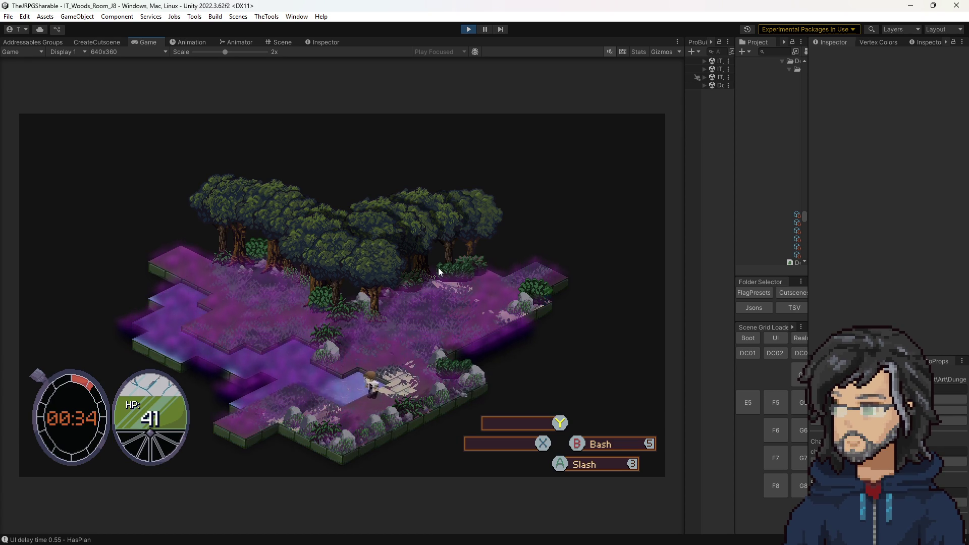
key("a")
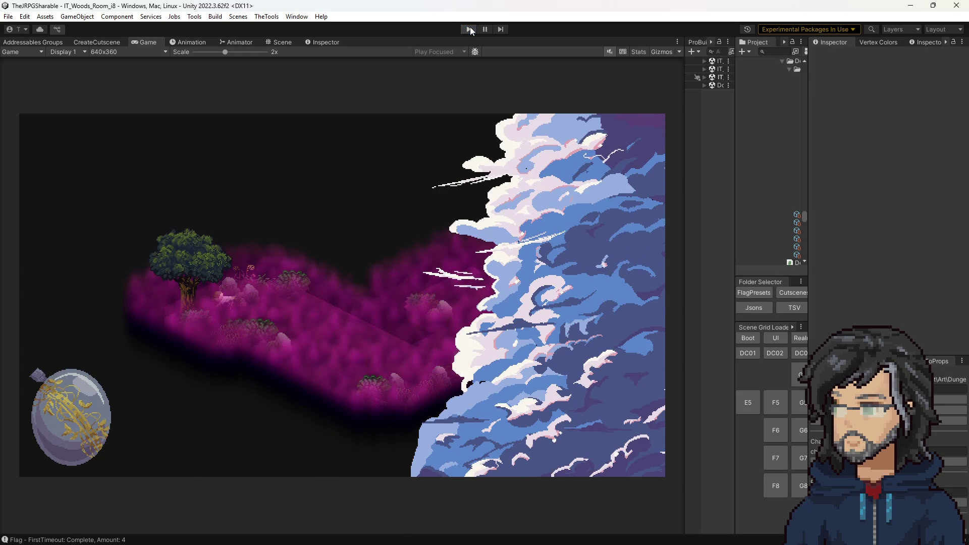
left_click(470, 29)
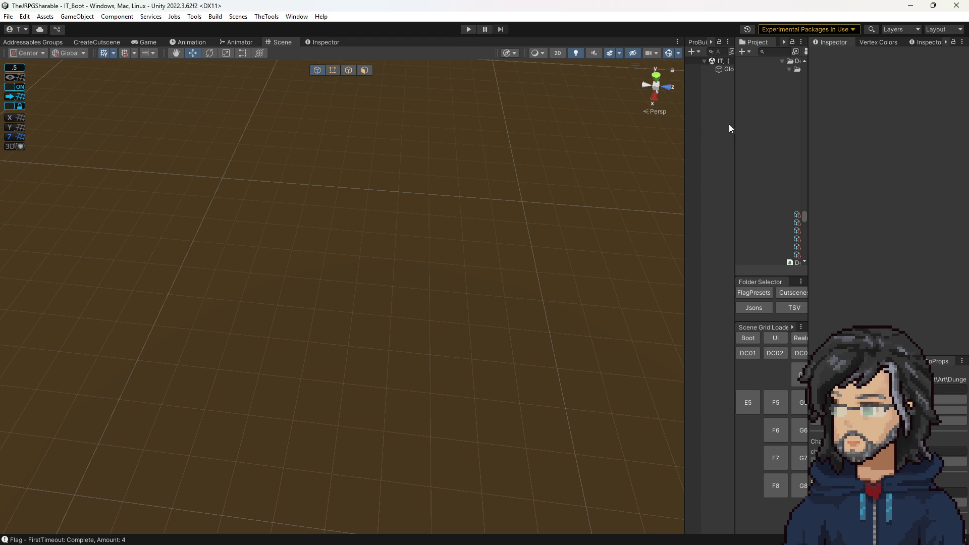
- Widen the Hierarchy panel, select GlobalSceneChecker and clear the Console
left_click_drag(735, 127, 638, 136)
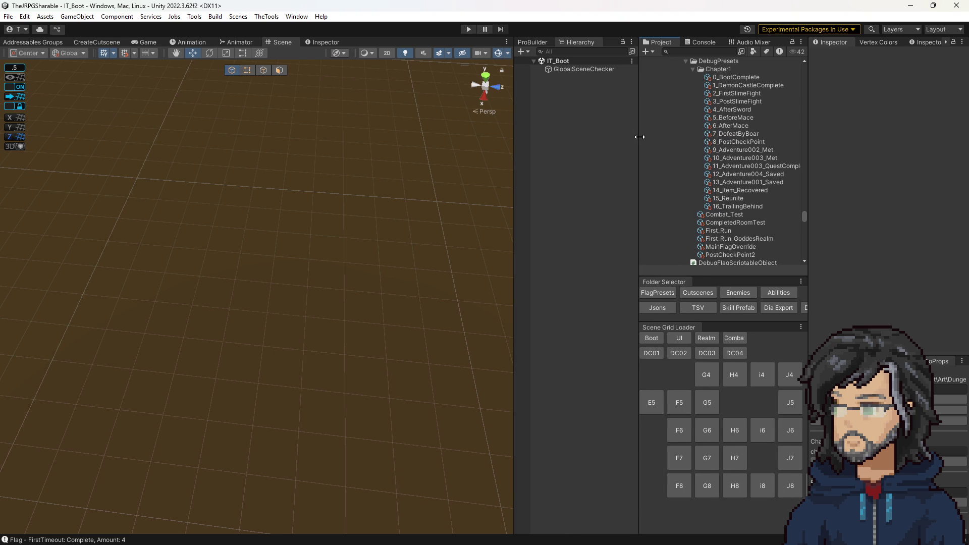
left_click(567, 69)
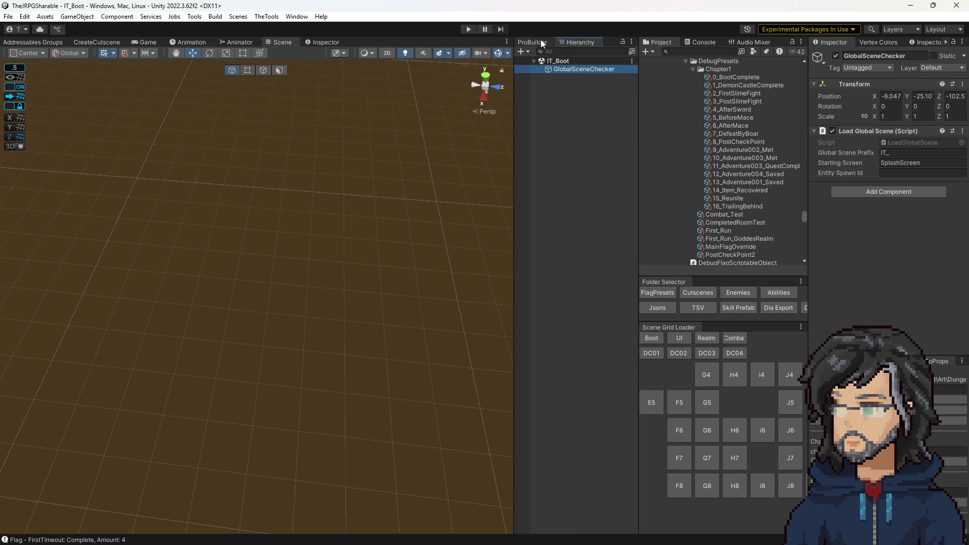
left_click(701, 41)
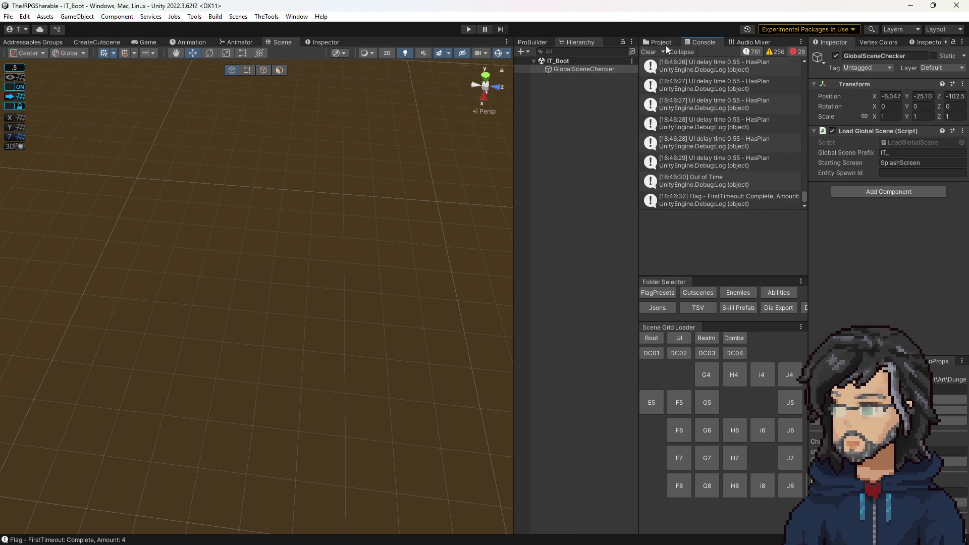
left_click(649, 51)
left_click(657, 43)
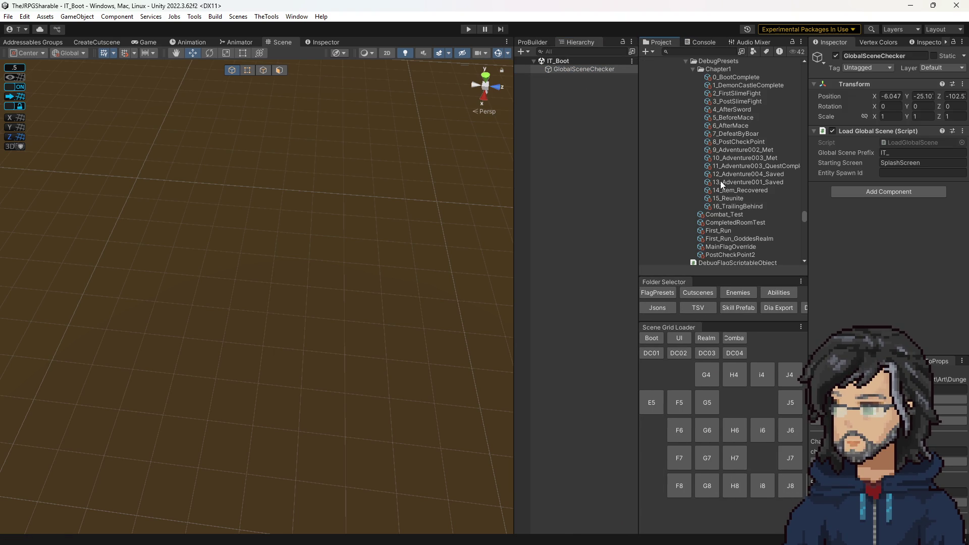
- Search the project for 'it_slime' and select the second IT_Slime result
scroll(713, 191, "down", 3)
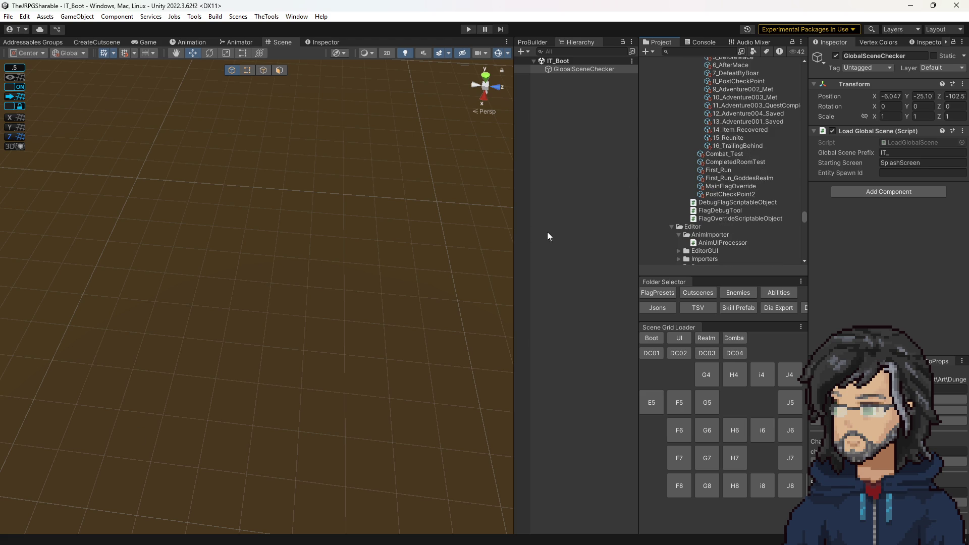
left_click(693, 51)
type("it_slime")
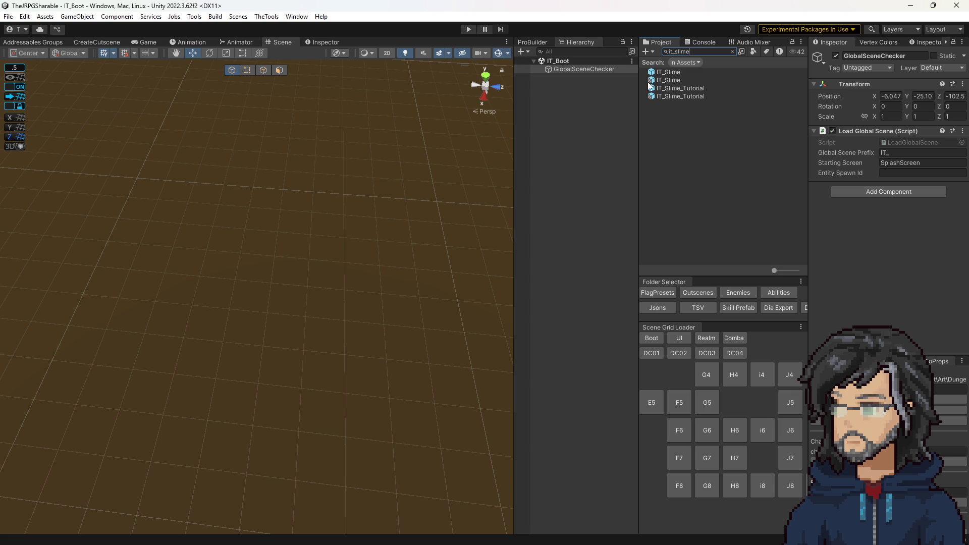
left_click(660, 81)
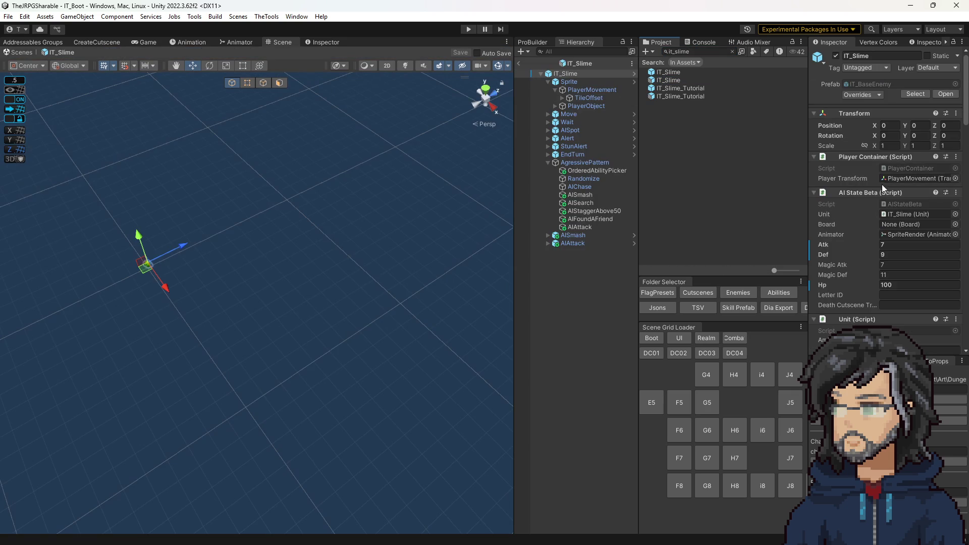
- Add three empty entries to the IT_Slime Loot Item Drops list
scroll(888, 196, "down", 5)
scroll(883, 187, "down", 10)
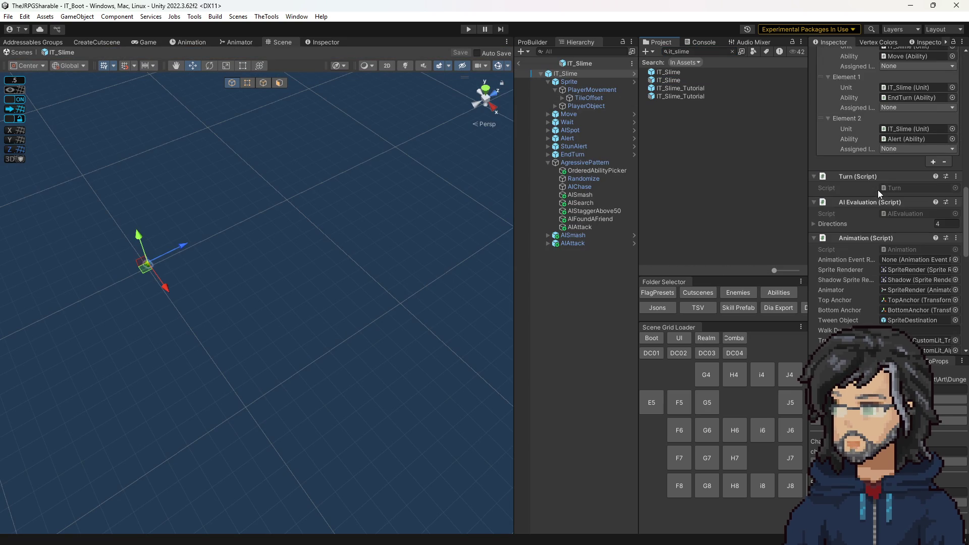
scroll(881, 186, "down", 5)
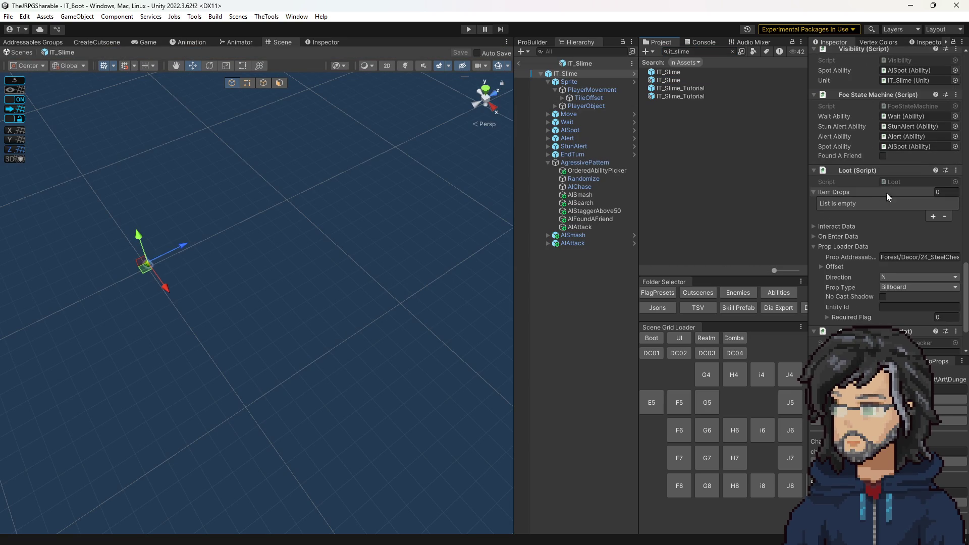
left_click(934, 216)
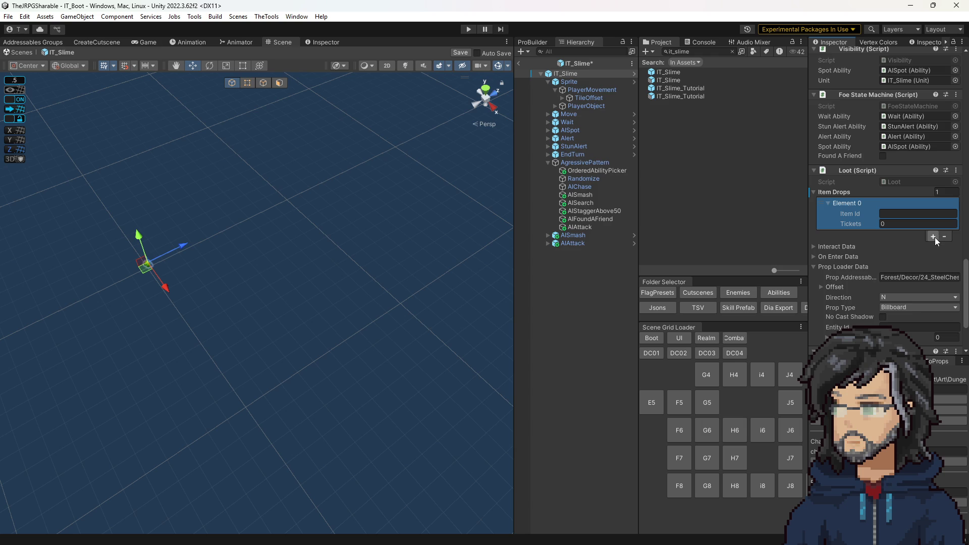
left_click(934, 237)
left_click(933, 268)
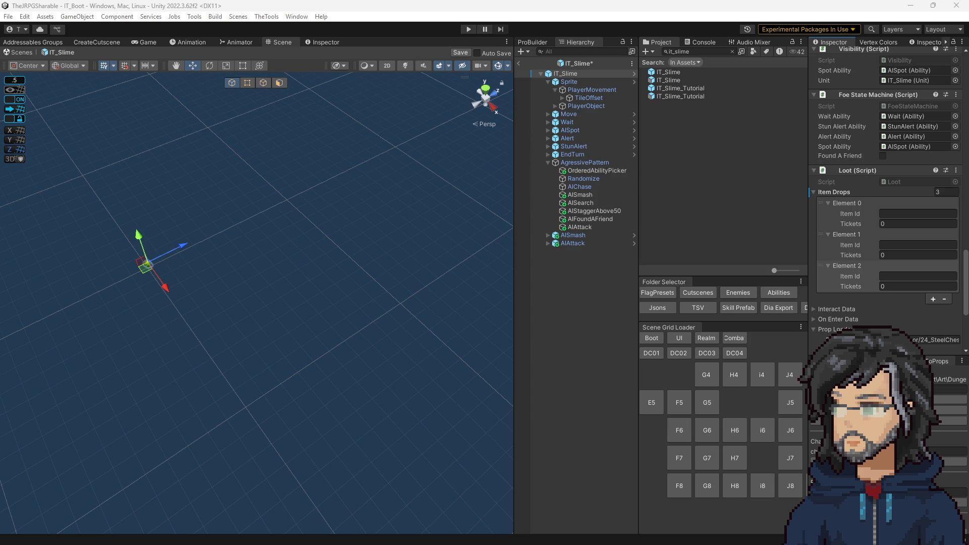
- Set the first drop to Crt_Node with 30 tickets
left_click(903, 214)
type("Crt_Node")
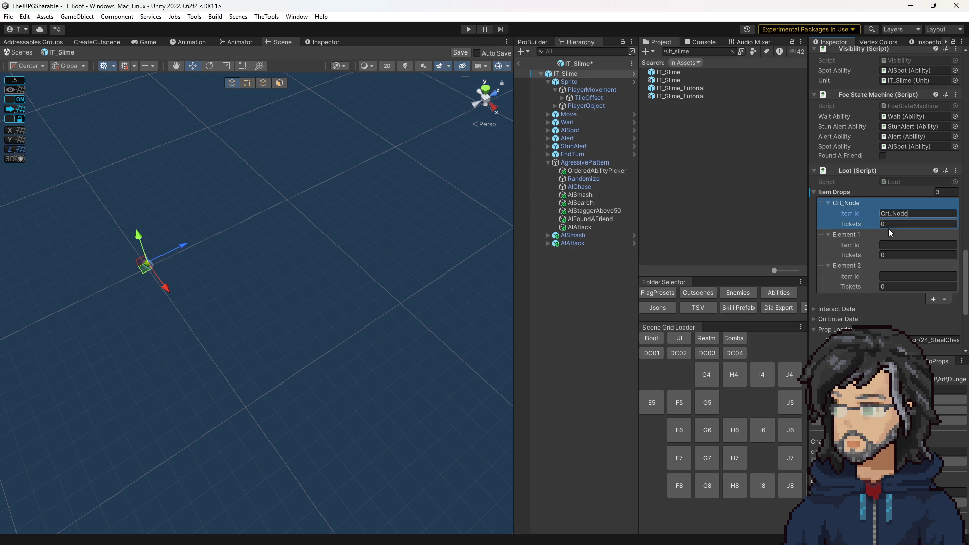
left_click(893, 247)
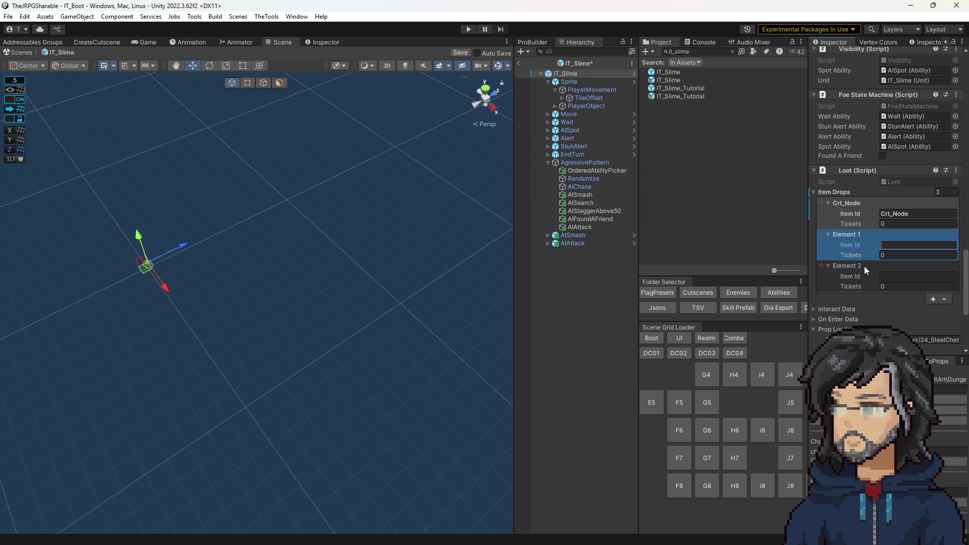
left_click(906, 224)
type("30")
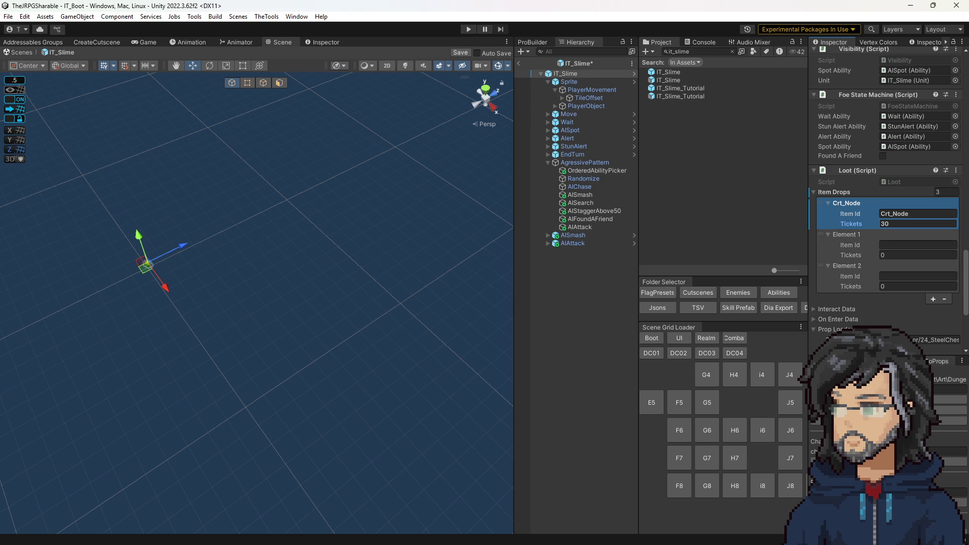
- Set the second drop to Str_Node with 30 tickets
left_click(911, 245)
type("Str_Node")
left_click(902, 256)
type("30")
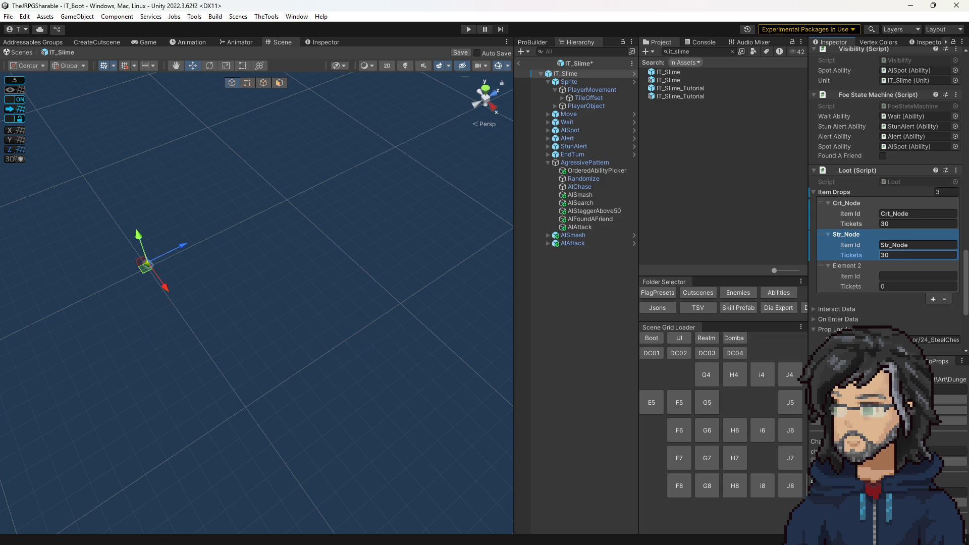
key("alt+Tab")
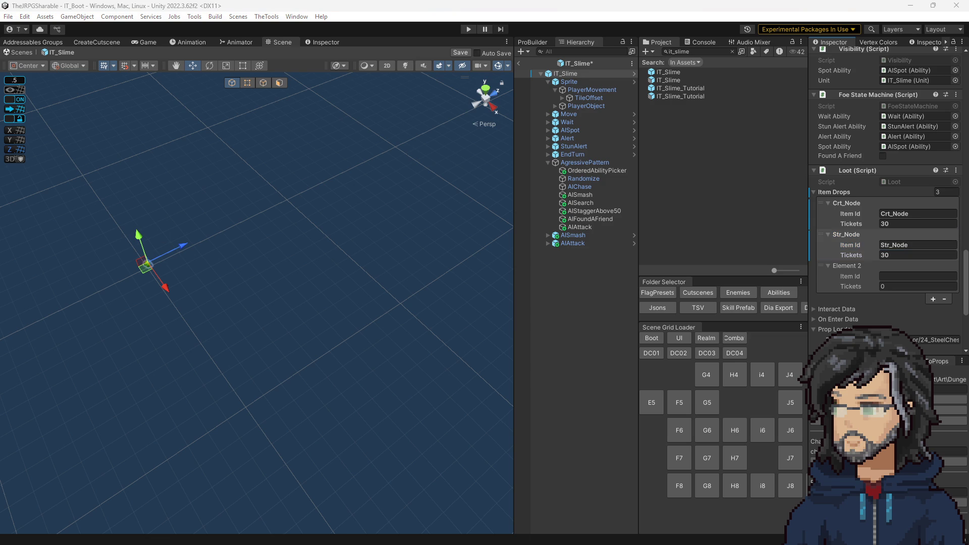
- Set the third drop to Stg_Node with 15 tickets
left_click(908, 276)
type("Stg_Node")
left_click(896, 287)
type("15")
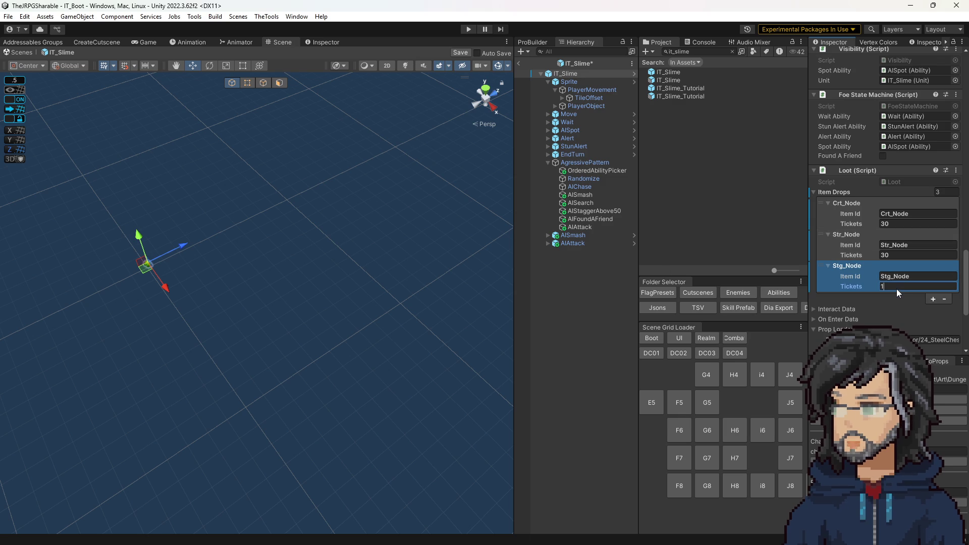
scroll(880, 250, "down", 3)
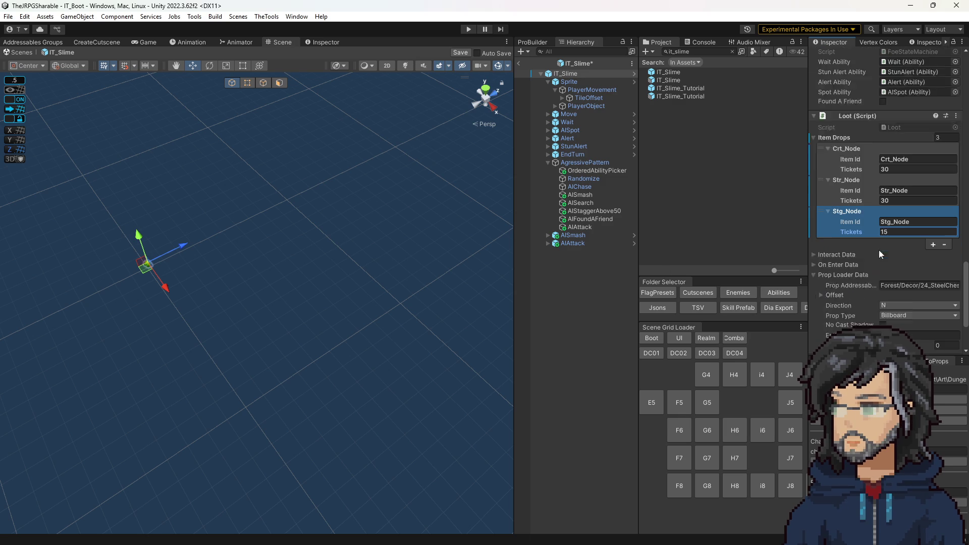
- Add a fourth drop set to Pow_Node with 5 tickets
left_click(934, 245)
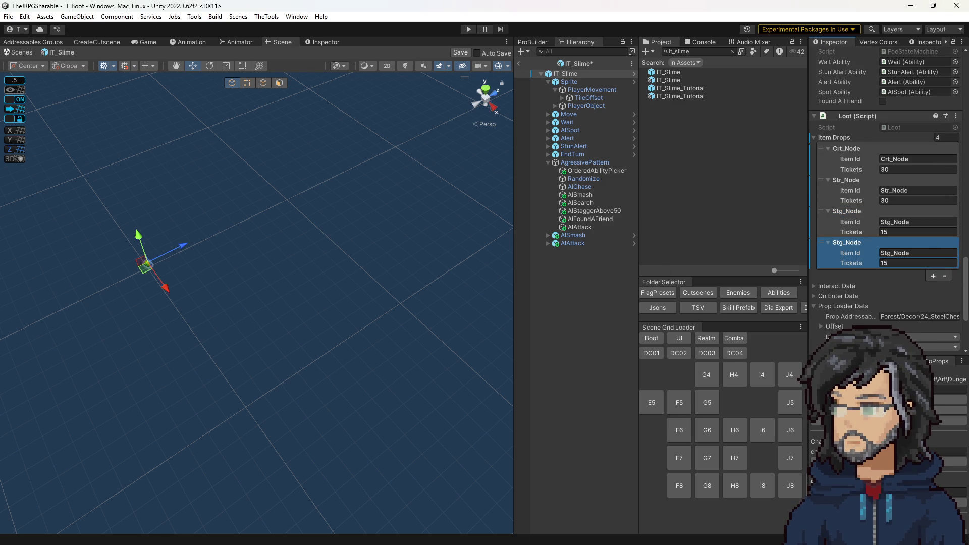
left_click(943, 257)
left_click(927, 255)
type("Pow_Node")
left_click(902, 262)
type("5")
- Add a fifth drop entry and clear its duplicated Pow_Node item id and tickets
left_click(934, 276)
scroll(918, 229, "down", 3)
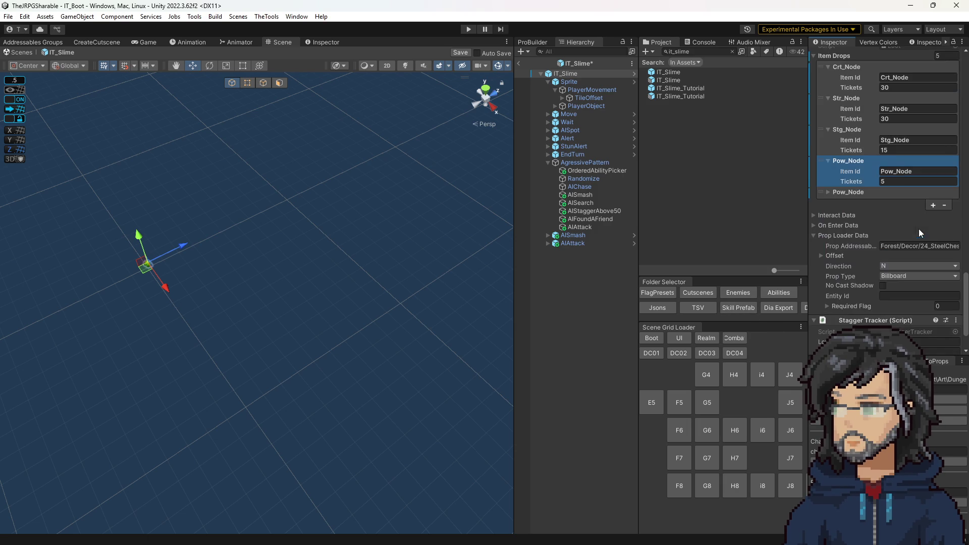
left_click(858, 192)
scroll(879, 182, "up", 3)
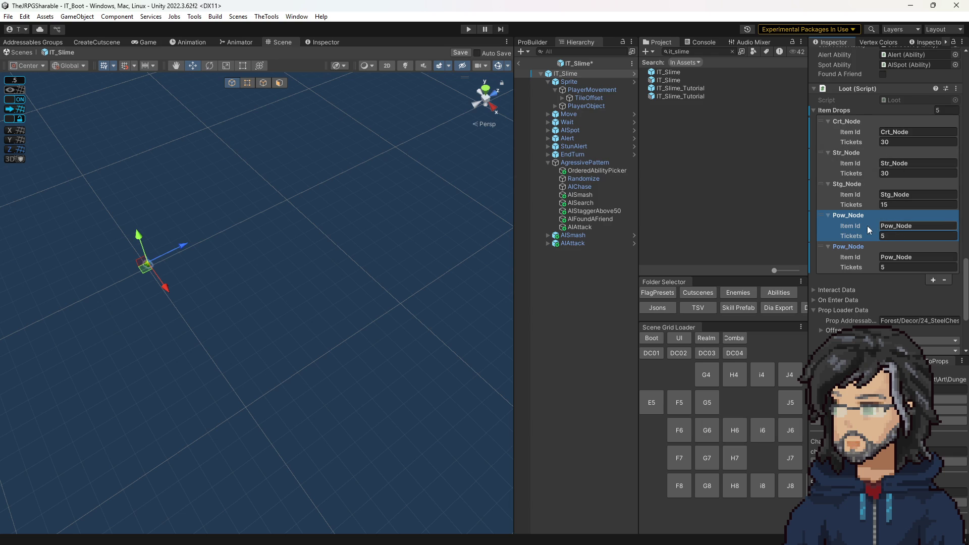
left_click(898, 257)
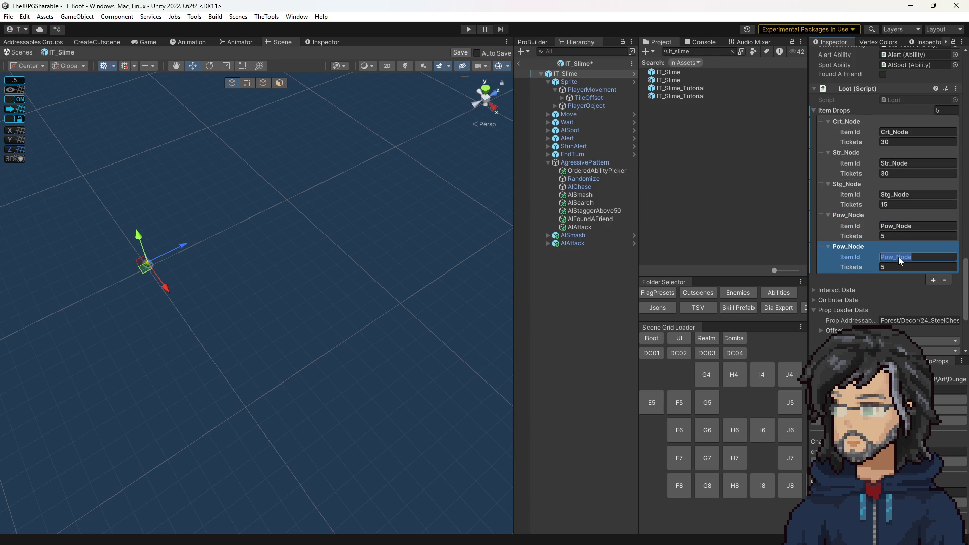
left_click(924, 226)
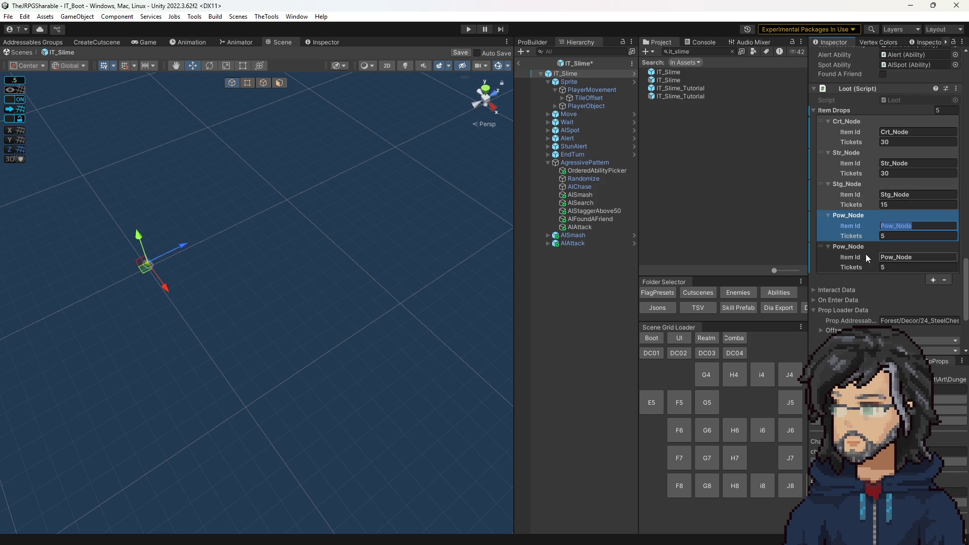
left_click(904, 257)
key("ctrl+a")
key("BackSpace")
left_click(905, 266)
key("BackSpace")
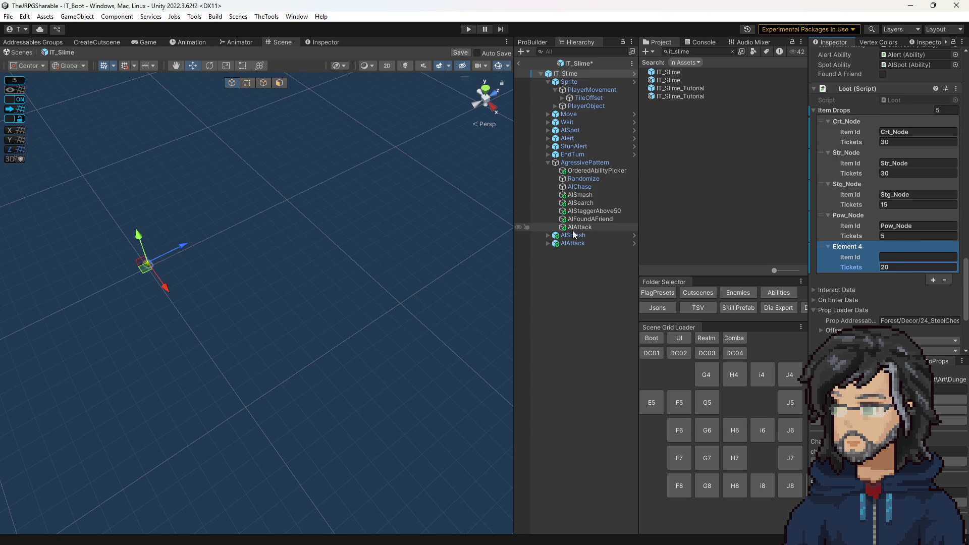
- Save IT_Slime, then search 'minisl' and open the IT_MiniSlime prefab
key("ctrl+s")
key("ctrl+a")
type("minisl")
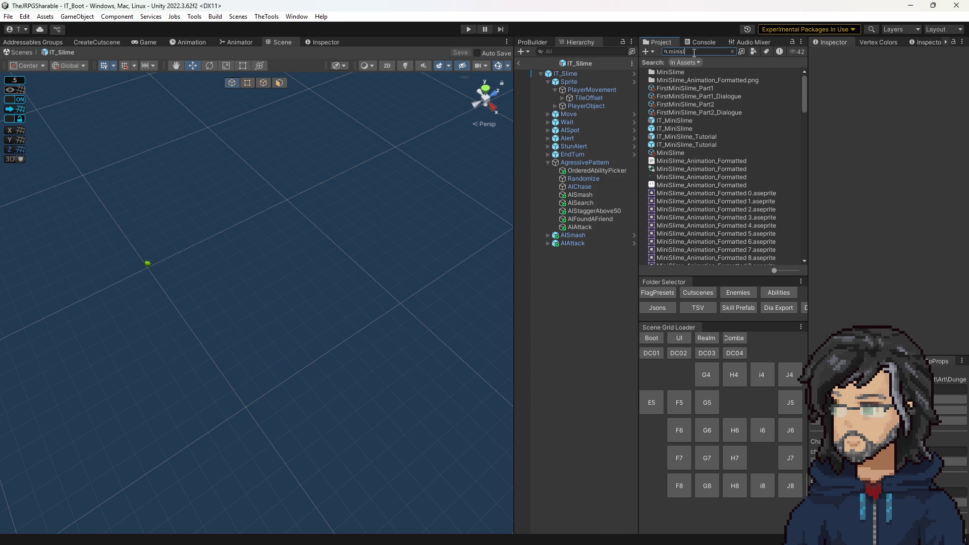
double_click(674, 124)
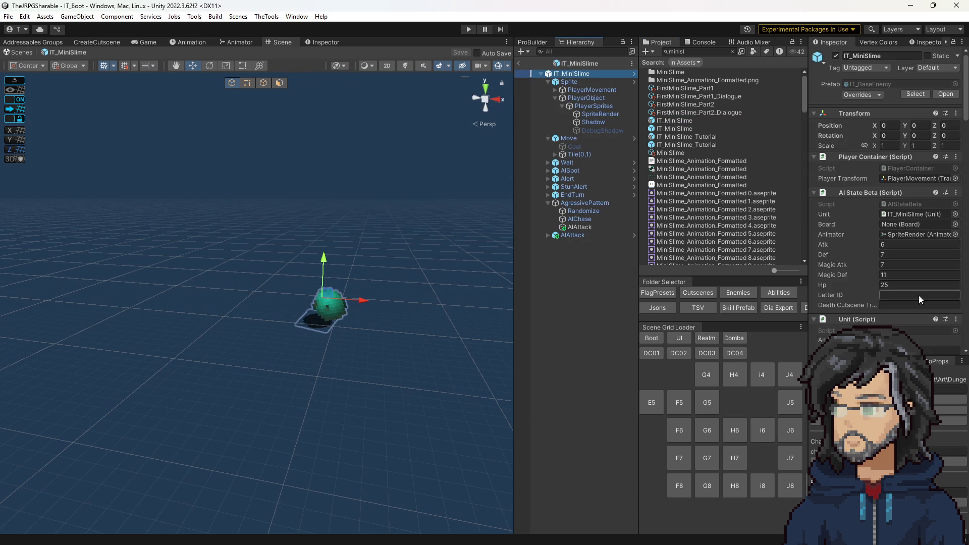
scroll(918, 289, "down", 5)
scroll(916, 289, "down", 10)
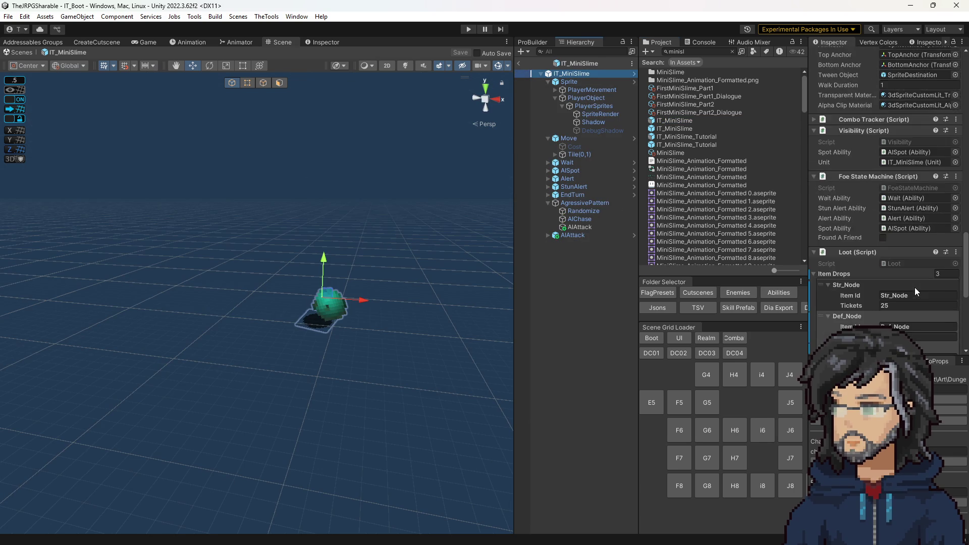
scroll(914, 286, "down", 2)
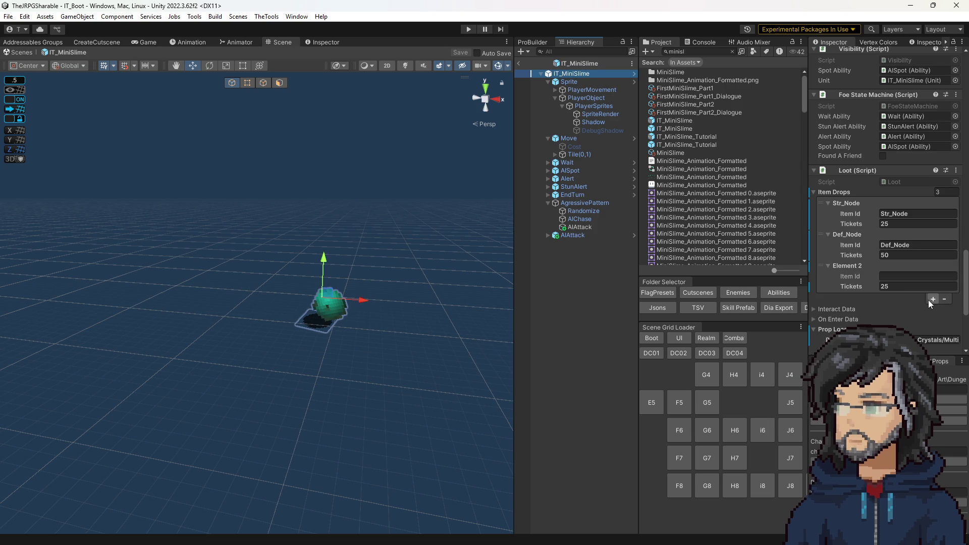
left_click(585, 73)
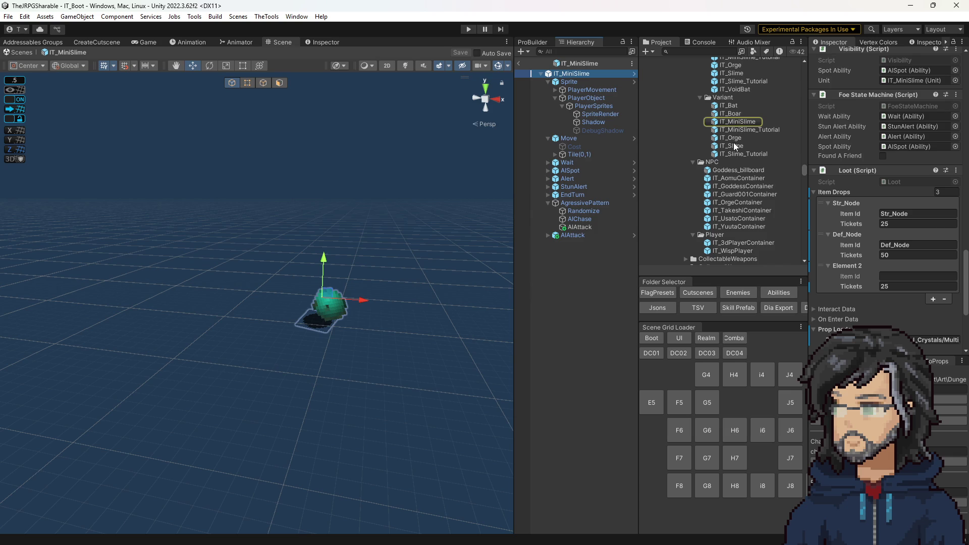
scroll(733, 144, "up", 3)
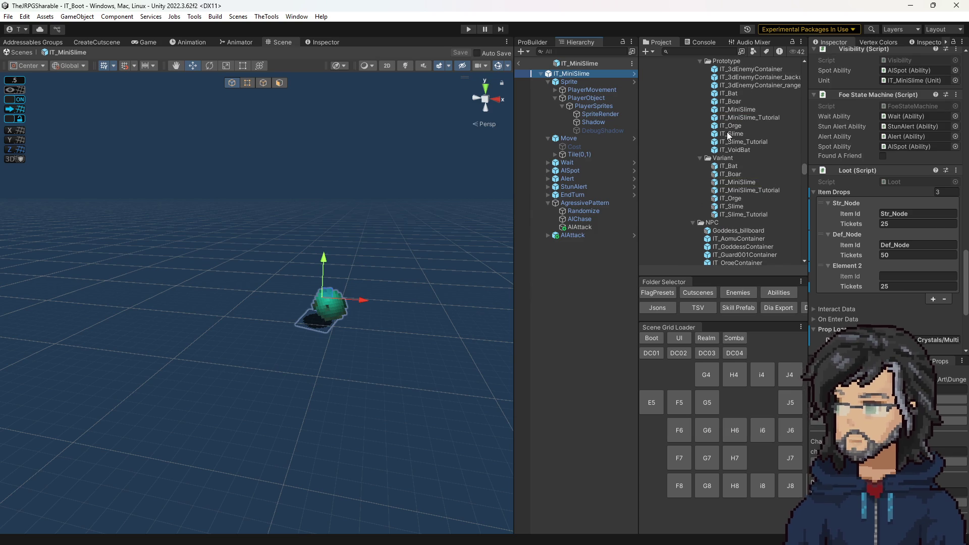
- Open the IT_Slime prefab variant from the project folders
double_click(733, 133)
scroll(872, 171, "down", 10)
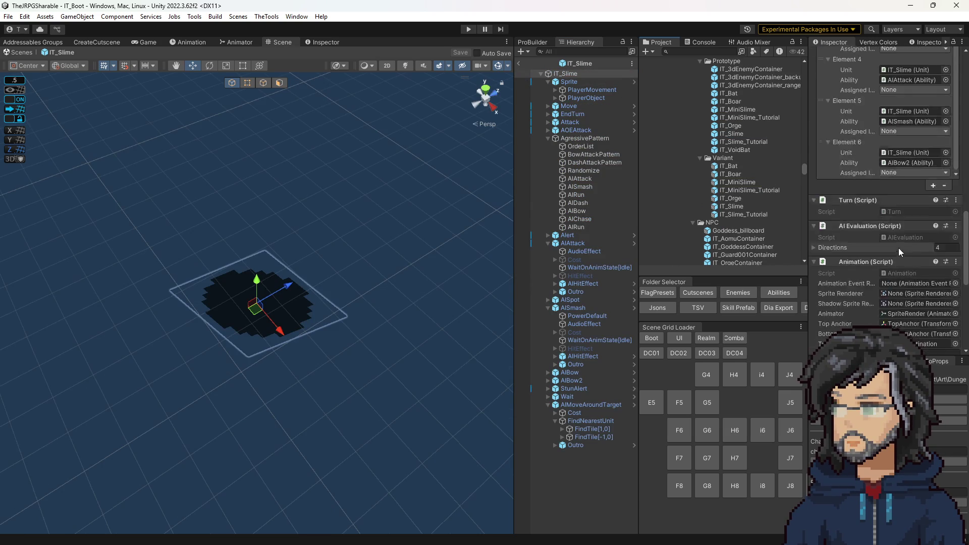
scroll(907, 231, "up", 8)
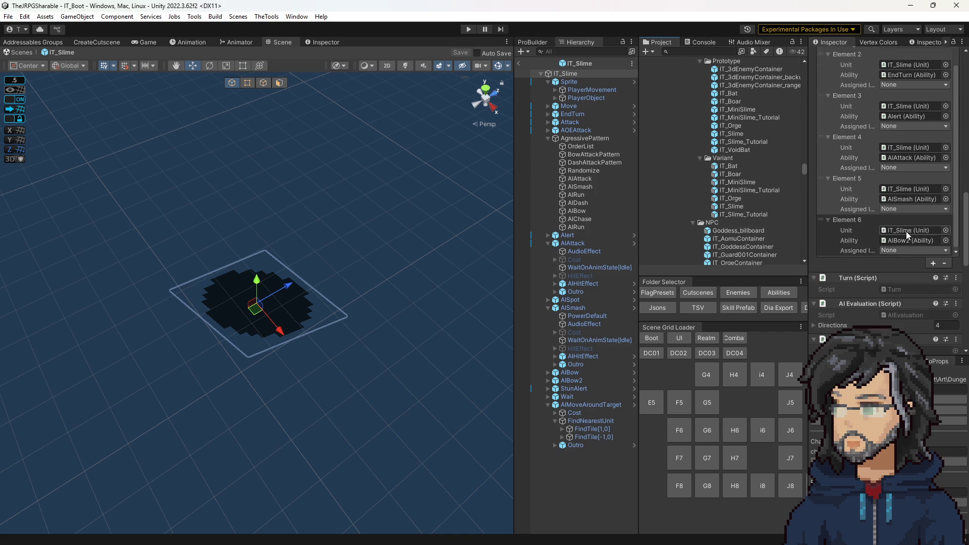
scroll(686, 142, "up", 6)
left_click(699, 213)
scroll(702, 211, "down", 3)
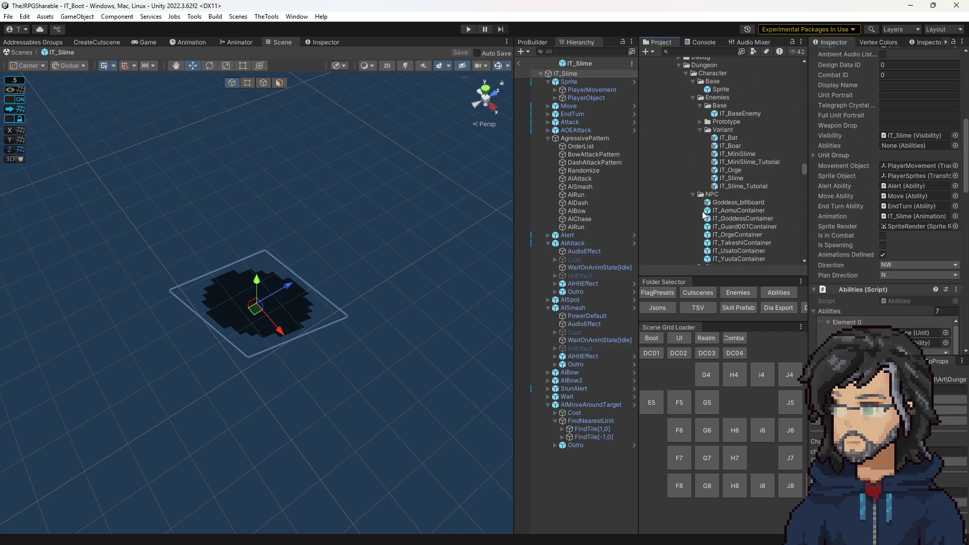
double_click(731, 178)
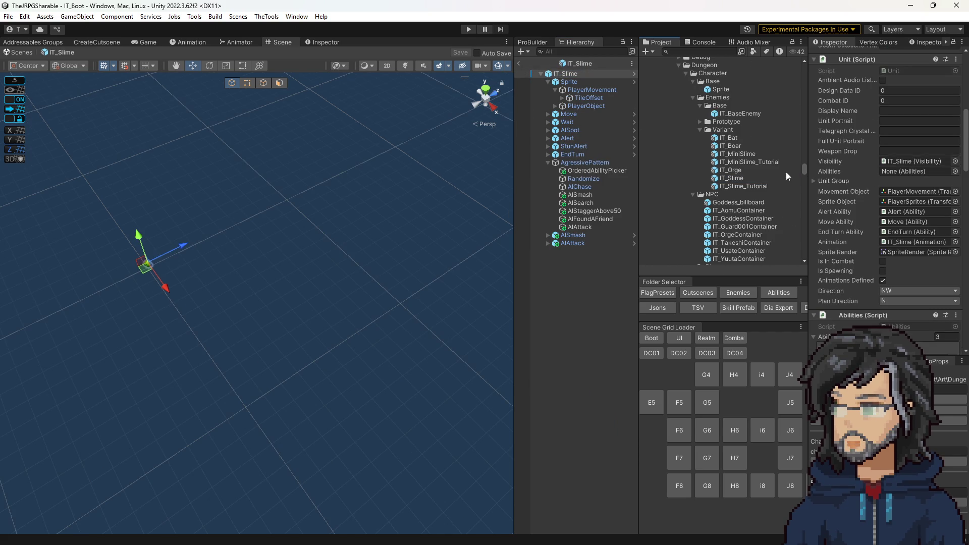
- Change the Stg_Node drop's item id to HP_Node
scroll(928, 242, "down", 7)
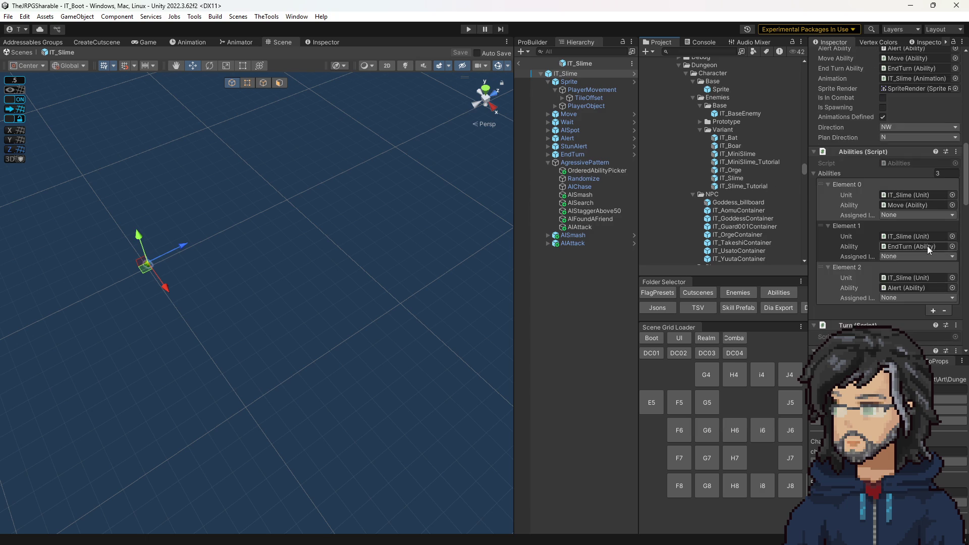
scroll(928, 251, "down", 15)
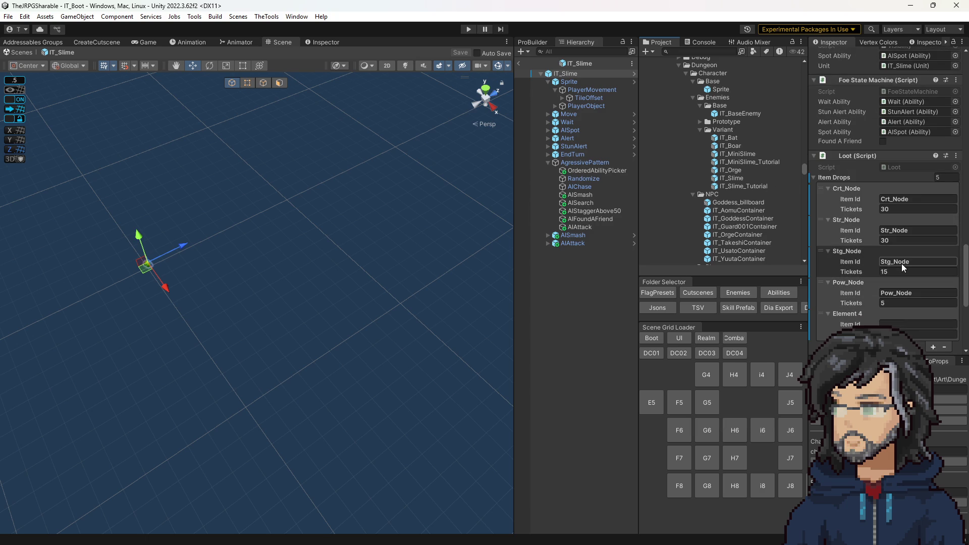
left_click(902, 262)
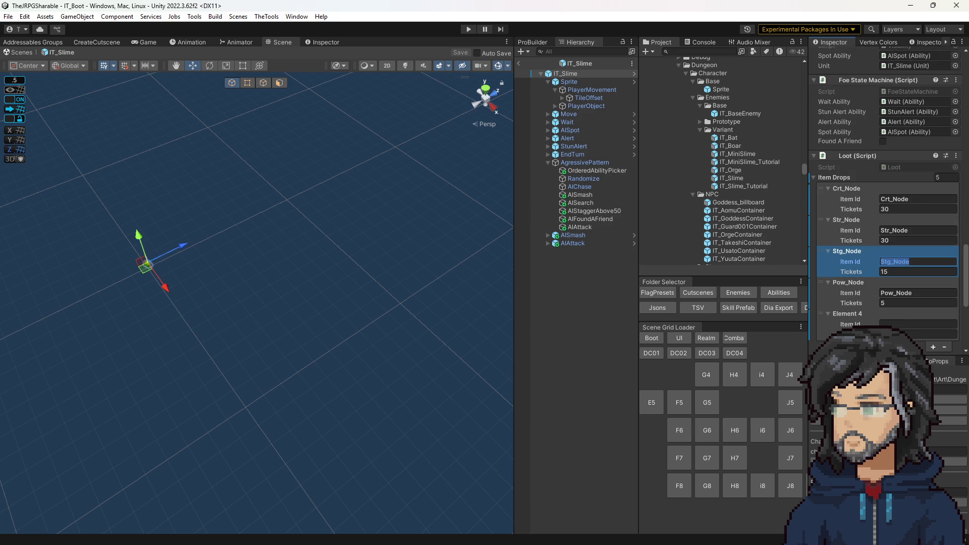
type("HP_Node")
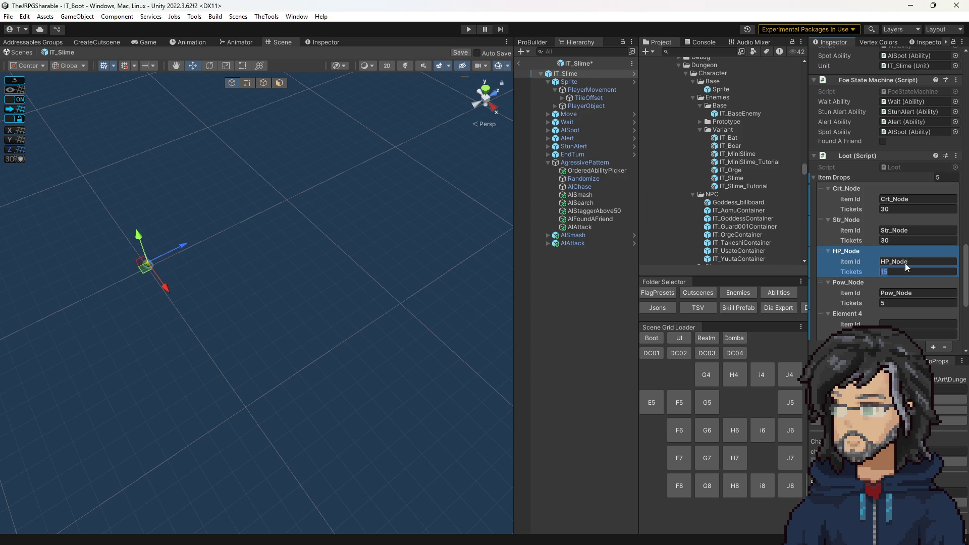
left_click(902, 271)
type("25")
left_click(909, 324)
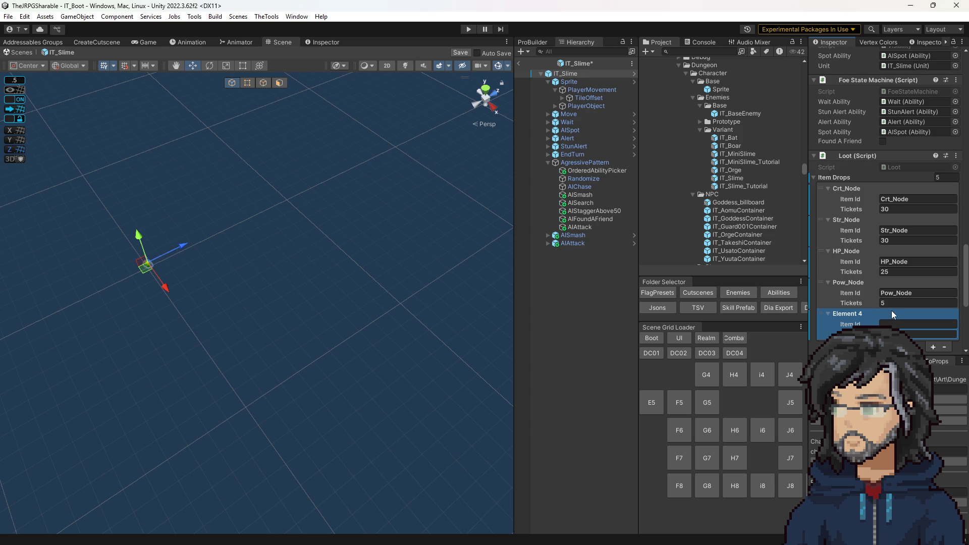
- Set Crt_Node tickets to 25 and HP_Node to 30, then save the prefab
left_click(902, 209)
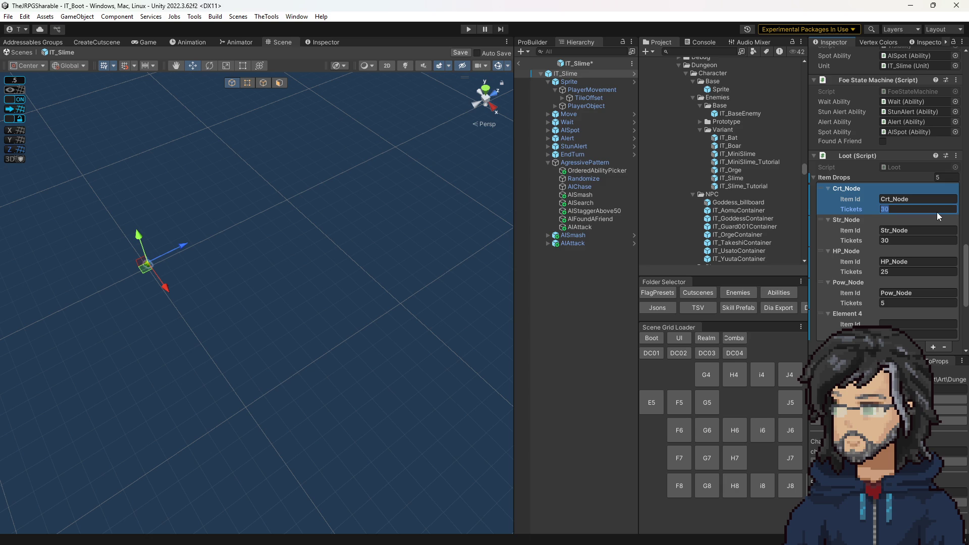
type("25")
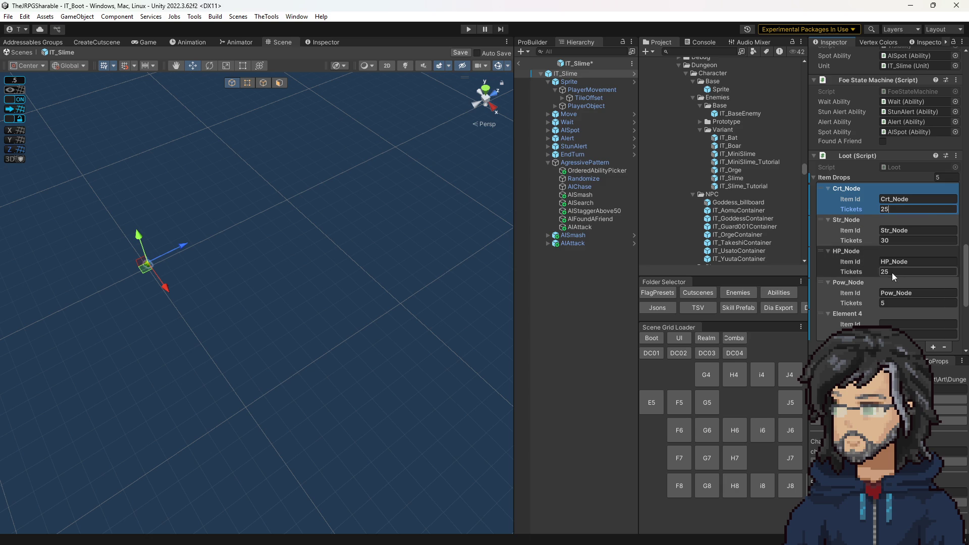
left_click(888, 273)
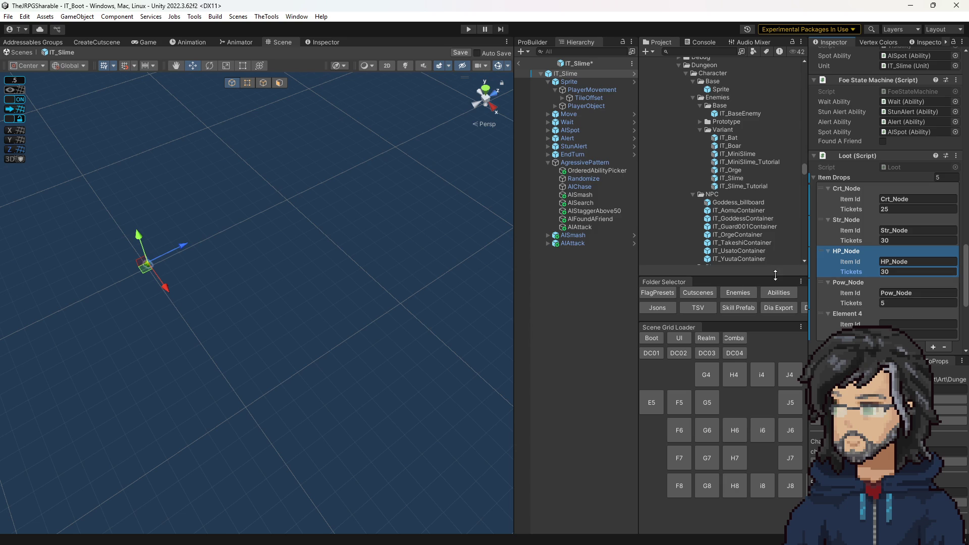
left_click(577, 327)
key("ctrl+s")
left_click(576, 65)
left_click(735, 180)
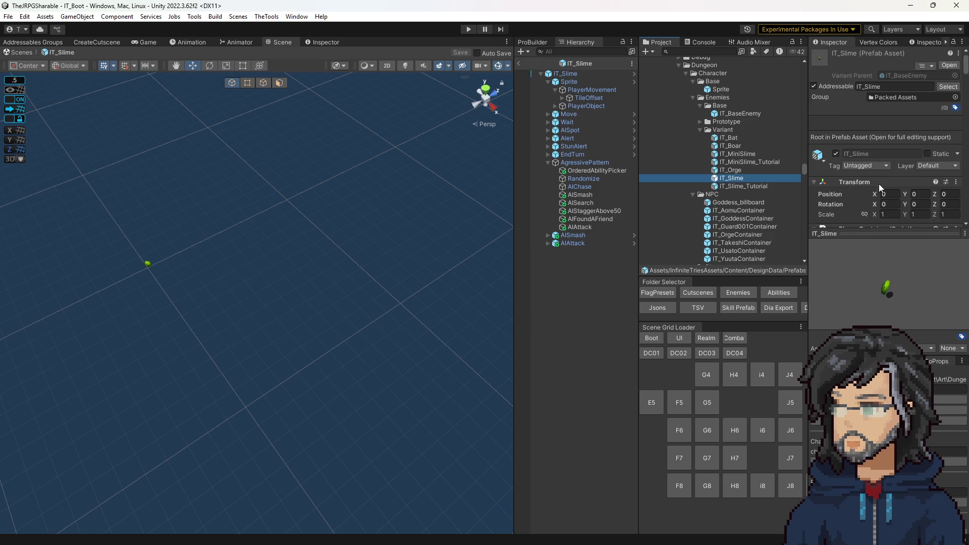
- Scroll to the IT_Slime Pow_Node loot entry, widen the project list, and load room J7
scroll(879, 189, "down", 5)
scroll(877, 182, "down", 15)
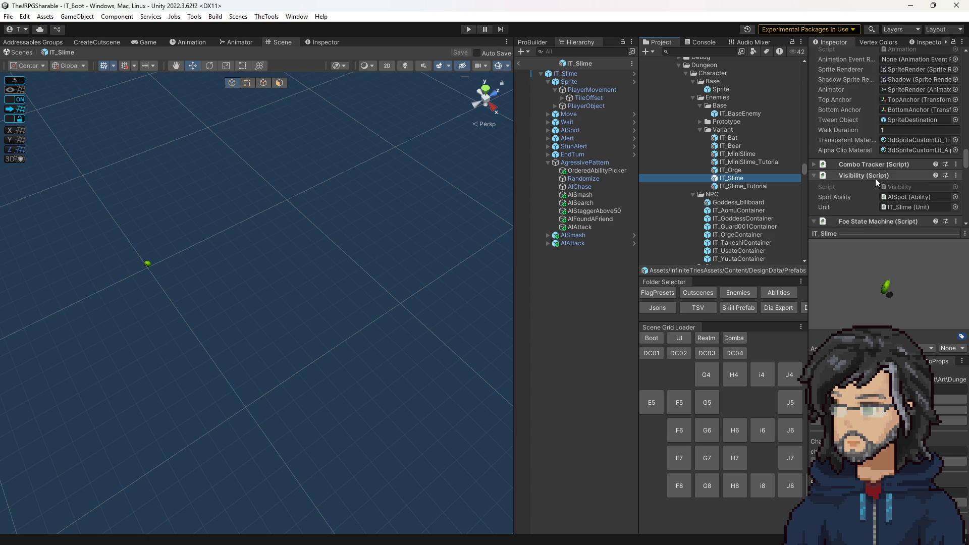
scroll(878, 181, "down", 2)
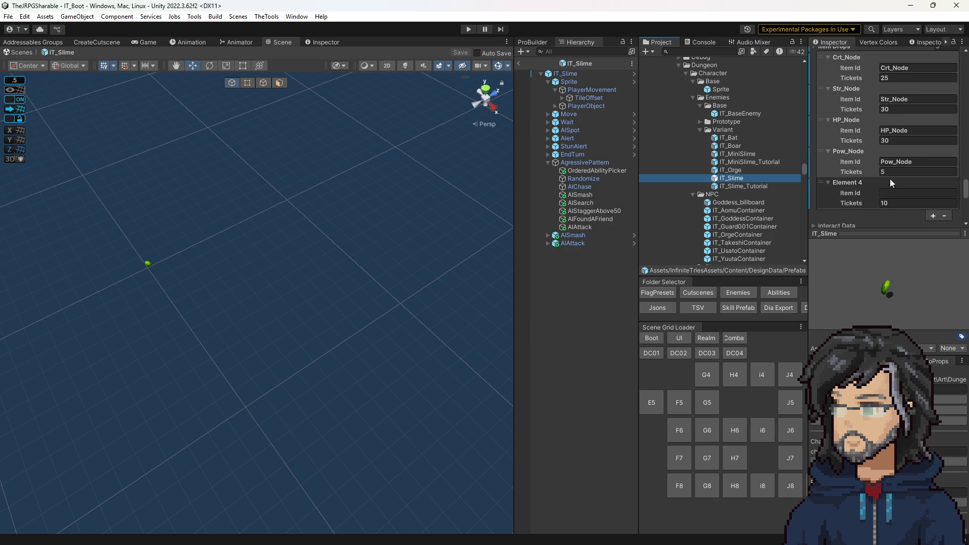
left_click(894, 172)
key("shift+Tab")
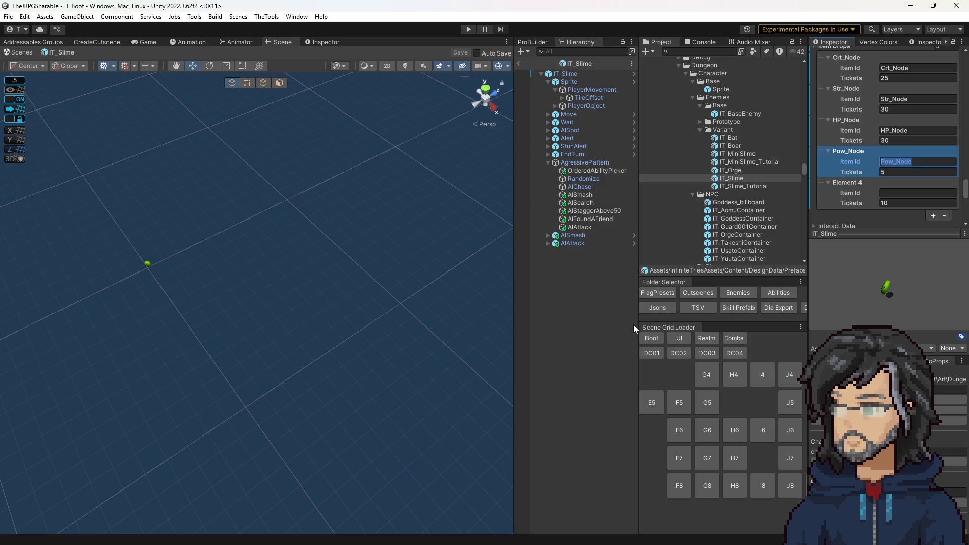
left_click_drag(637, 323, 577, 323)
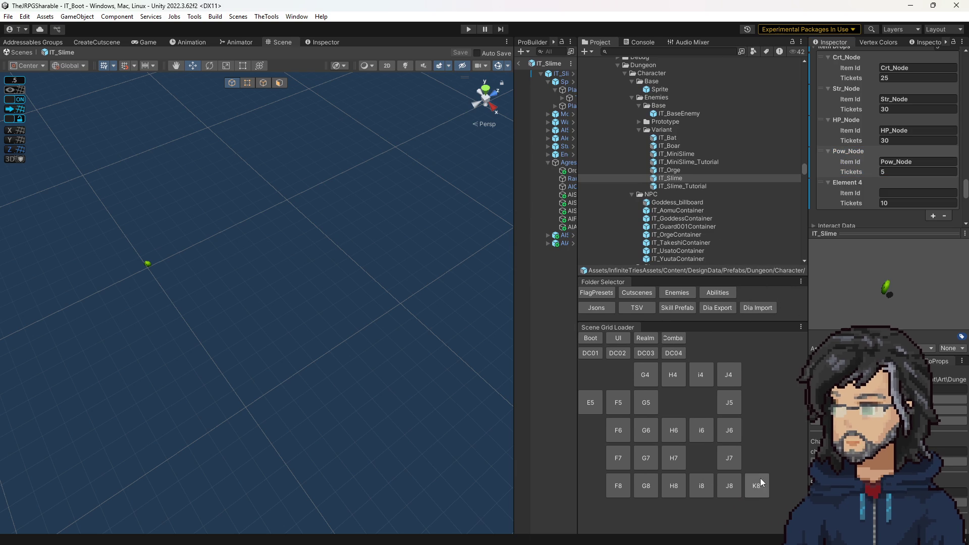
left_click(732, 452)
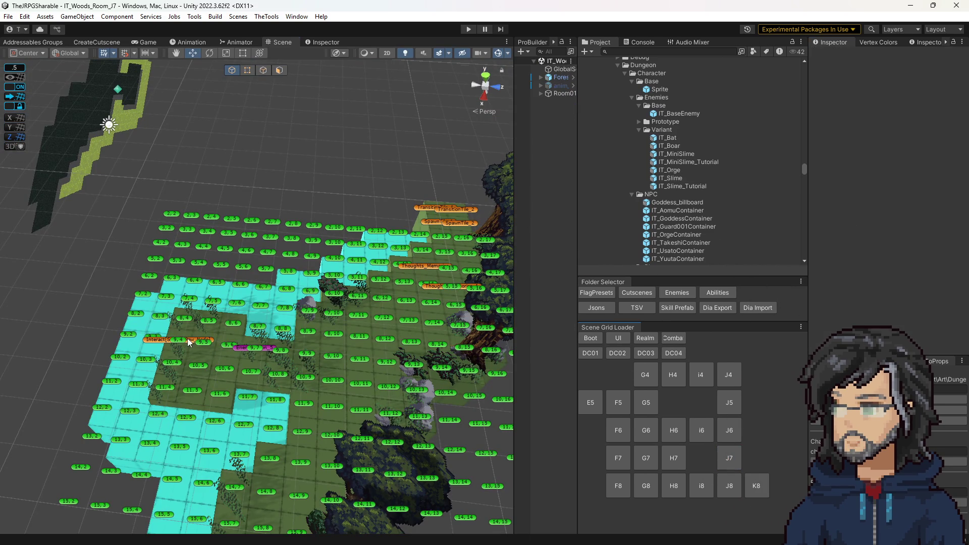
- In J7, select the StaggerPow_Node pickup and turn off its reset-on-new-run option
left_click(194, 341)
left_click(883, 301)
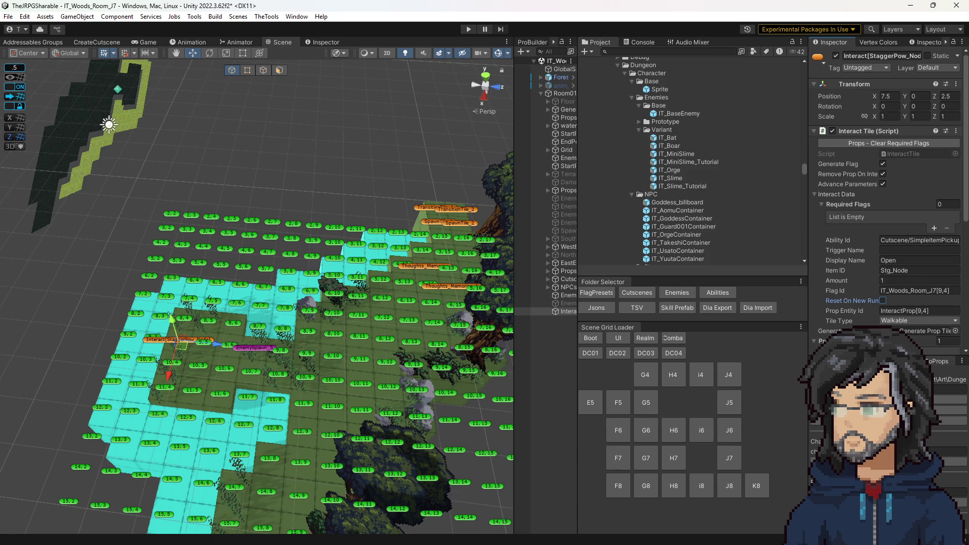
left_click_drag(575, 314, 615, 314)
left_click(578, 312)
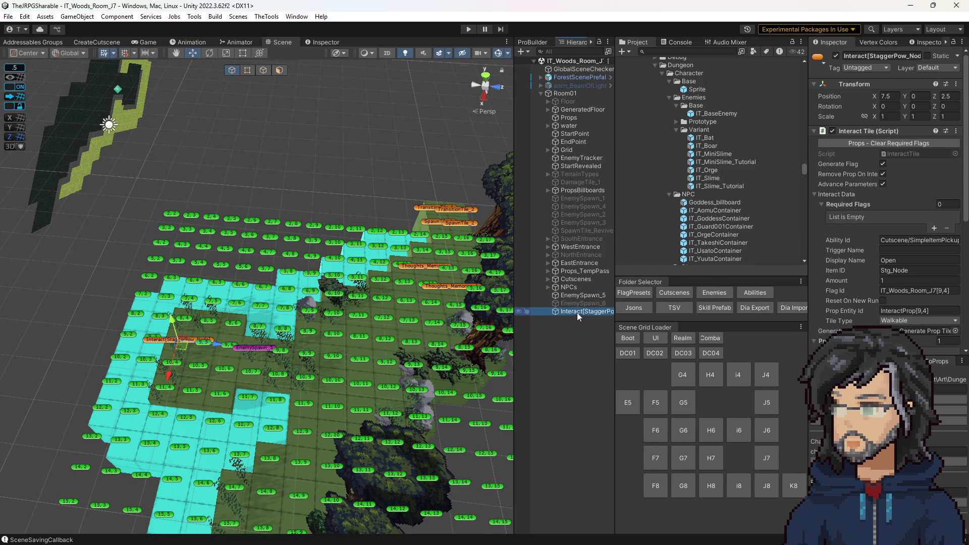
- Load room K8, paste the pickup and parent it under Room01
left_click(796, 488)
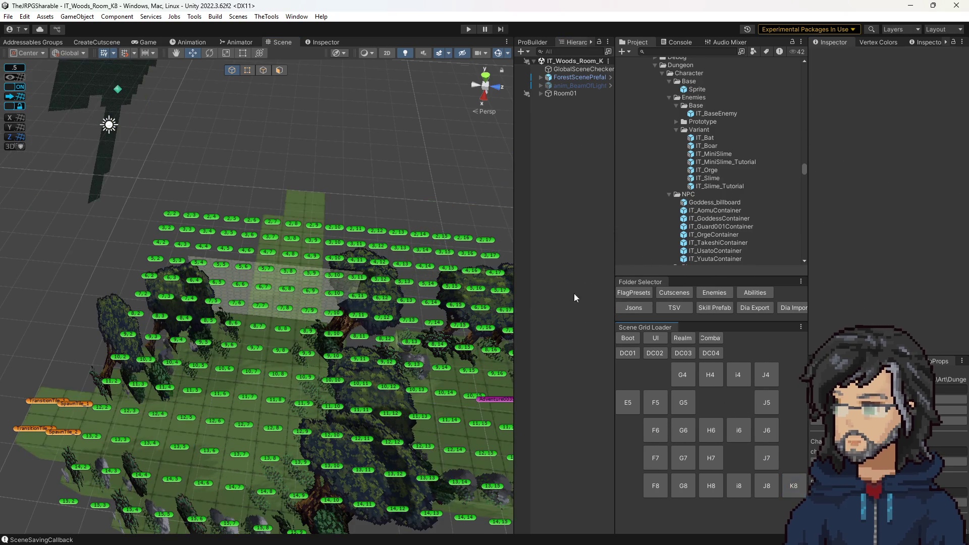
key("ctrl+v")
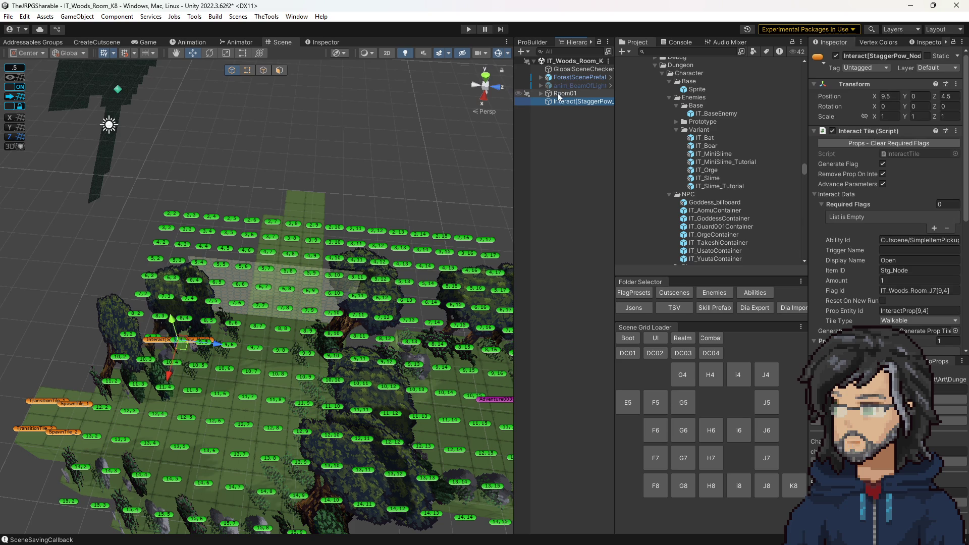
left_click(543, 95)
left_click(542, 95)
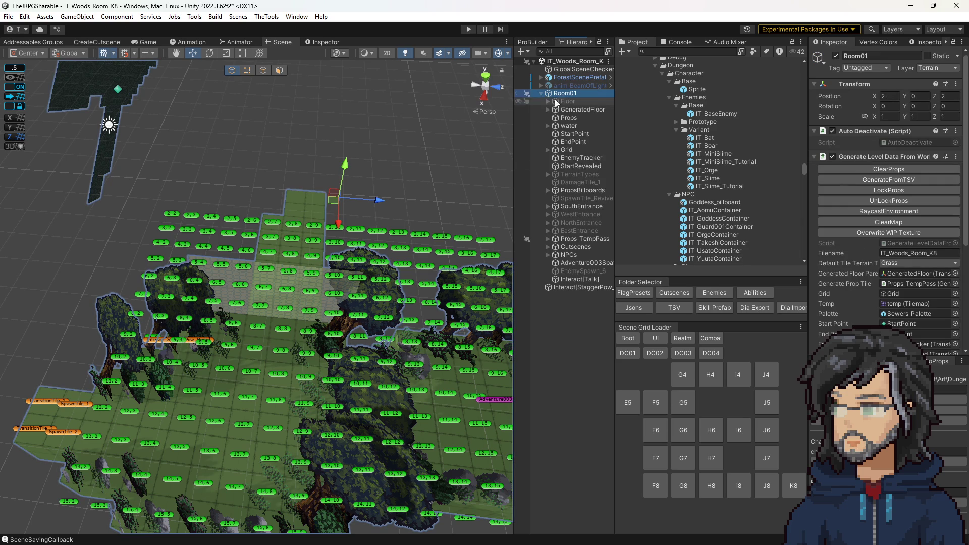
mouse_move(571, 287)
left_mouse_down()
mouse_move(576, 121)
mouse_move(558, 96)
left_mouse_up()
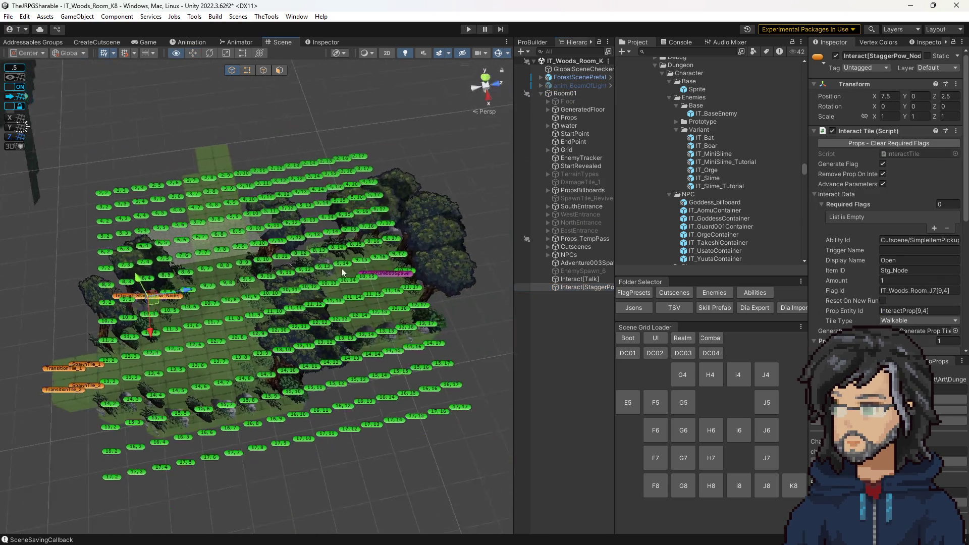
- Move the pickup to tile 11,16, set its Item ID to Sword_Node, and save K8
mouse_move(162, 304)
left_mouse_down()
mouse_move(404, 285)
mouse_move(396, 293)
left_mouse_up()
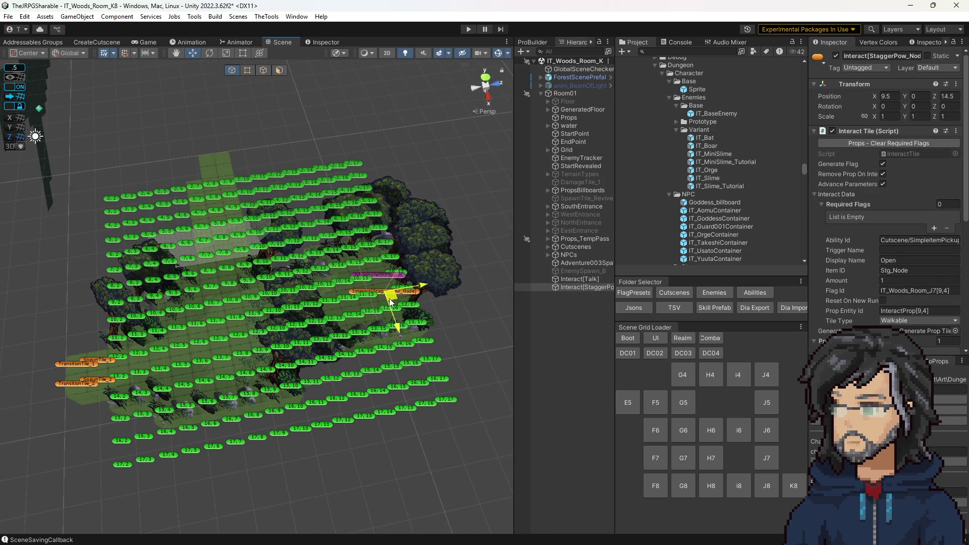
scroll(476, 329, "up", 5)
scroll(477, 329, "up", 3)
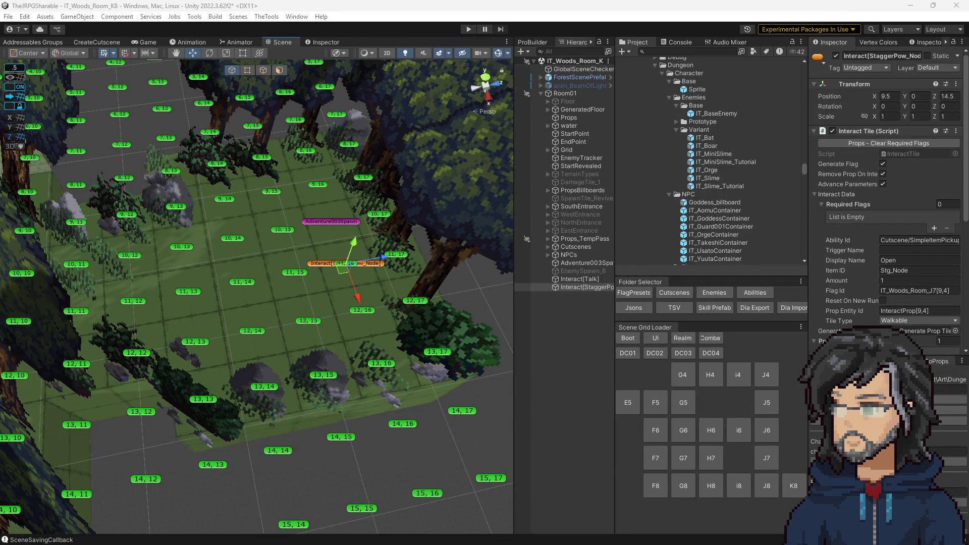
left_click(910, 272)
type("word")
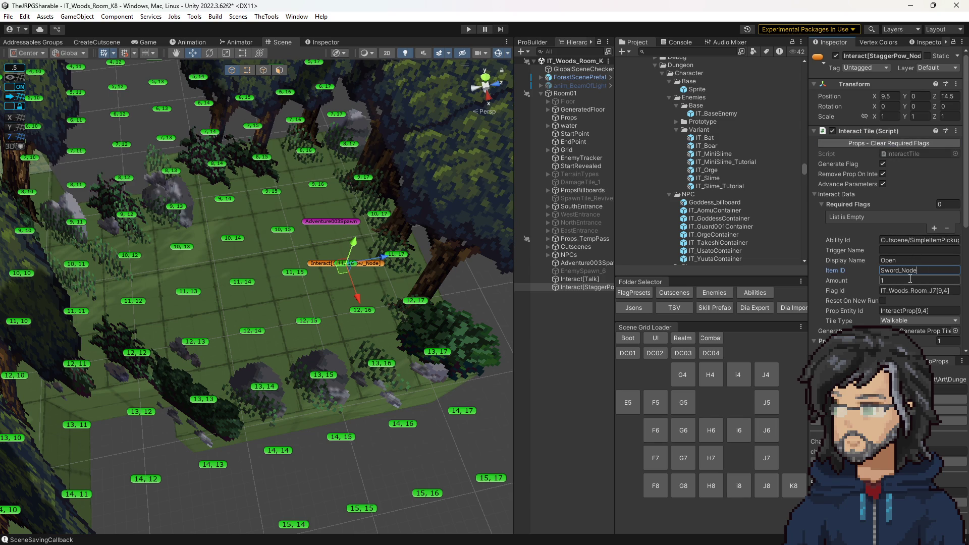
key("ctrl+s")
- Load room i4, revisit K8 to select the pickup, then load i4 again
scroll(911, 283, "down", 10)
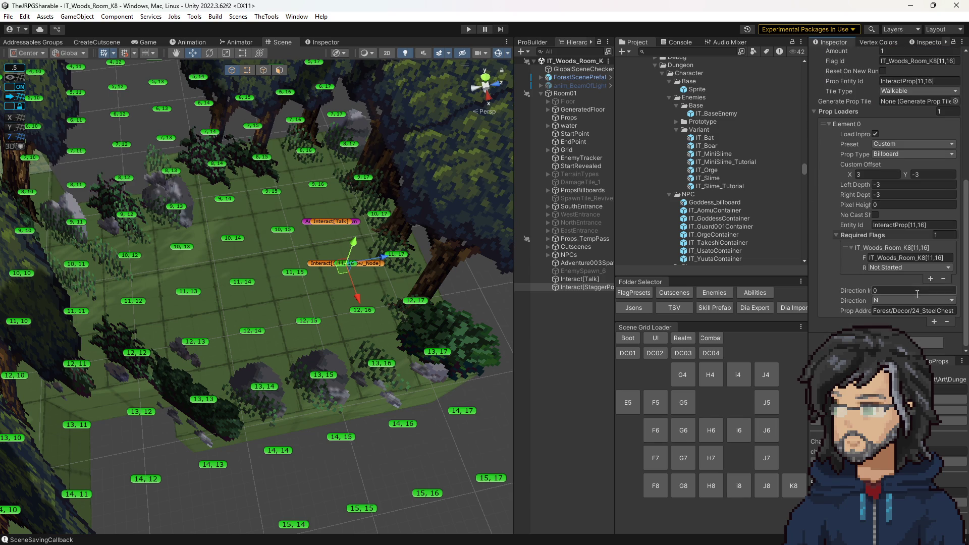
scroll(918, 297, "up", 10)
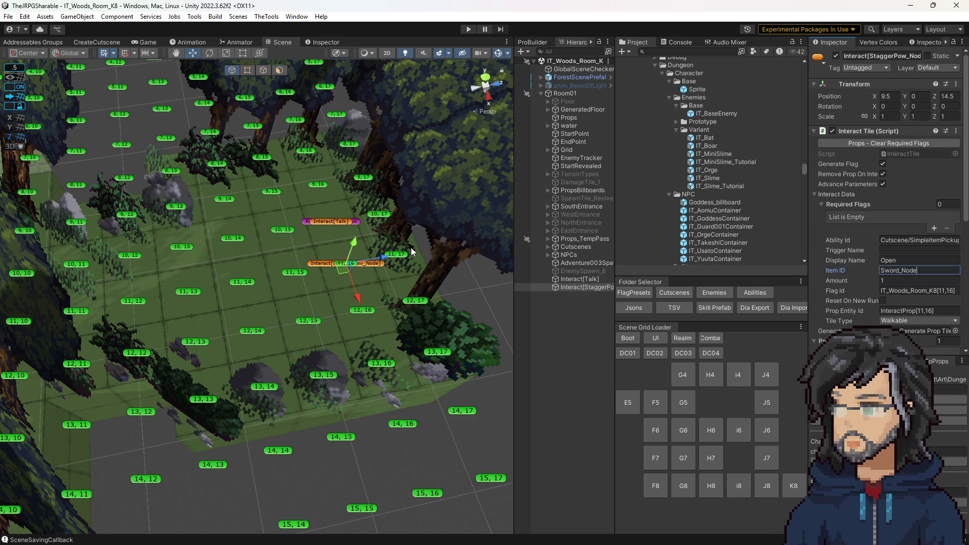
left_click_drag(413, 239, 407, 211)
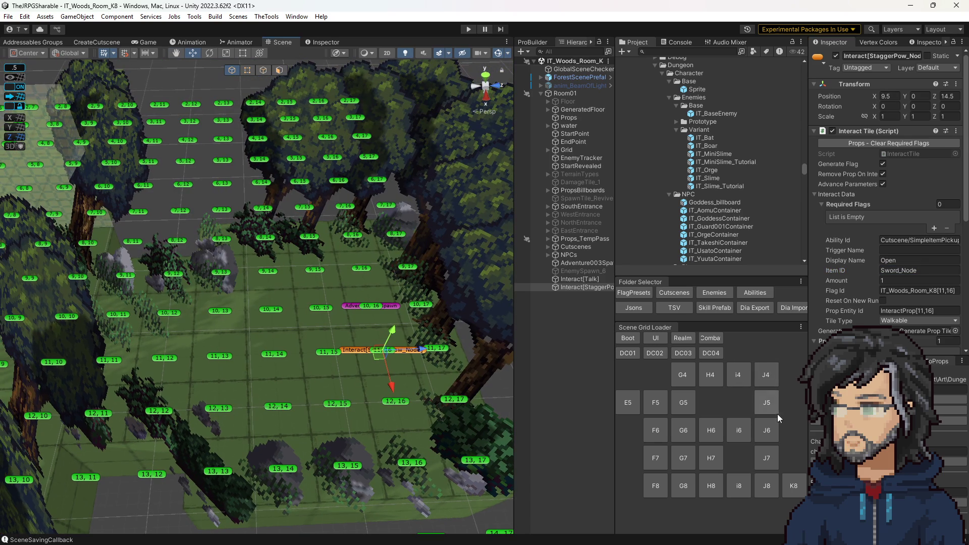
left_click(747, 375)
scroll(295, 320, "down", 10)
left_click(788, 484)
left_click(470, 293)
left_click(727, 379)
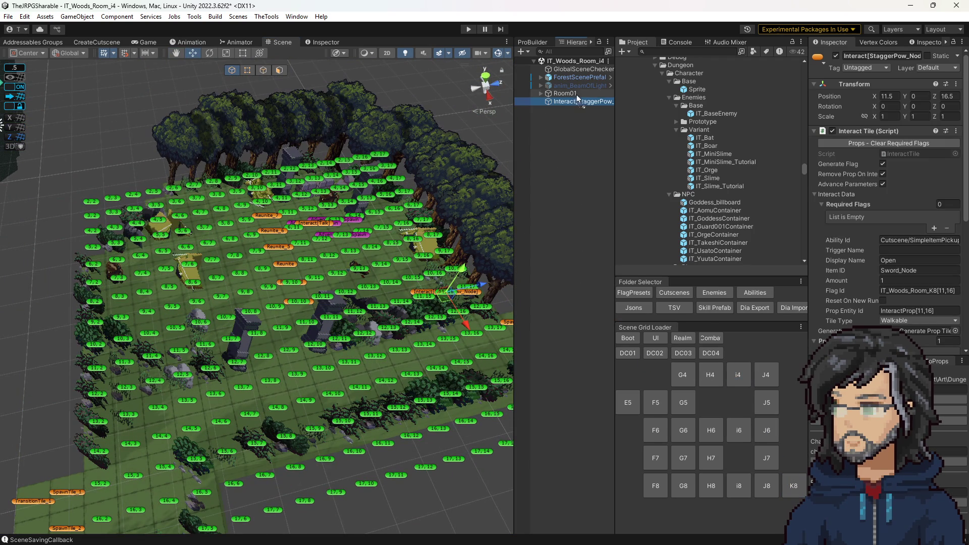
- Stay in the unsaved room, edit the pickup's item ID, and drag it toward tile 9,10
left_click(800, 481)
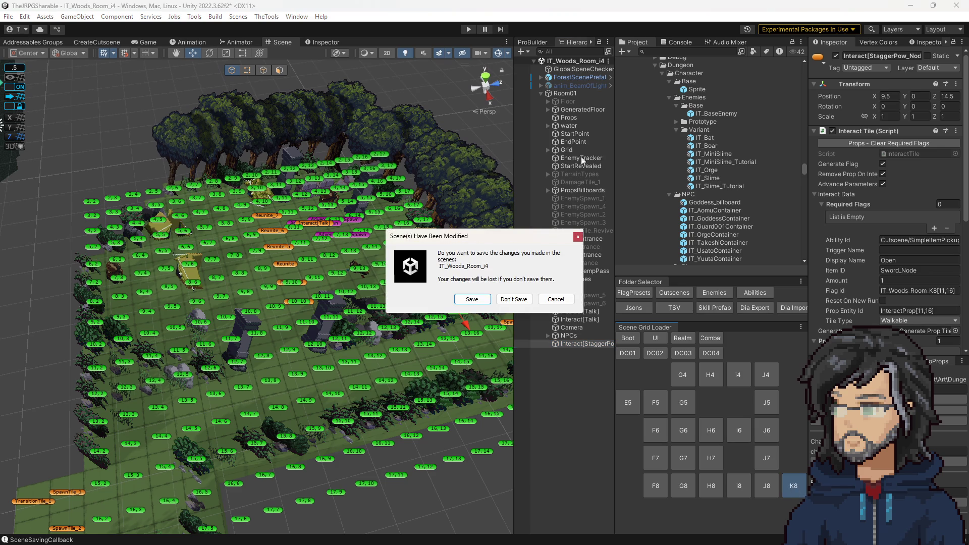
left_click(549, 299)
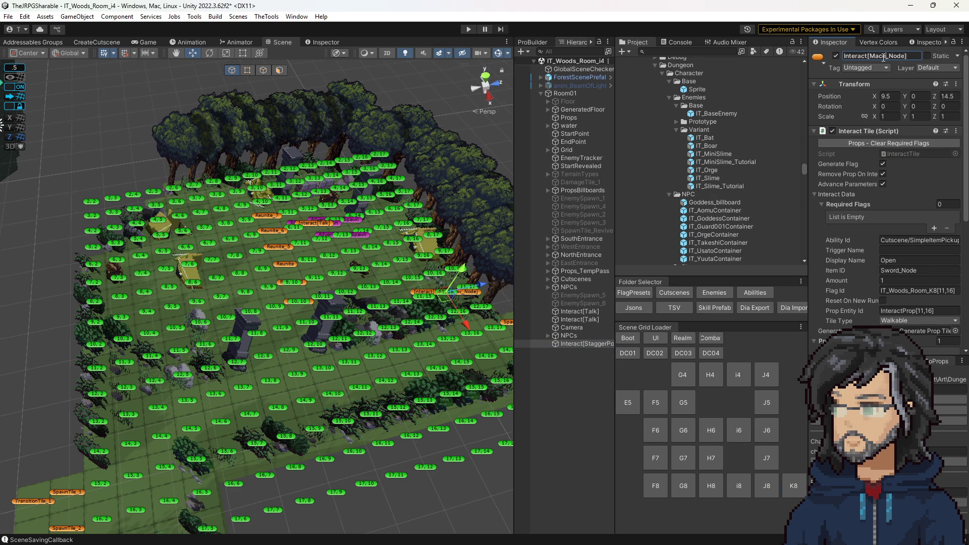
double_click(878, 56)
left_click(911, 271)
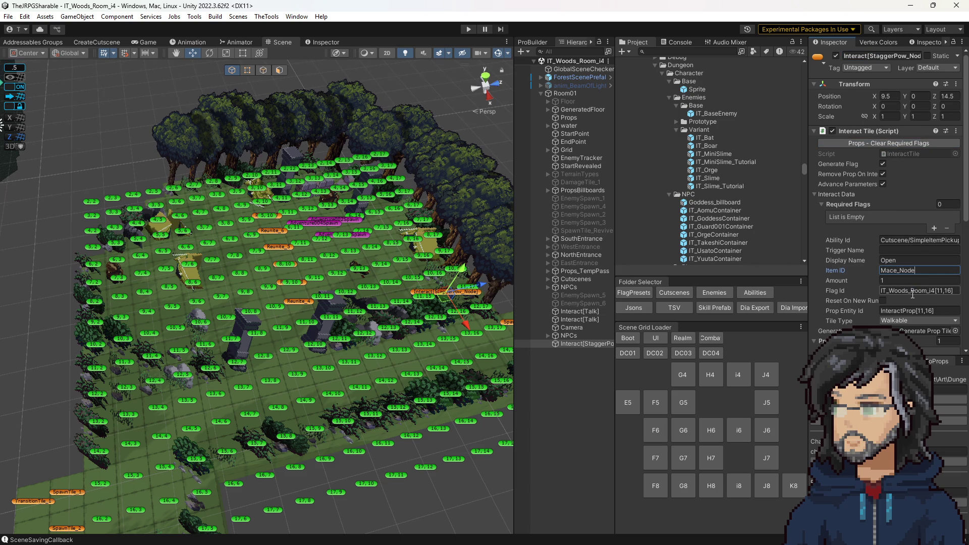
scroll(867, 292, "down", 2)
scroll(438, 314, "up", 6)
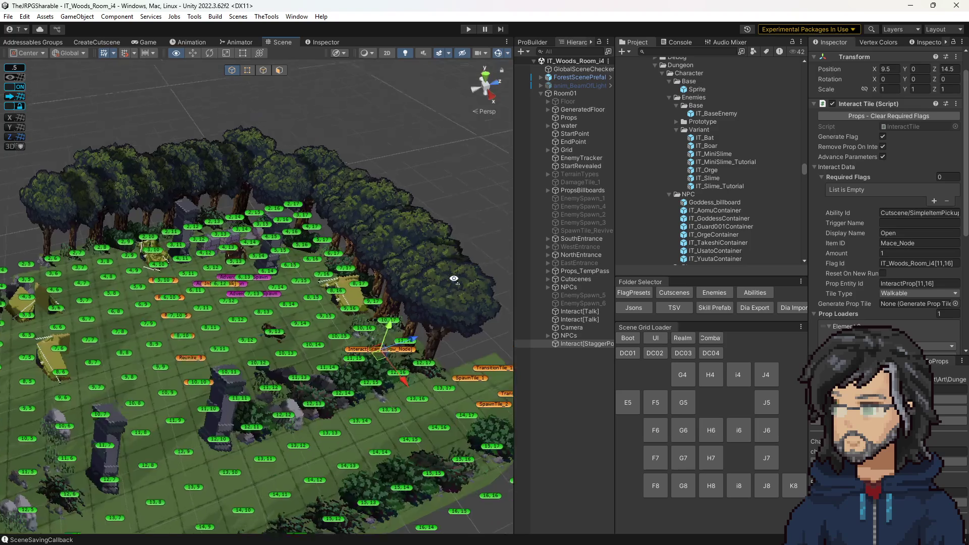
scroll(418, 343, "down", 5)
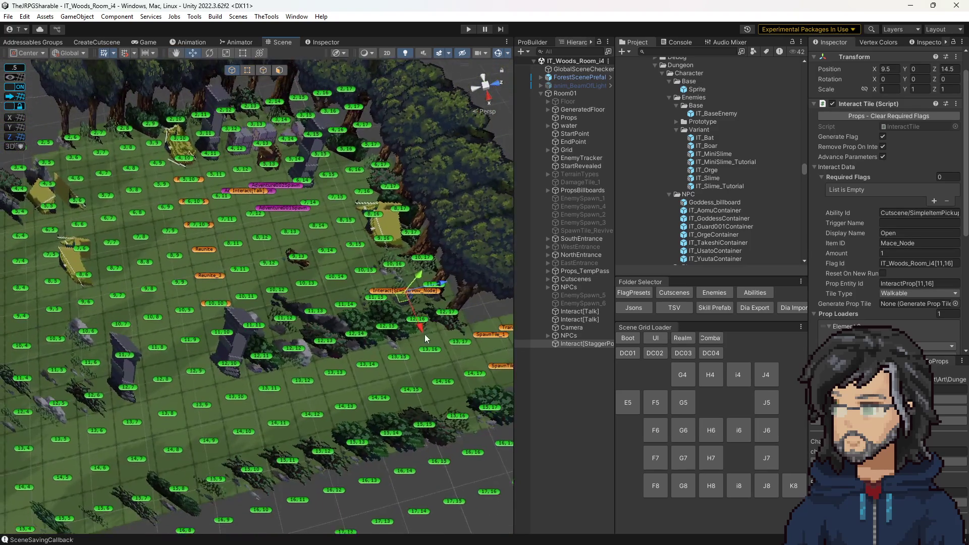
left_click_drag(406, 299, 90, 302)
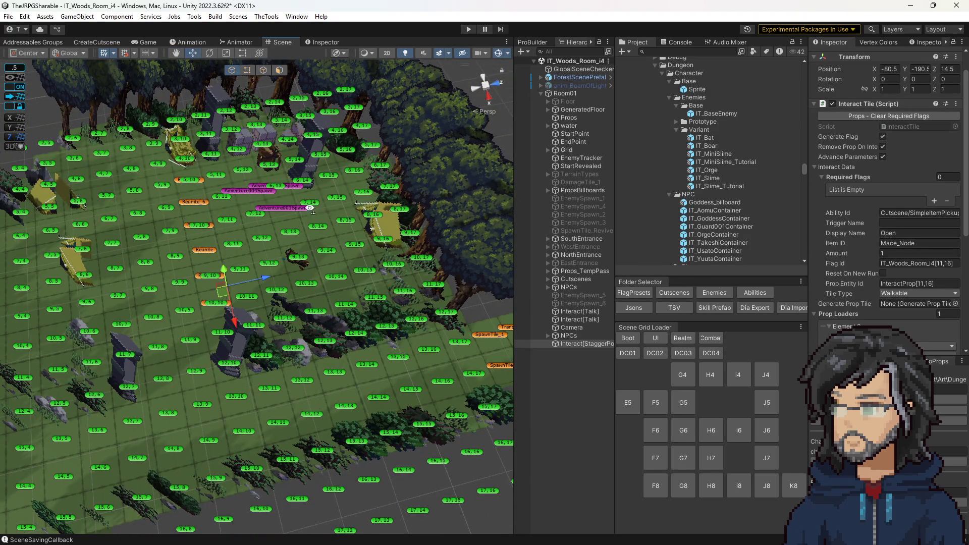
key("f")
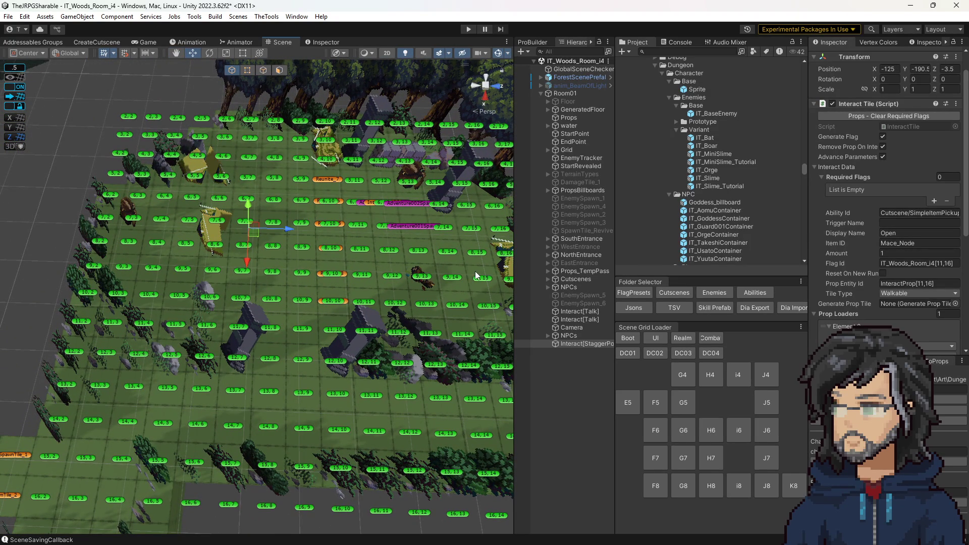
- Undo both moves, reselect Interact[StaggerPow_Node], and drag it to X 8.5, Z 3.5
key("ctrl+z")
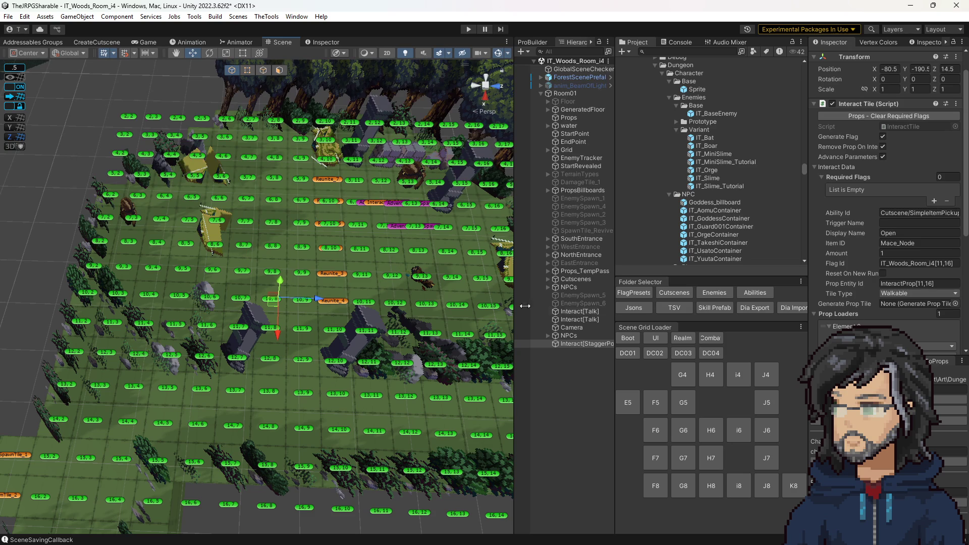
key("ctrl+z")
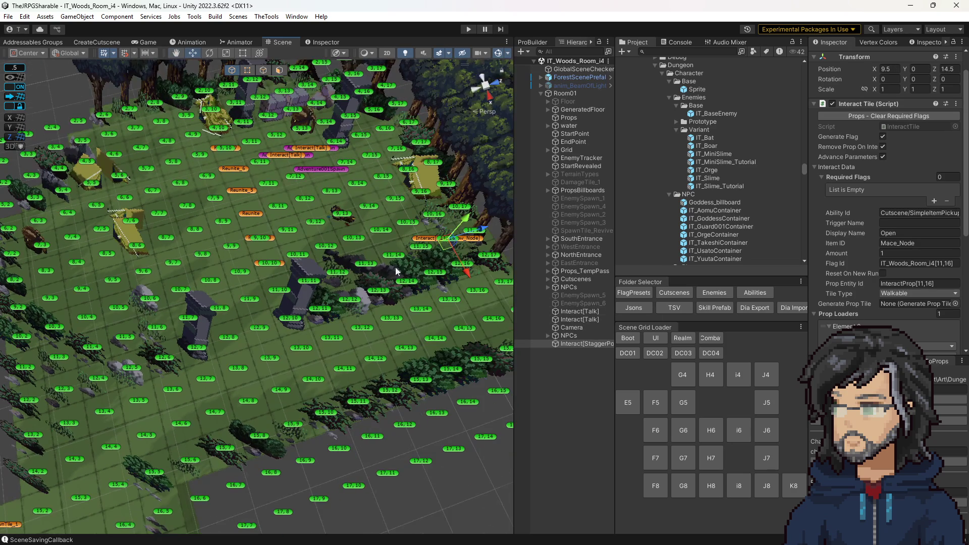
left_click(570, 327)
left_click(567, 343)
mouse_move(440, 251)
left_mouse_down()
mouse_move(400, 208)
mouse_move(390, 128)
mouse_move(385, 137)
mouse_move(392, 133)
left_mouse_up()
scroll(392, 133, "up", 6)
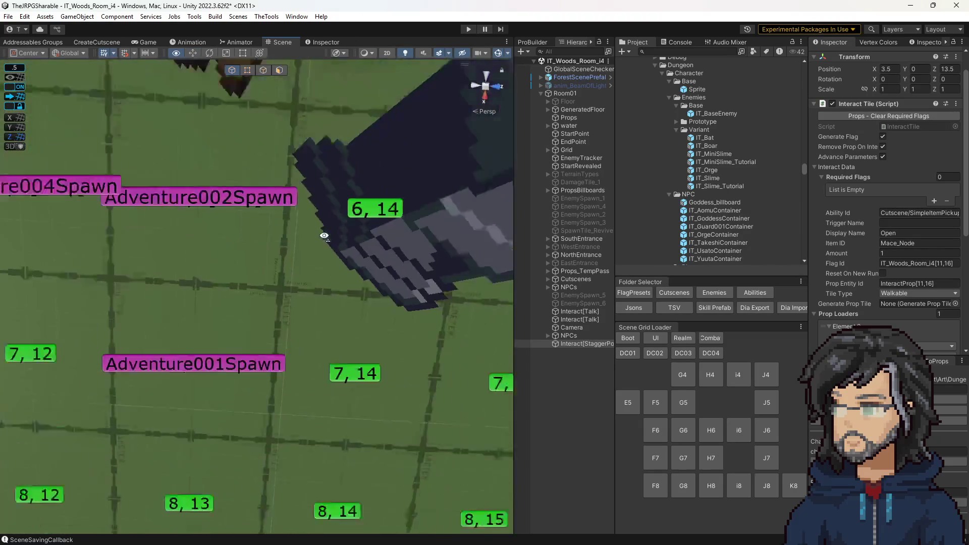
scroll(305, 224, "down", 5)
mouse_move(305, 224)
left_mouse_down()
mouse_move(383, 151)
mouse_move(404, 157)
left_mouse_up()
scroll(417, 162, "up", 6)
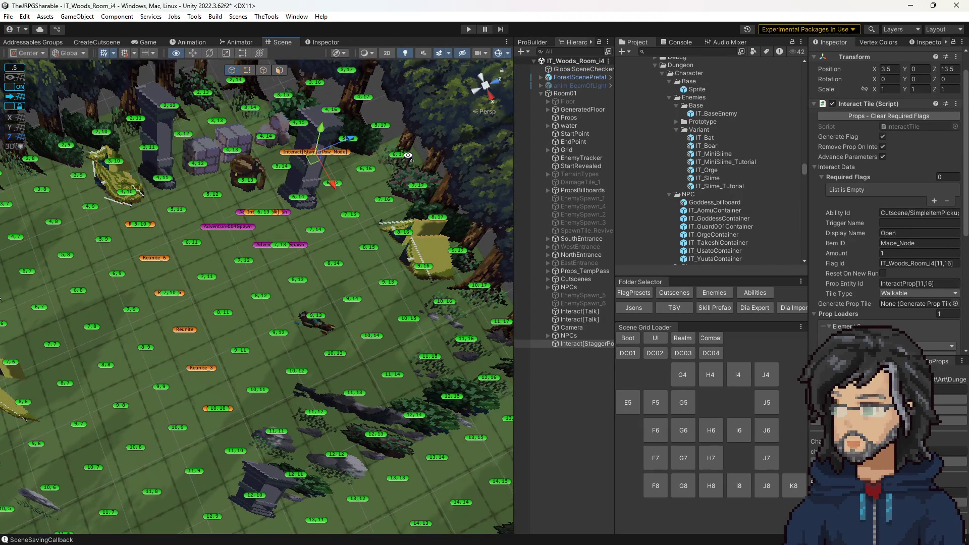
scroll(314, 166, "down", 5)
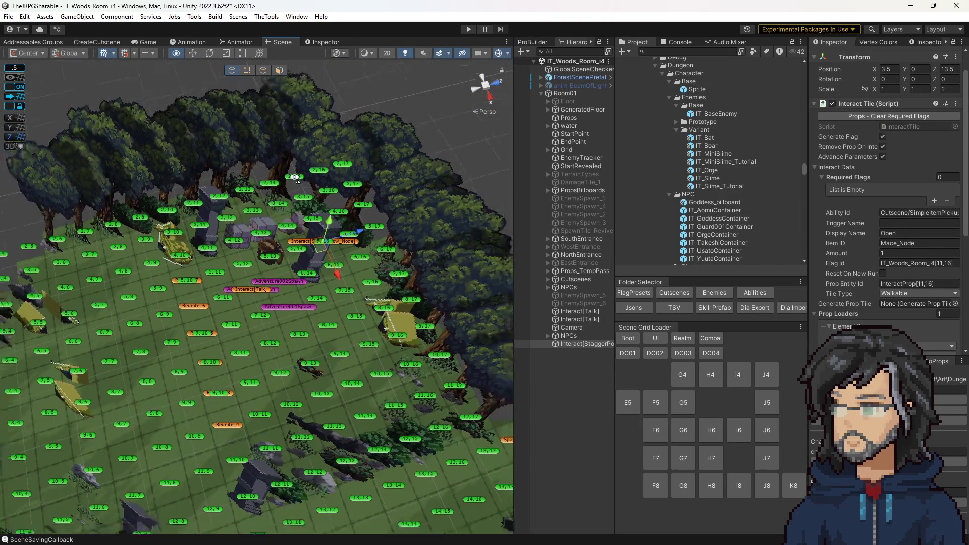
mouse_move(404, 227)
left_mouse_down()
mouse_move(409, 236)
mouse_move(222, 296)
mouse_move(223, 348)
mouse_move(182, 355)
mouse_move(187, 404)
mouse_move(386, 358)
mouse_move(343, 264)
left_mouse_up()
scroll(212, 399, "up", 3)
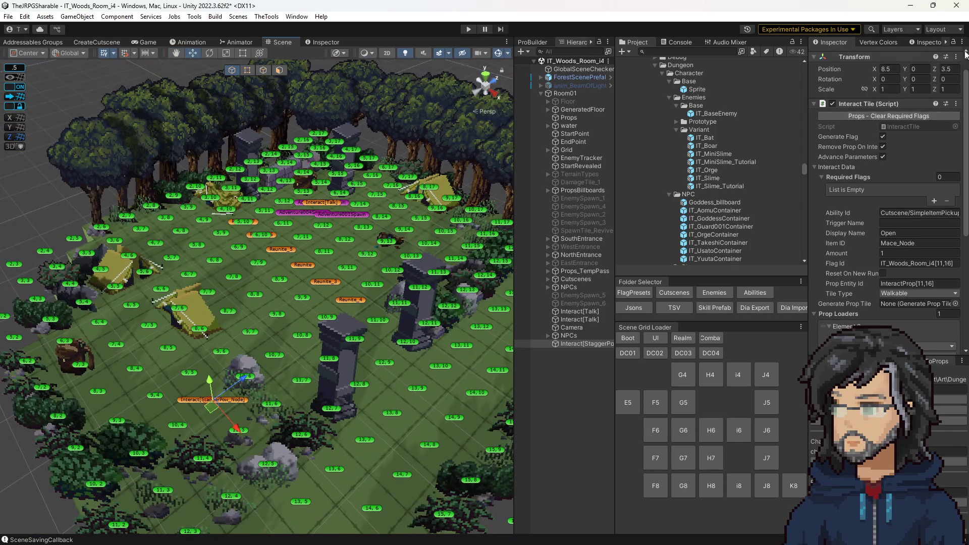
scroll(909, 126, "up", 2)
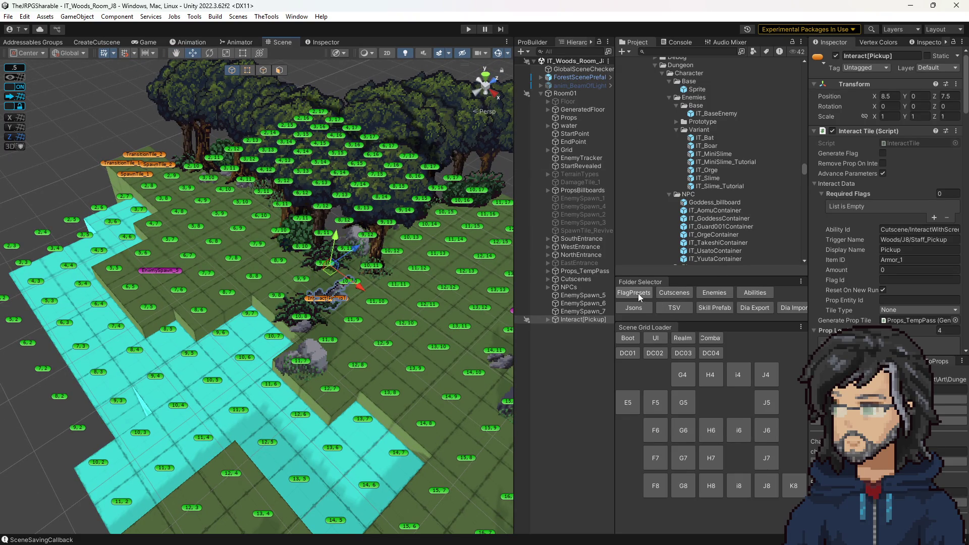
- Load the Boot scene from the Scene Grid Loader and enter Play mode
left_click(629, 337)
left_click(468, 29)
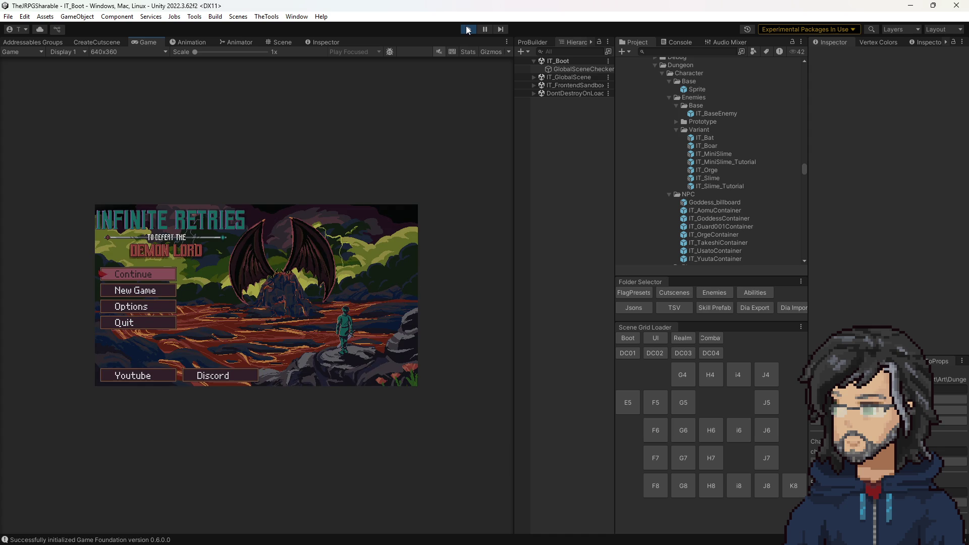
- Continue from the title screen, load save slot 2, and widen the Game view
key("Down")
key("Up")
key("Return")
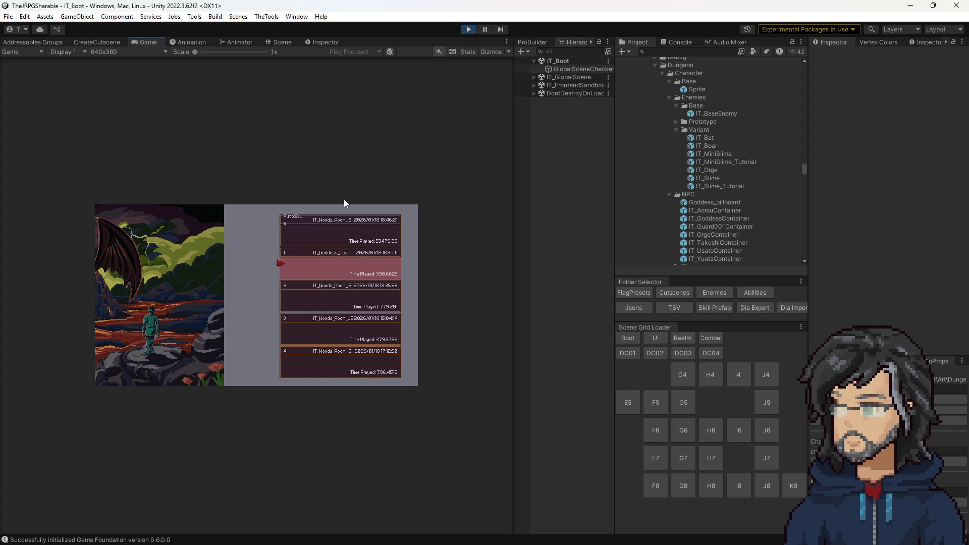
key("Down")
key("Return")
key("Return")
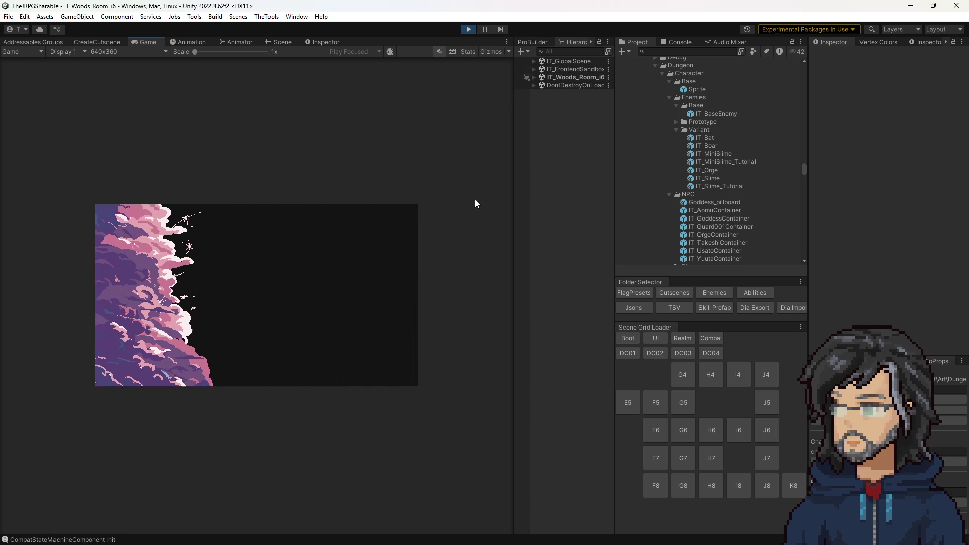
mouse_move(513, 217)
left_mouse_down()
mouse_move(697, 234)
mouse_move(687, 234)
left_mouse_up()
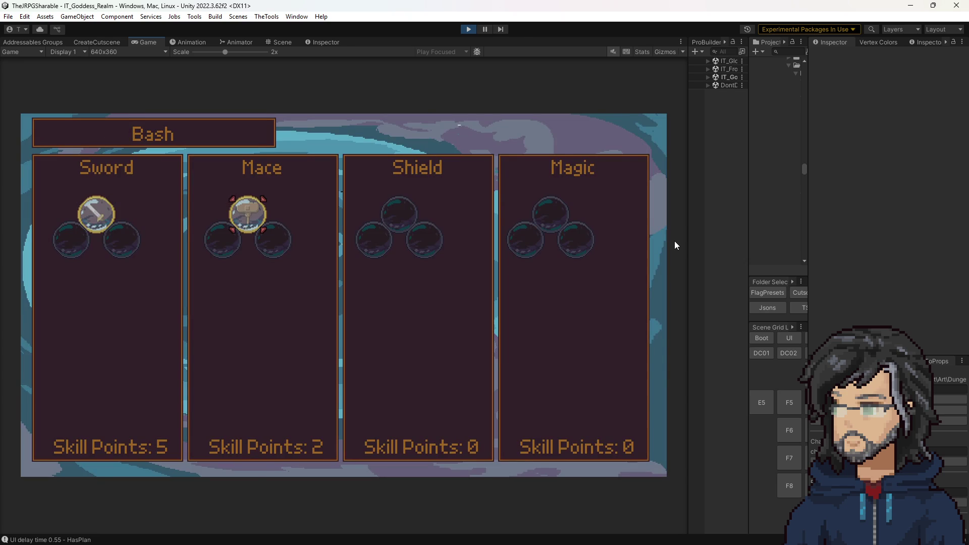
- Buy the next Mace skill node and the heart node, then return to the weapon overview
key("Return")
key("Left")
key("Return")
key("Left")
key("Return")
key("Left")
key("Return")
key("Left")
key("Return")
key("Escape")
- Spend the Sword points on Slash nodes, including Increase Health by 5 and Power, then exit
key("Return")
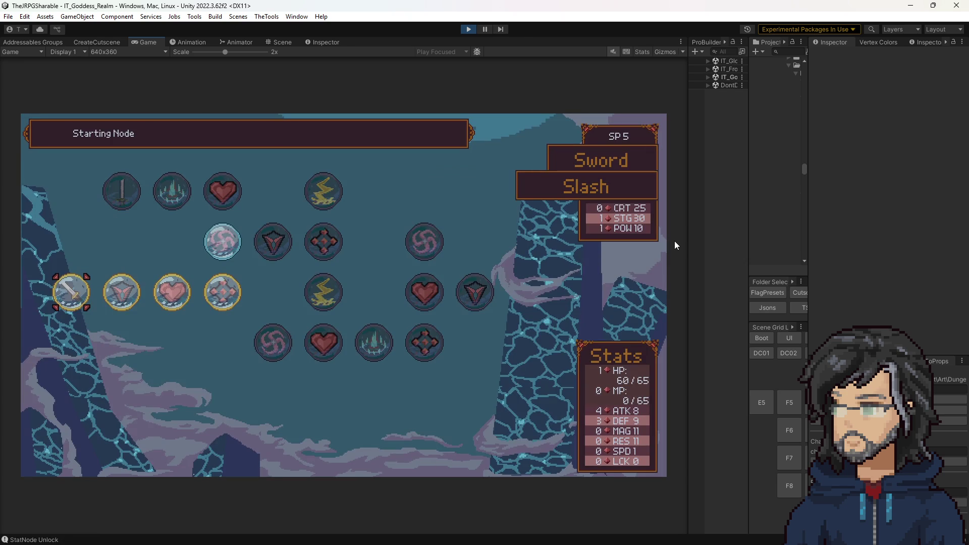
key("Return")
key("Return")
key("Right")
key("Return")
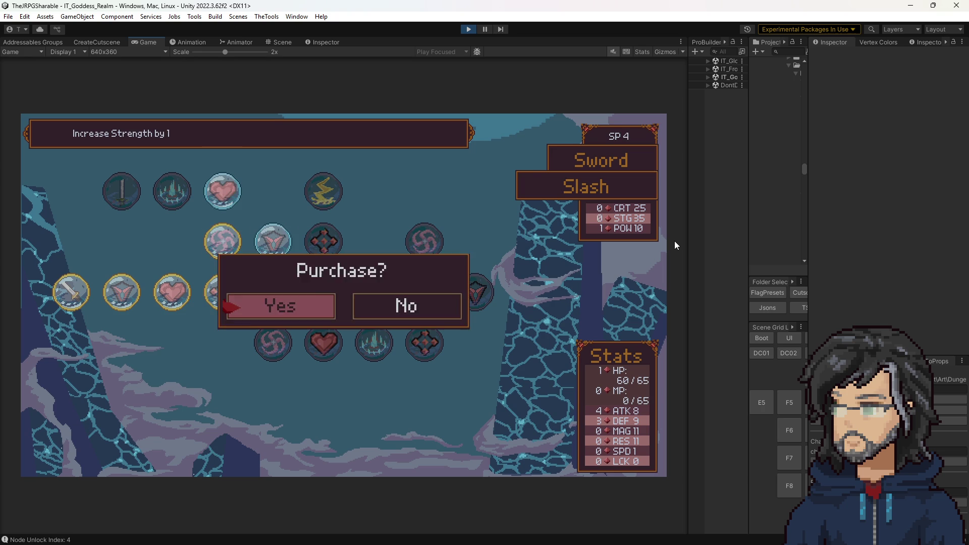
key("Return")
key("Right")
key("Return")
key("Return")
key("Up")
key("Return")
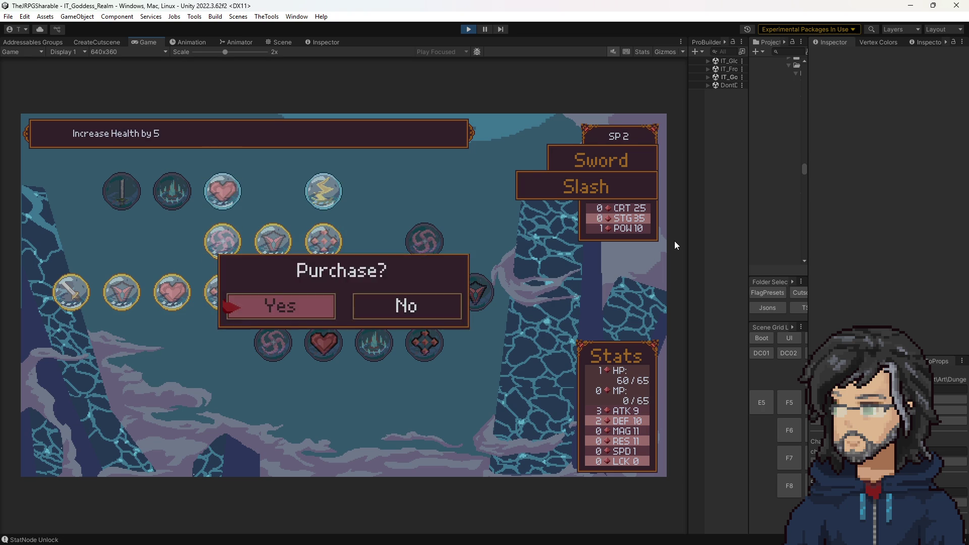
key("Return")
key("Left")
key("Return")
key("Return")
key("Left")
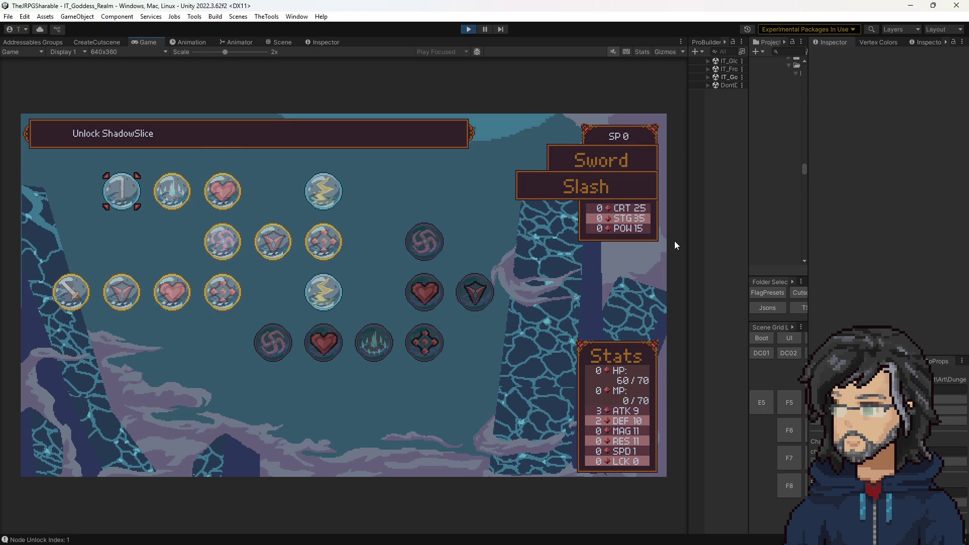
key("Escape")
key("Escape")
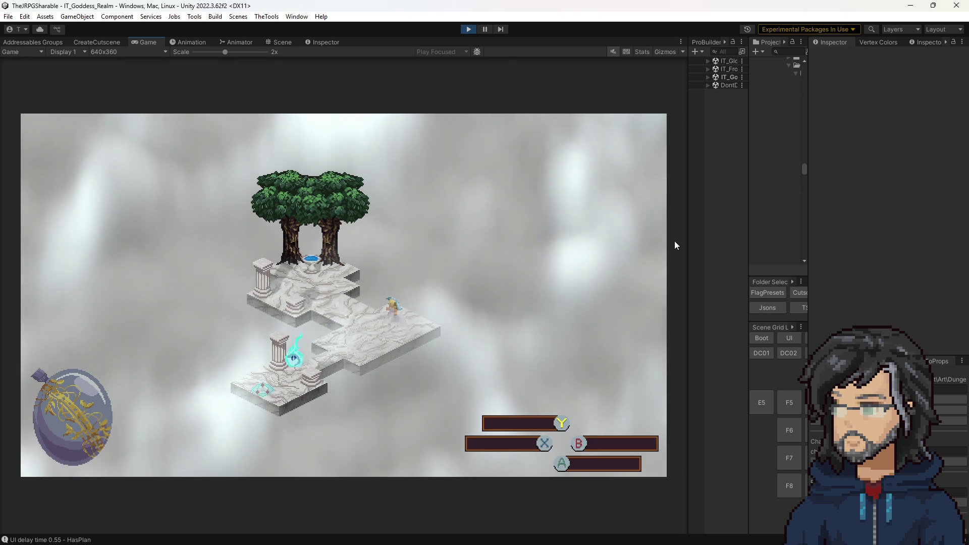
- Save the game over slot 3 and travel to Deep Forest
key("Escape")
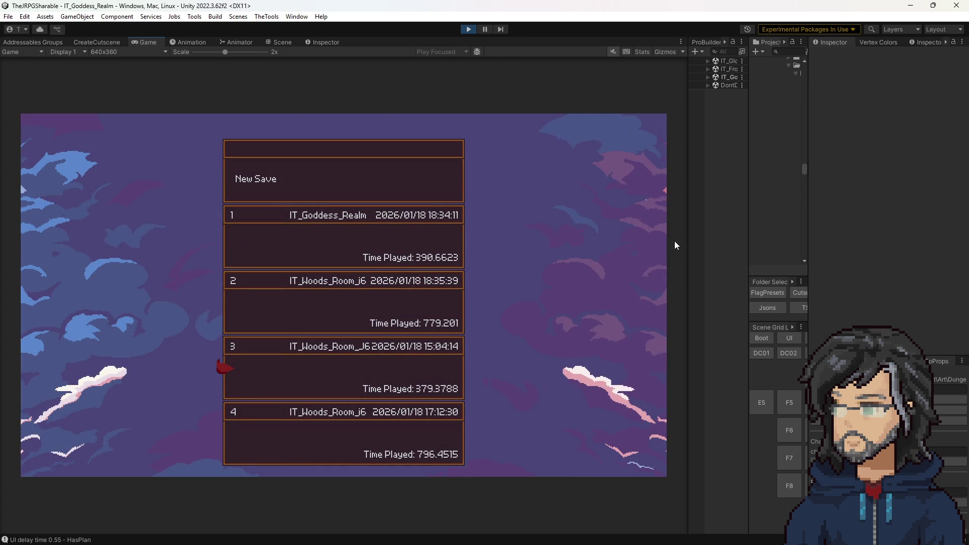
key("Return")
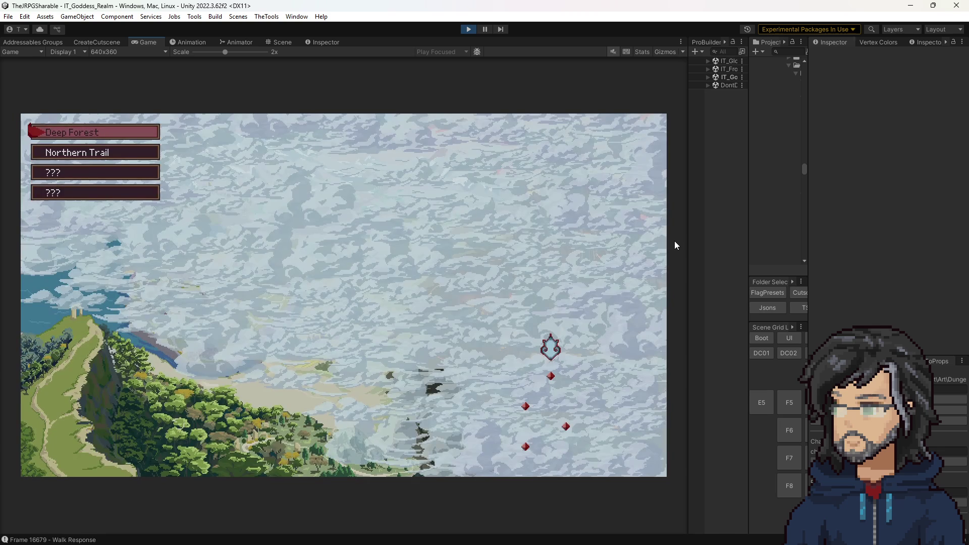
key("Down")
key("Up")
key("Return")
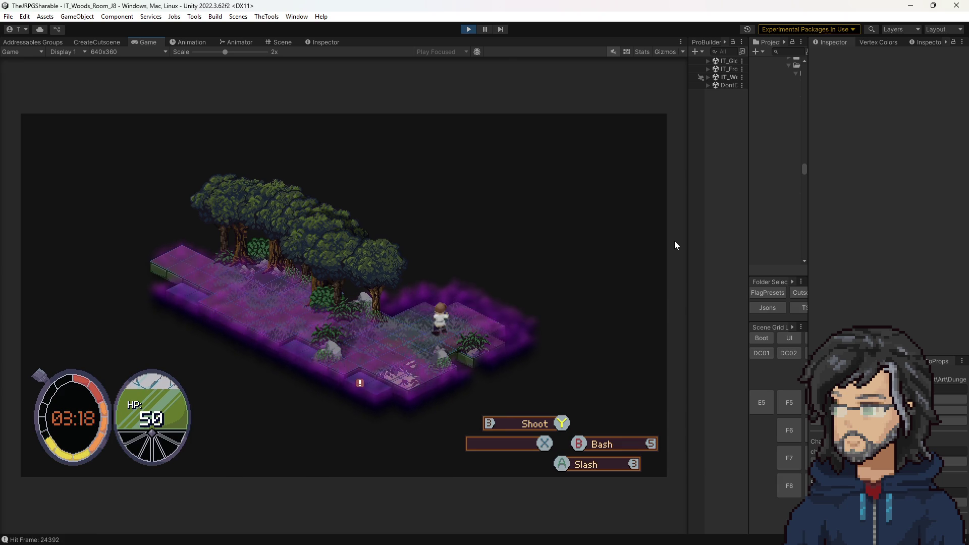
- Walk through the Deep Forest room, fighting the slime and collecting the HP crystal
key("Up")
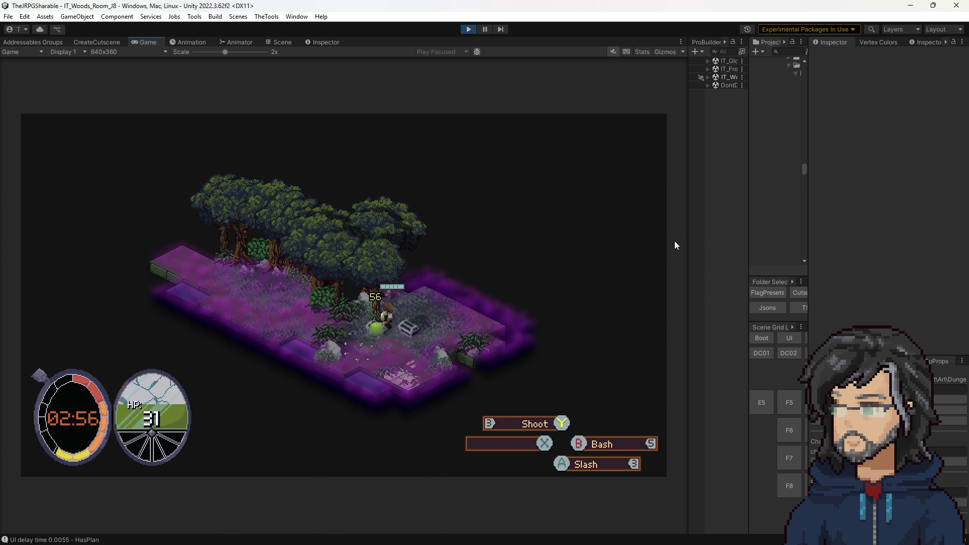
key("Up")
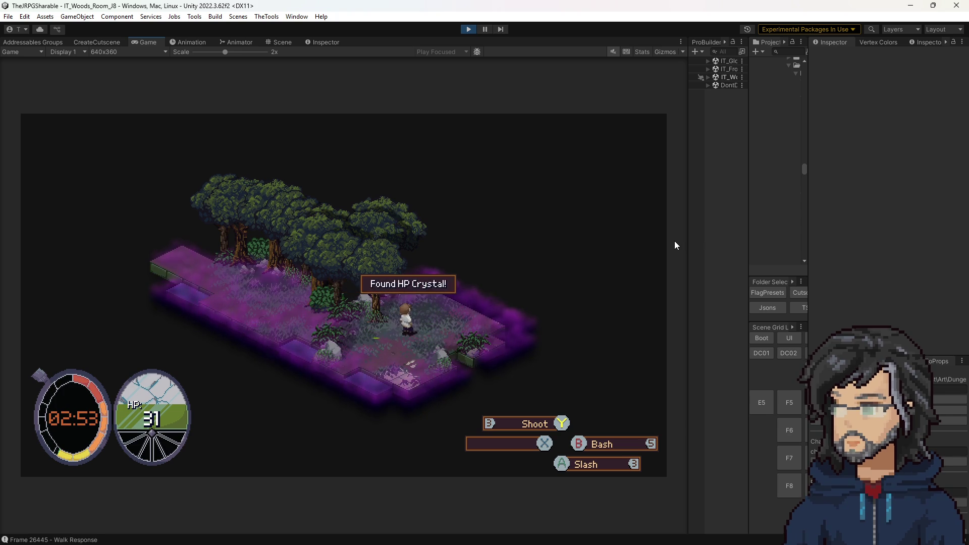
key("Up")
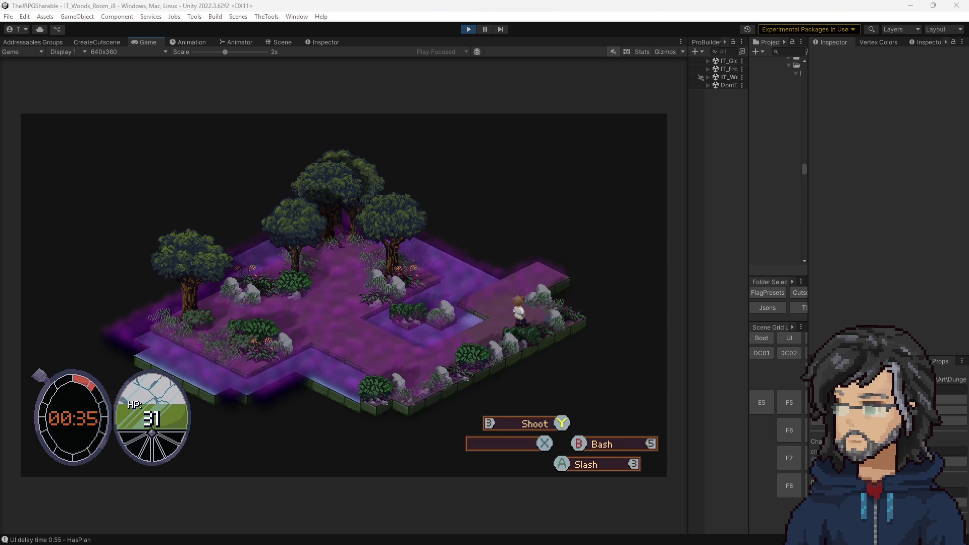
left_click(572, 239)
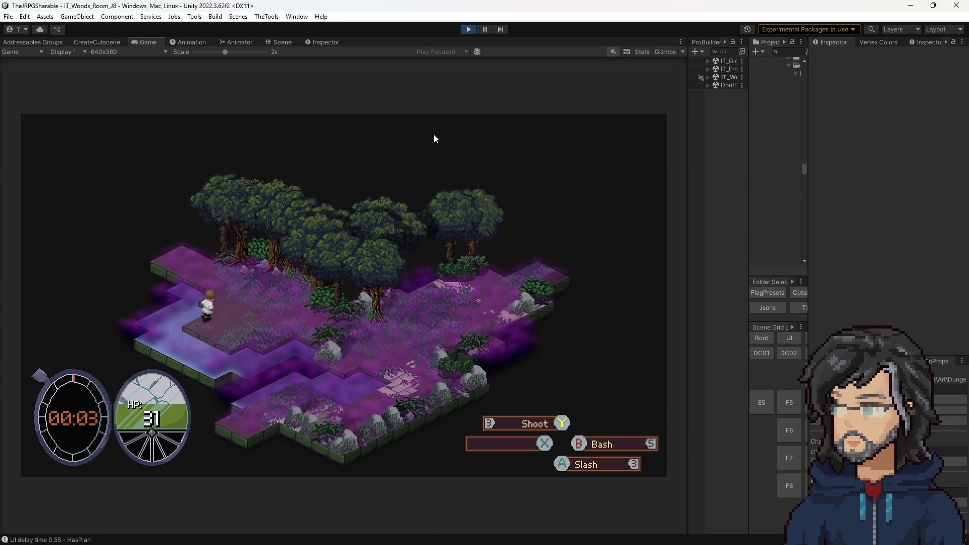
- Pause the game and resume with Continue
key("Escape")
key("Down")
key("Down")
key("Up")
key("Up")
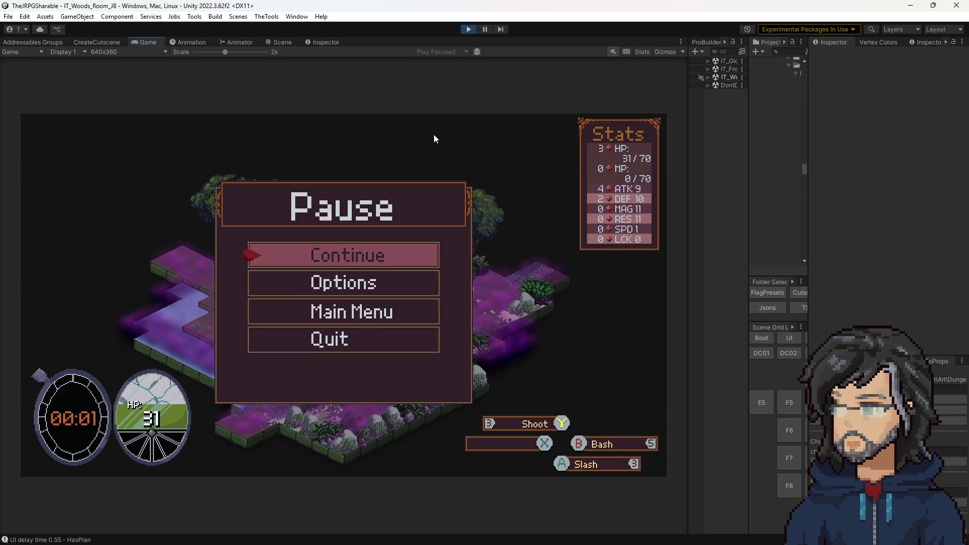
key("Return")
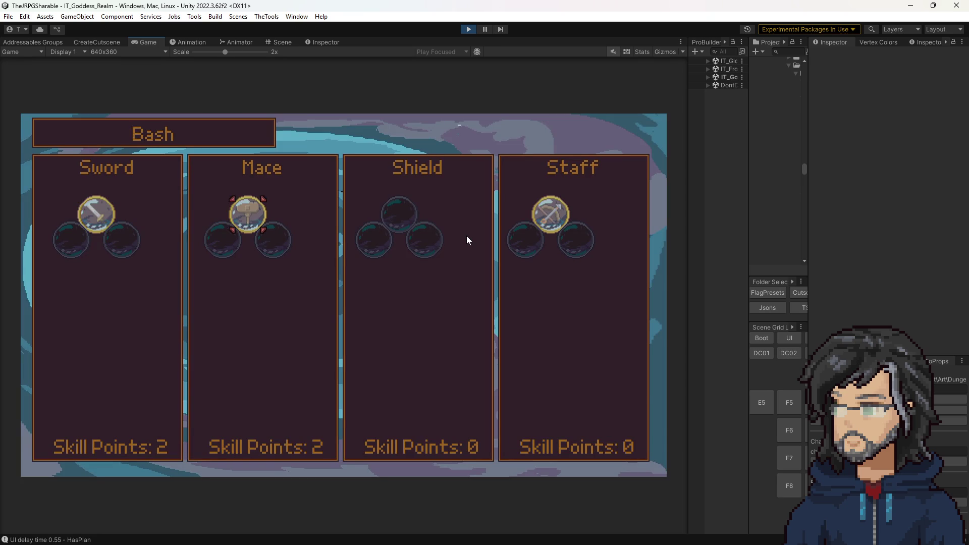
- Check the Staff tree, then buy Increase Defense by 1 and Strength in the Mace tree
key("Return")
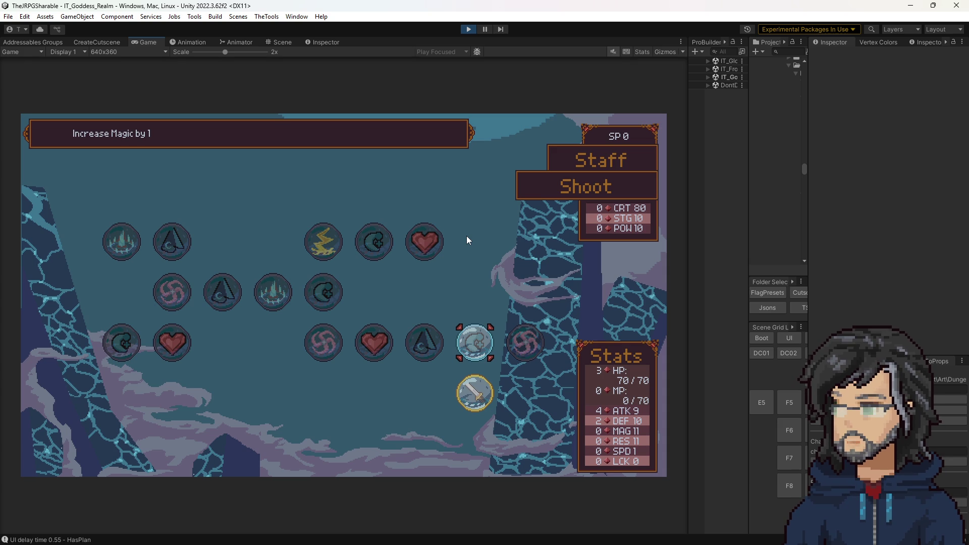
key("Escape")
key("Left")
key("Left")
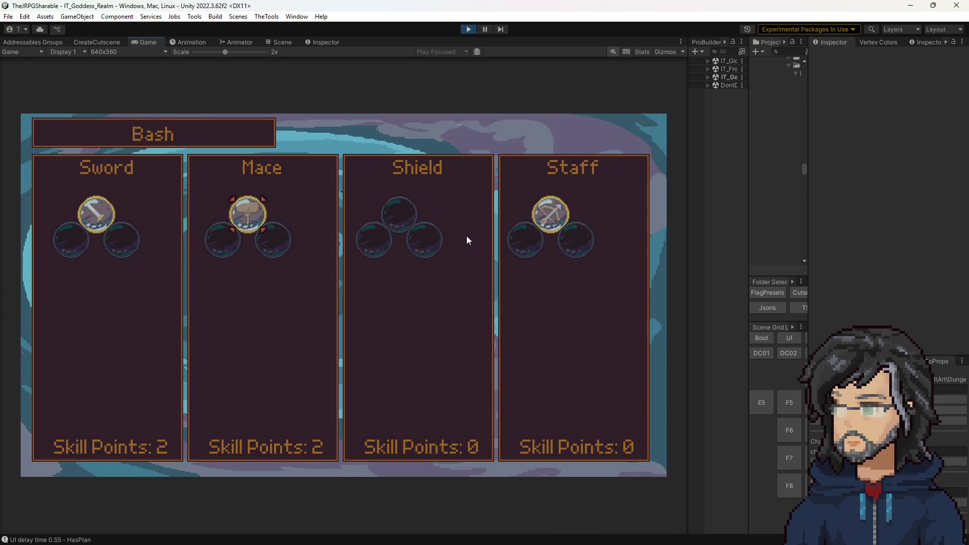
key("Return")
key("Left")
key("Left")
key("Left")
key("Return")
key("Right")
key("Left")
key("Return")
key("Left")
key("Return")
key("Return")
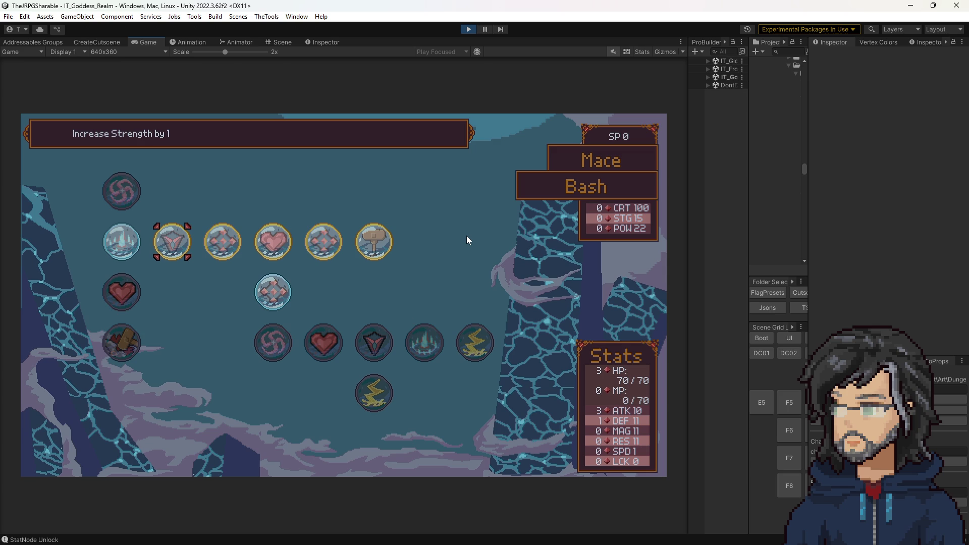
key("Escape")
key("Left")
- Navigate the Sword tree to ShadowSlice and bring up its purchase prompt
key("Return")
key("Right")
key("Right")
key("Right")
key("Up")
key("Up")
key("Left")
key("Left")
key("Return")
- Confirm unlocking ShadowSlice and step through the Magic, Strength and Defense nodes
key("Return")
key("Escape")
key("Right")
key("Left")
key("Return")
key("Right")
key("Left")
key("Up")
key("Down")
key("Right")
key("Return")
key("Return")
key("Right")
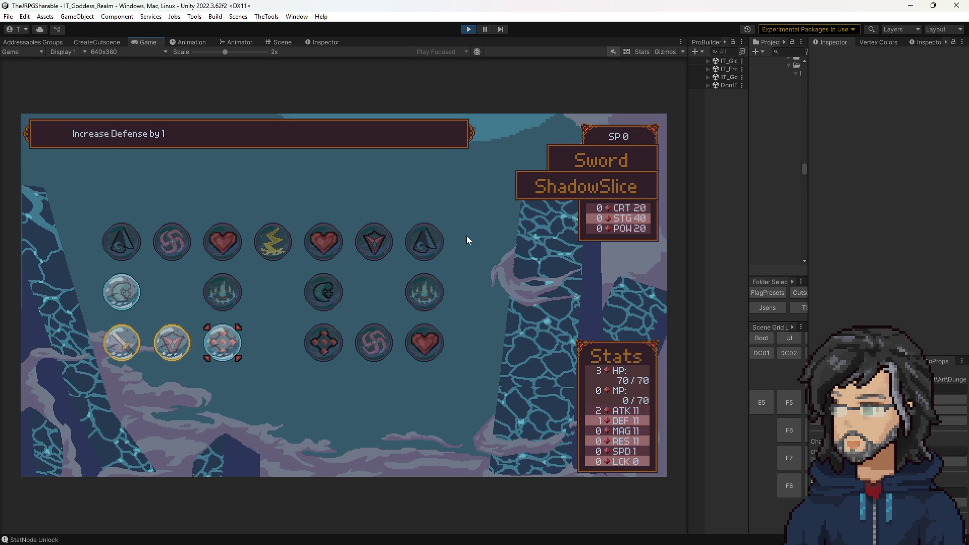
key("Left")
key("Left")
key("Right")
key("Right")
key("Left")
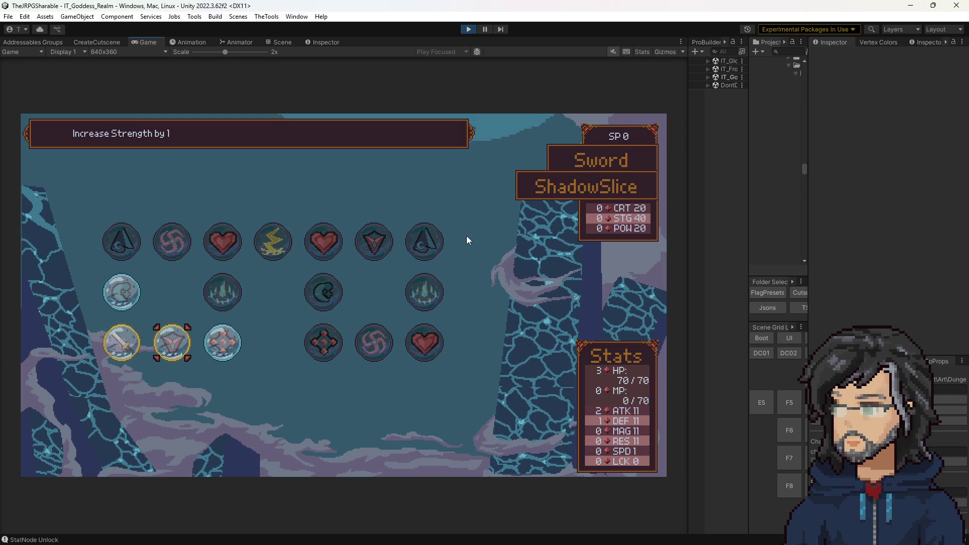
- Switch to the Slash tree, back out, and select ShadowSlice under Sword
key("q")
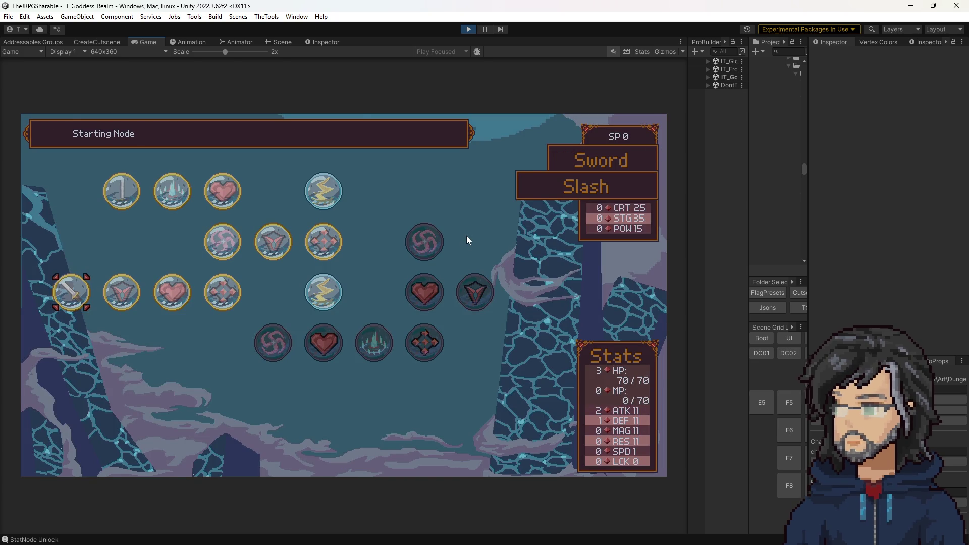
key("Escape")
key("Down")
key("Up")
key("Right")
key("Down")
key("Left")
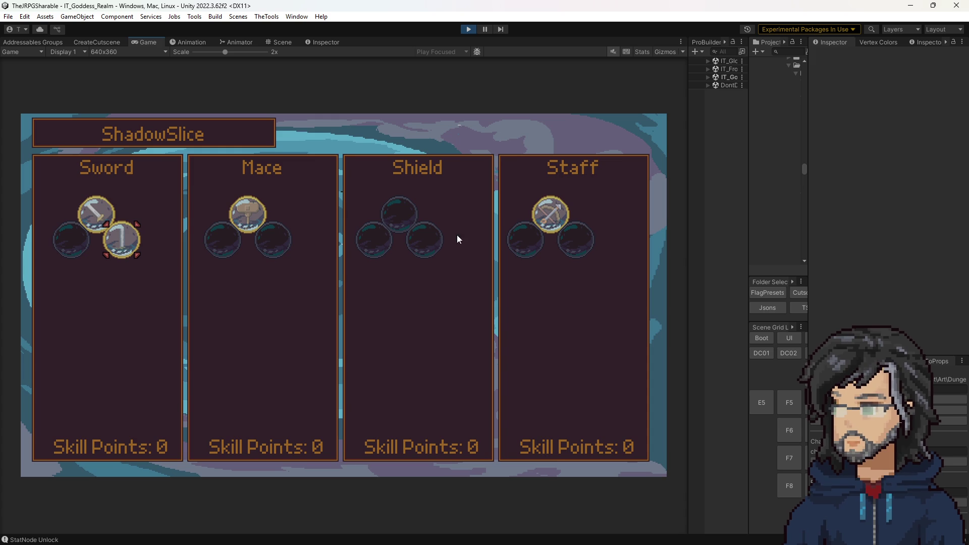
- Open Slash's skill tree, step through its nodes, and return to the weapon overview
key("Up")
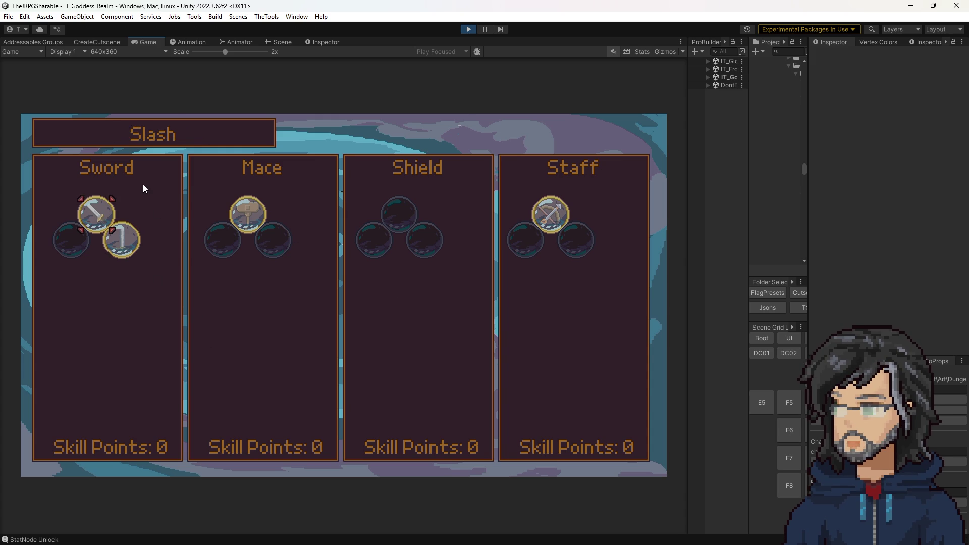
key("Return")
key("Right")
key("Right")
key("Right")
key("Up")
key("Right")
key("Down")
key("Escape")
key("Left")
- View ShadowSlice's Strength and Defense nodes, then close the skill panels
key("Right")
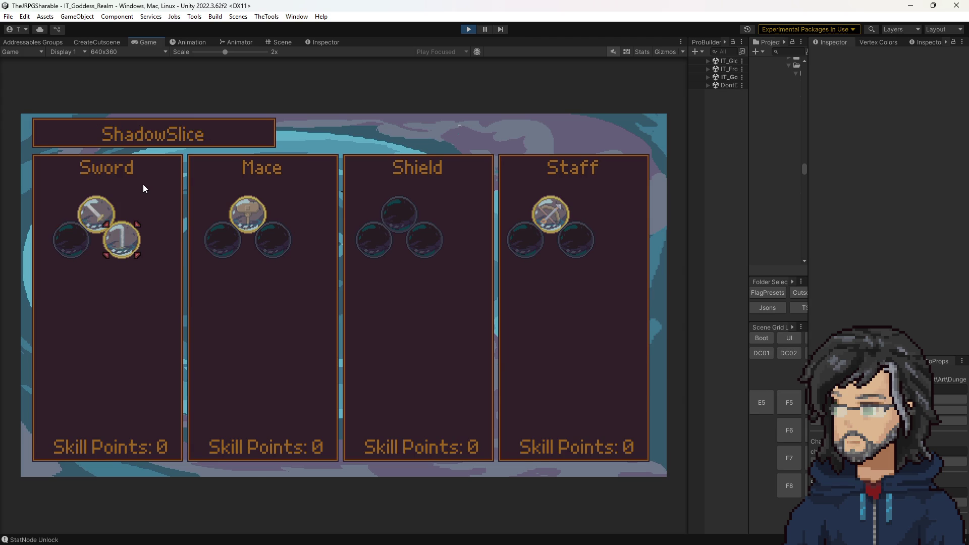
key("Return")
key("Right")
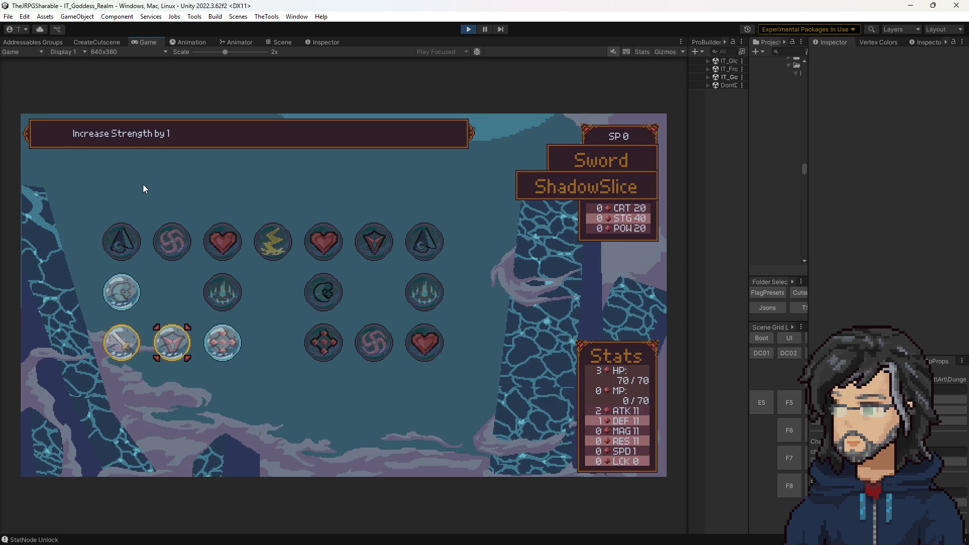
key("Right")
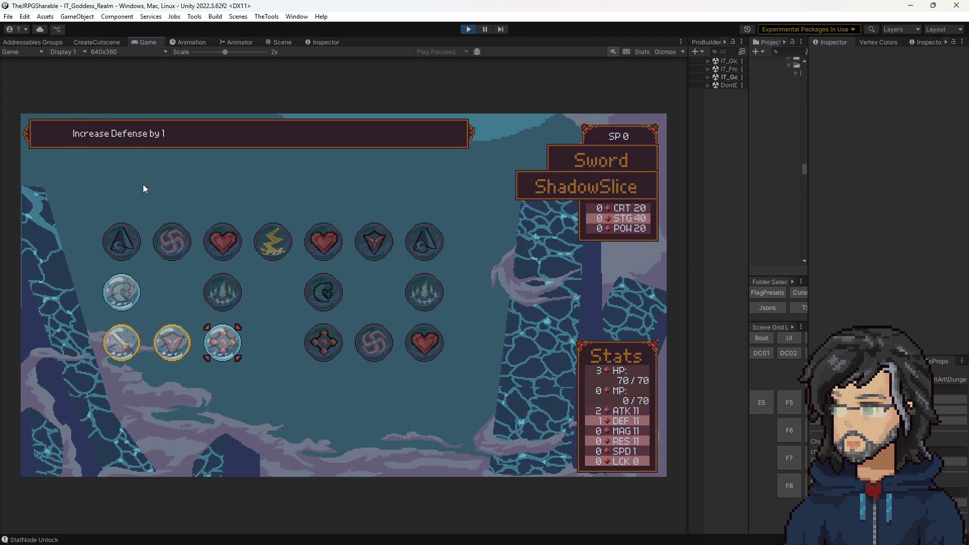
key("Escape")
key("Right")
key("Up")
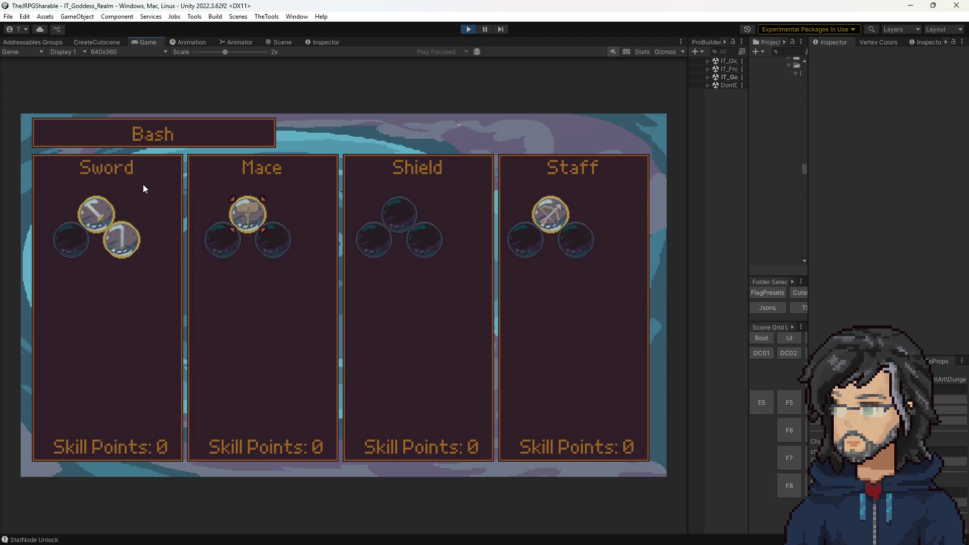
key("Escape")
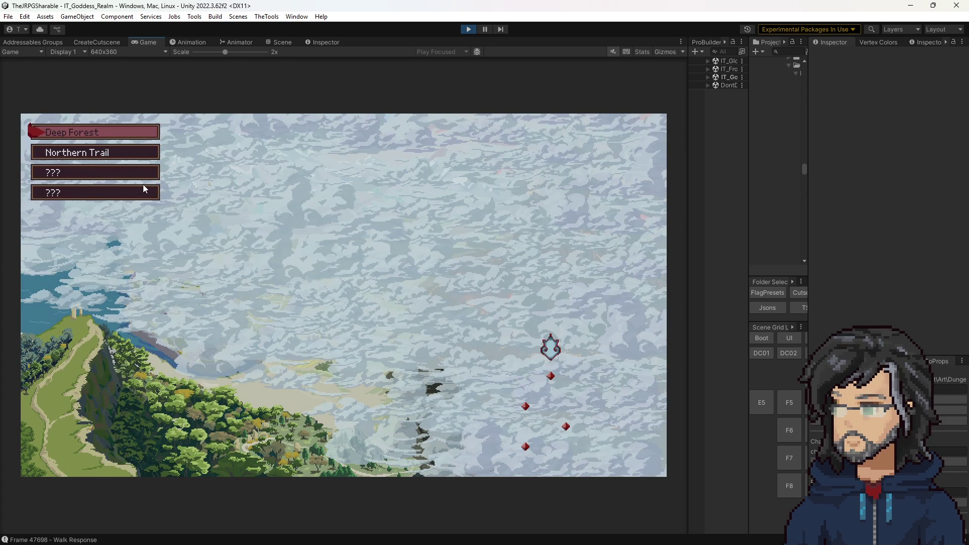
- Travel to Northern Trail from the world map, then narrow the Game view
key("Down")
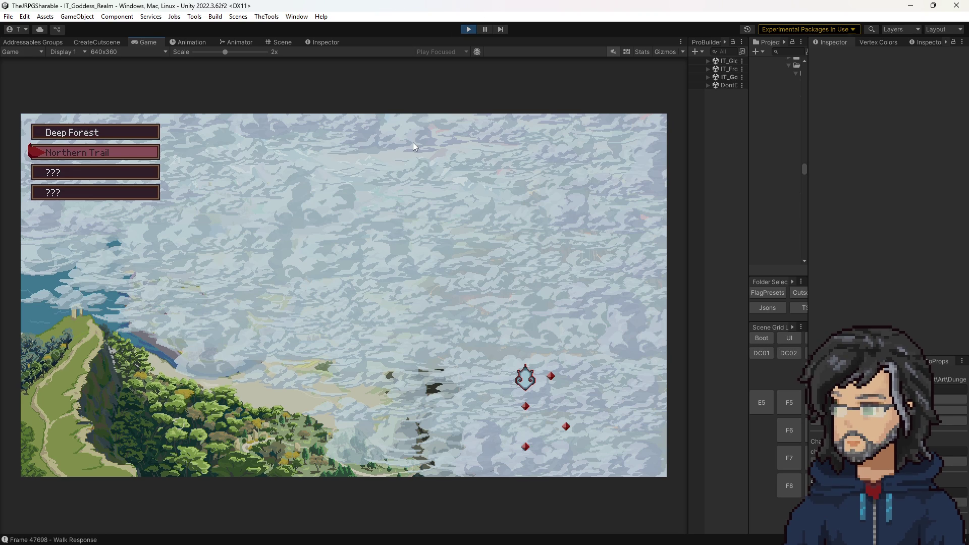
key("Return")
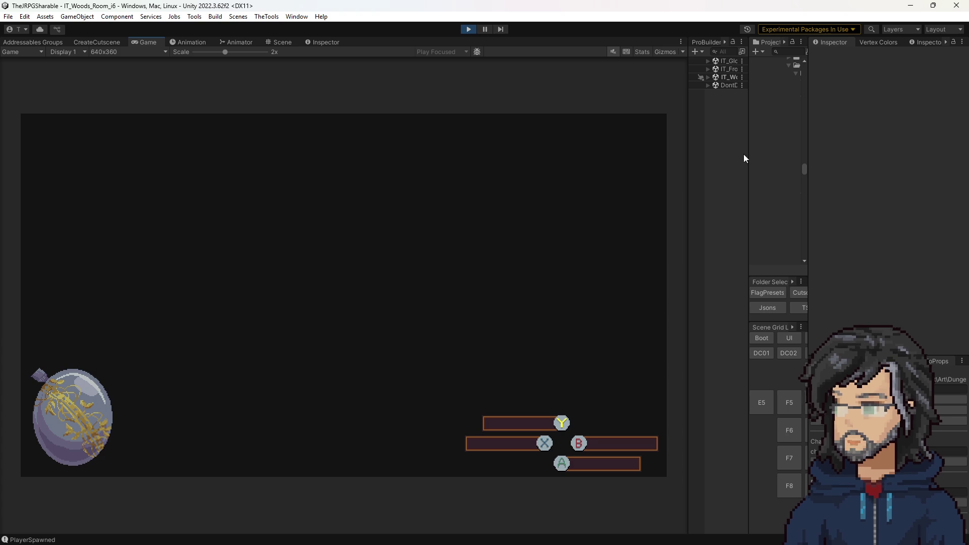
left_click_drag(749, 152, 629, 151)
- Read the InvalidKeyException details in the Console and stop Play mode
left_click(694, 42)
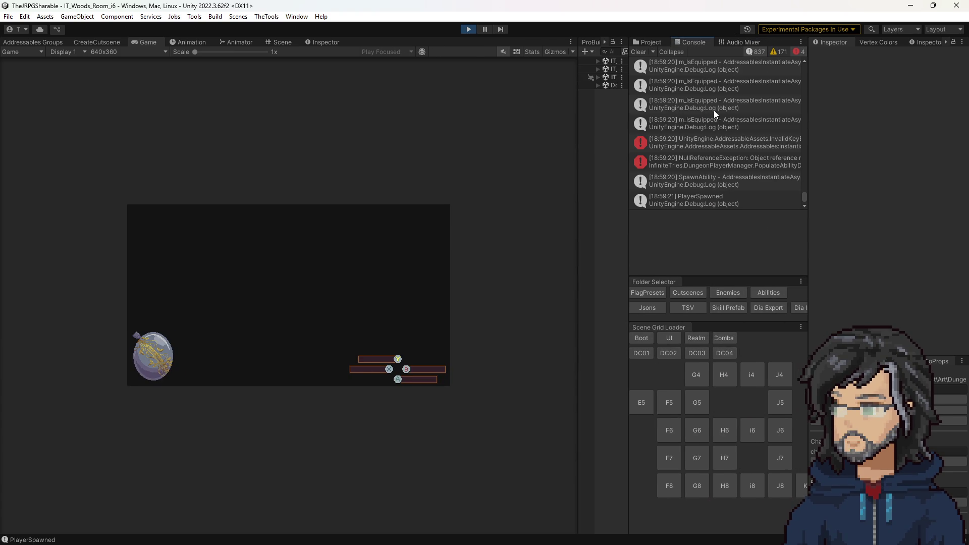
left_click(720, 139)
scroll(717, 195, "down", 1)
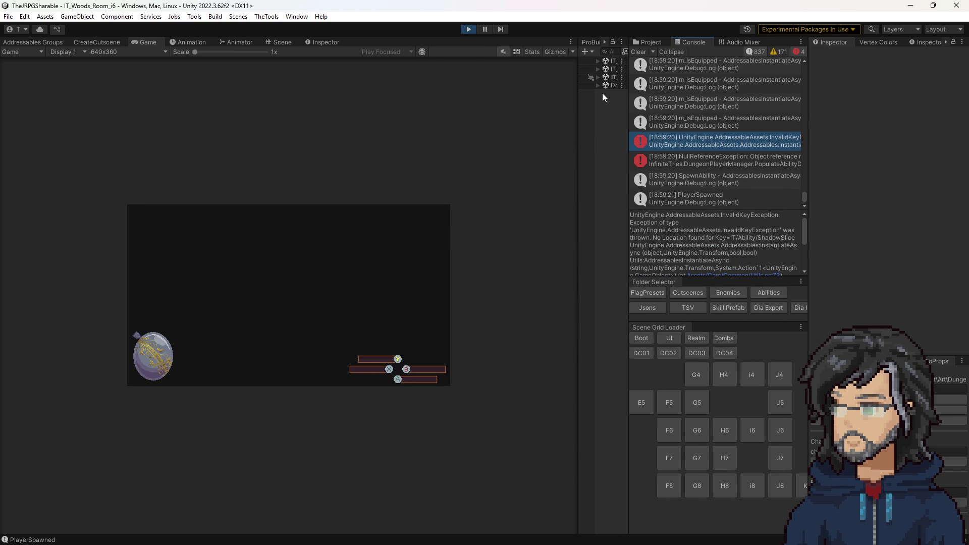
left_click(469, 29)
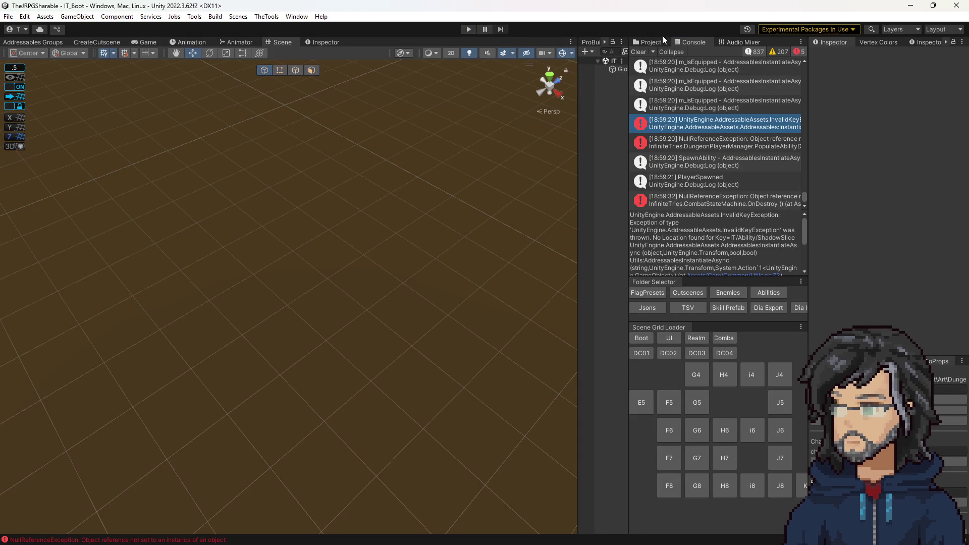
- Open the Simplified Tier1 abilities folder in the Project window
left_click(656, 42)
left_click(674, 50)
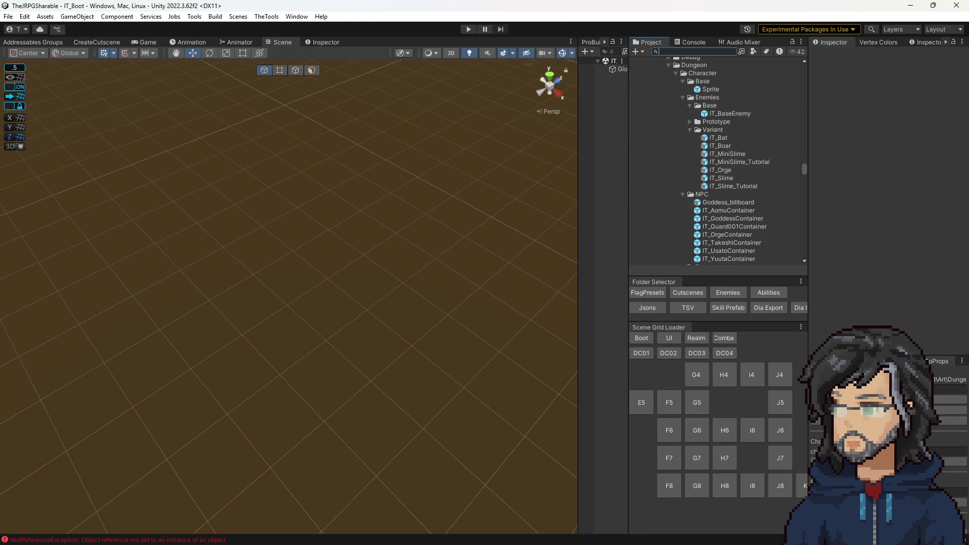
left_click(768, 292)
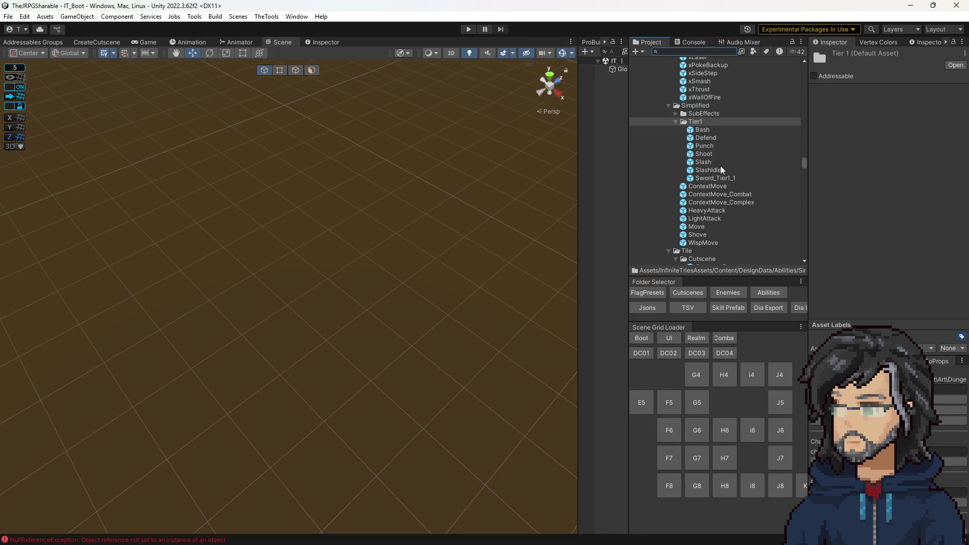
scroll(701, 175, "up", 3)
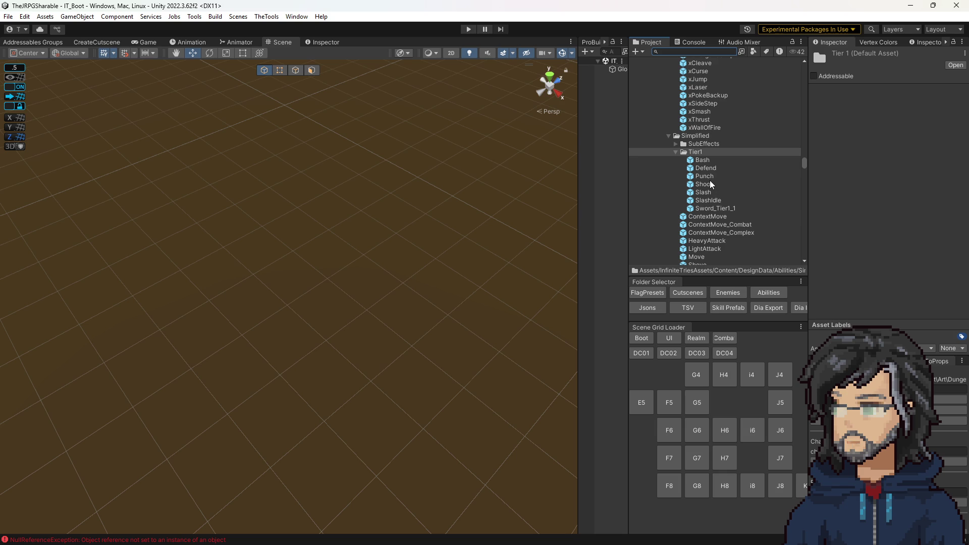
- Create a new folder named Tier2 inside the Simplified folder
left_click(711, 200)
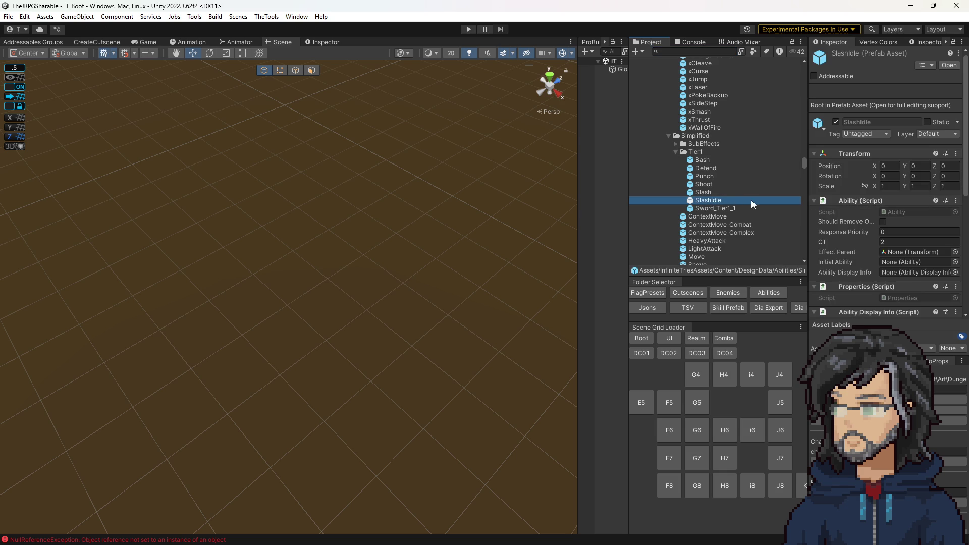
right_click(689, 138)
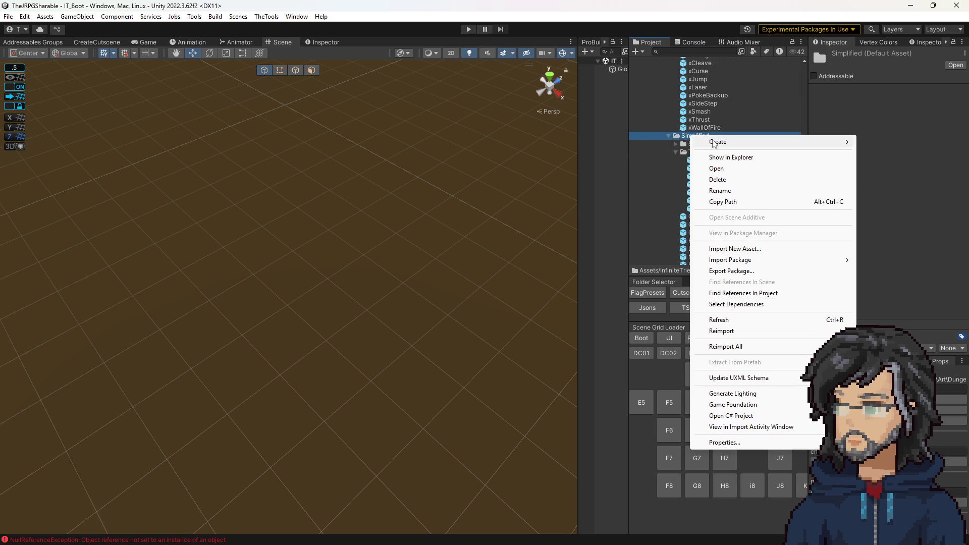
mouse_move(704, 142)
left_click(620, 123)
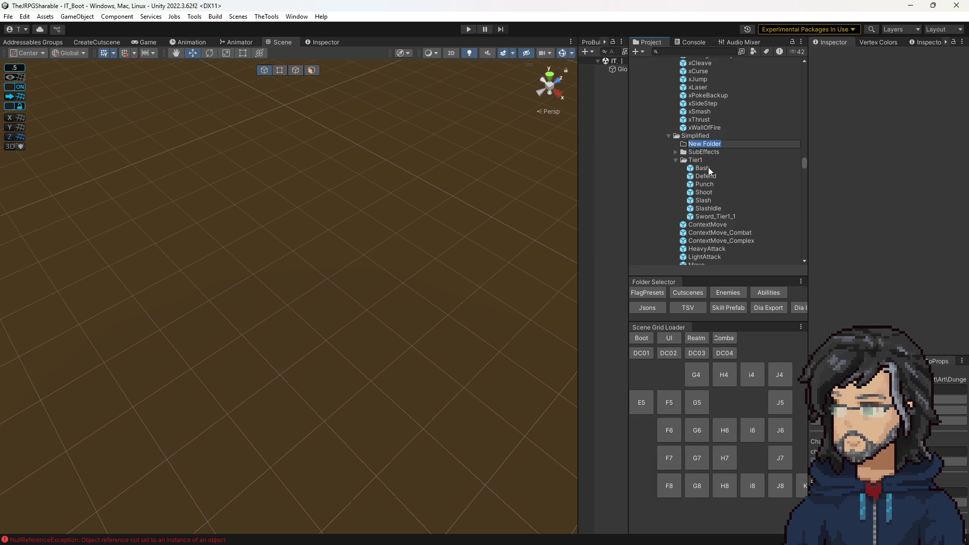
type("Tier")
type("2")
key("Return")
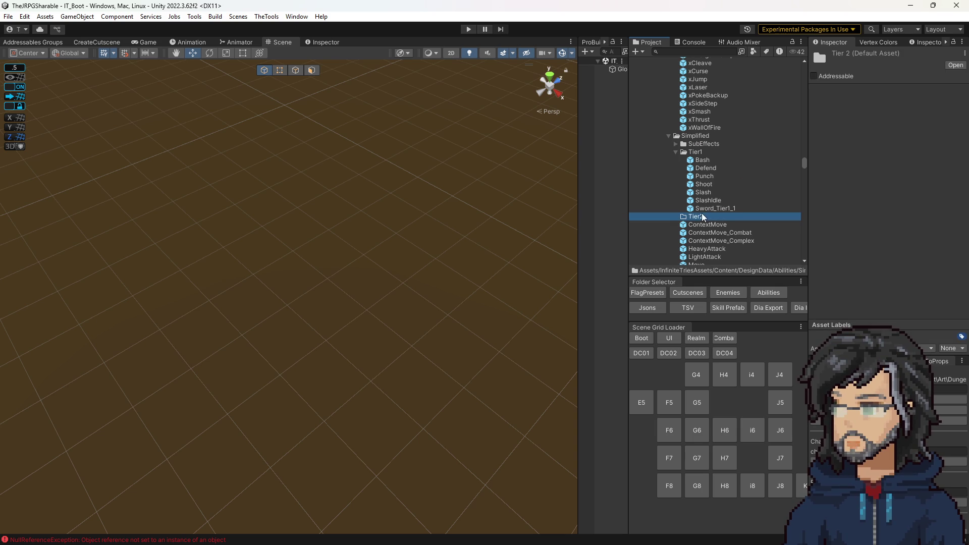
- Paste a copy of the Slash ability into Tier2 and rename it ShadowSlice
left_click(707, 193)
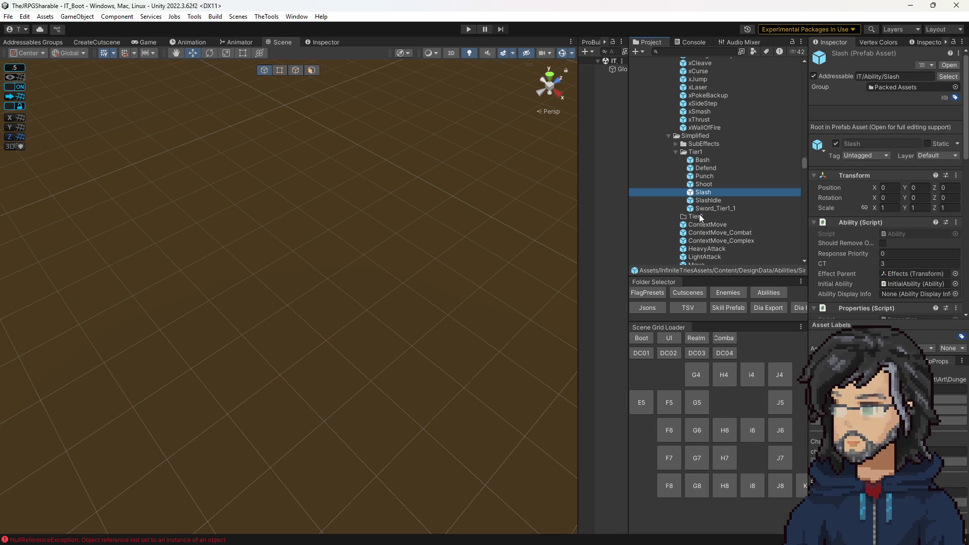
left_click(700, 216)
key("ctrl+v")
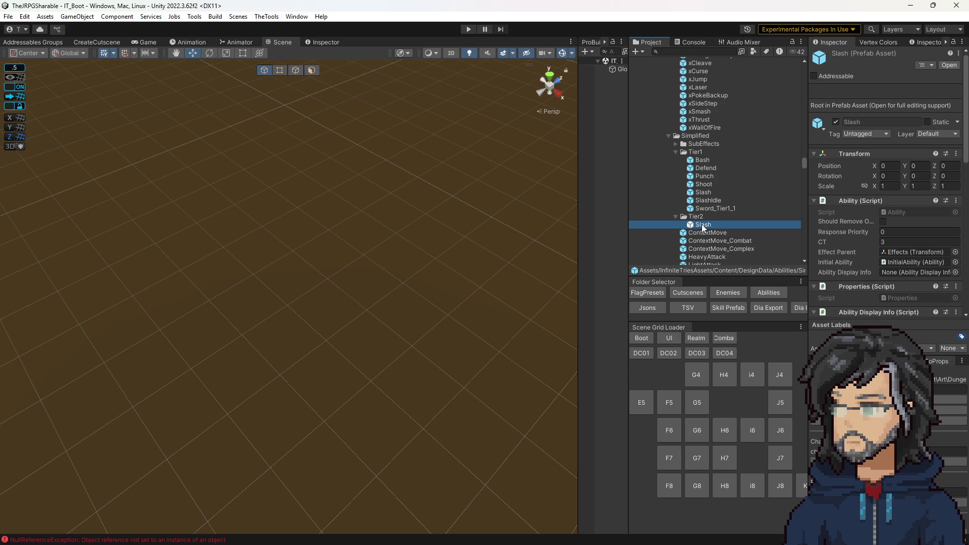
left_click(707, 224)
type("ShadowSlice")
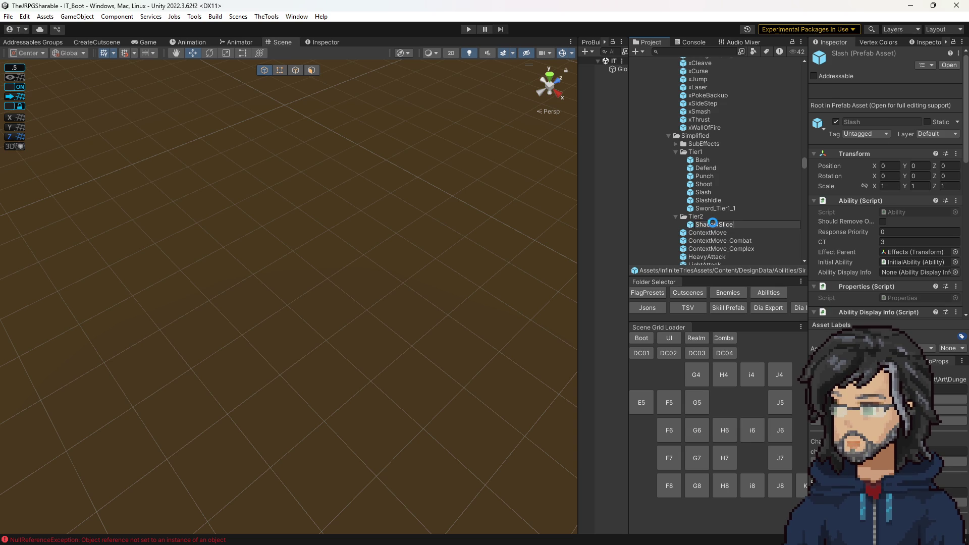
key("Return")
- Set ShadowSlice's addressable address to IT/Ability/ShadowSlice and open the prefab
scroll(825, 75, "down", 5)
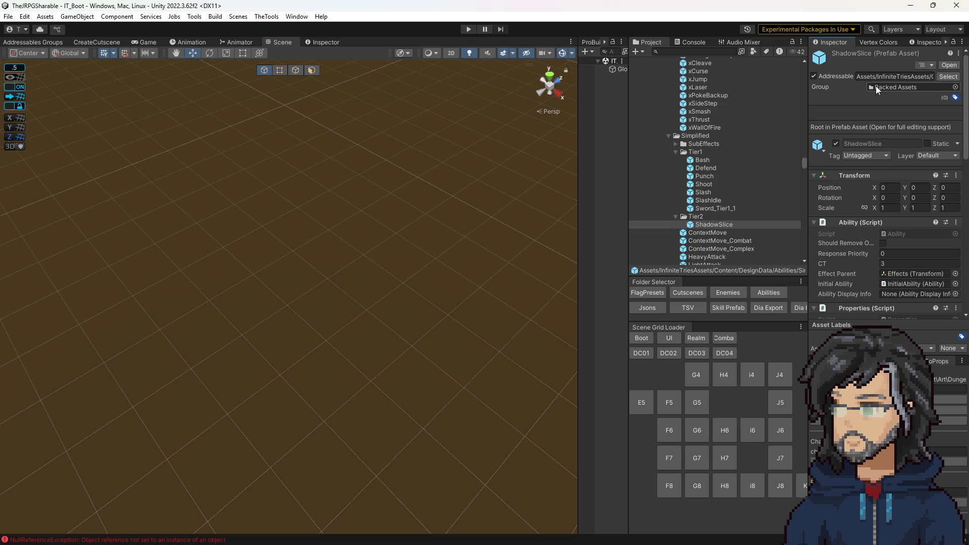
scroll(891, 186, "up", 5)
left_click(885, 79)
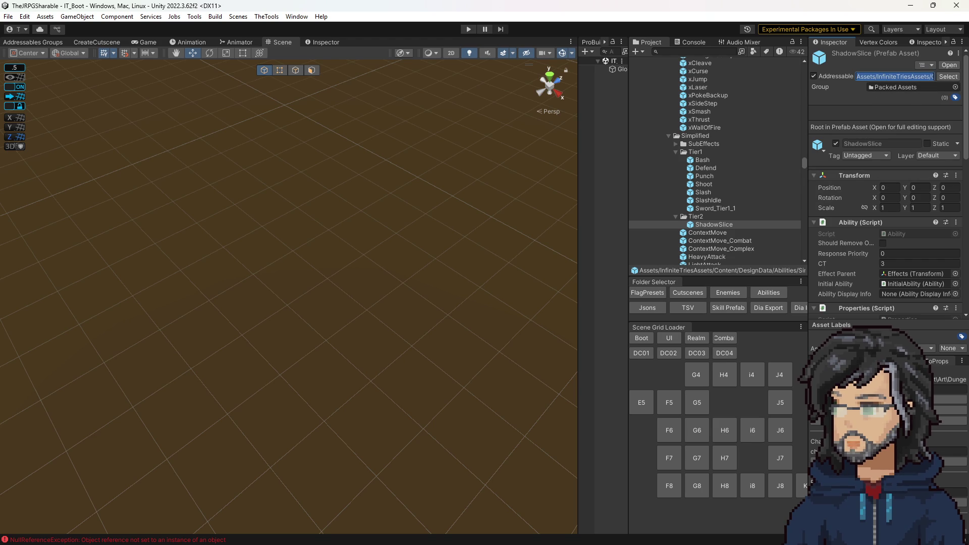
key("alt+Tab")
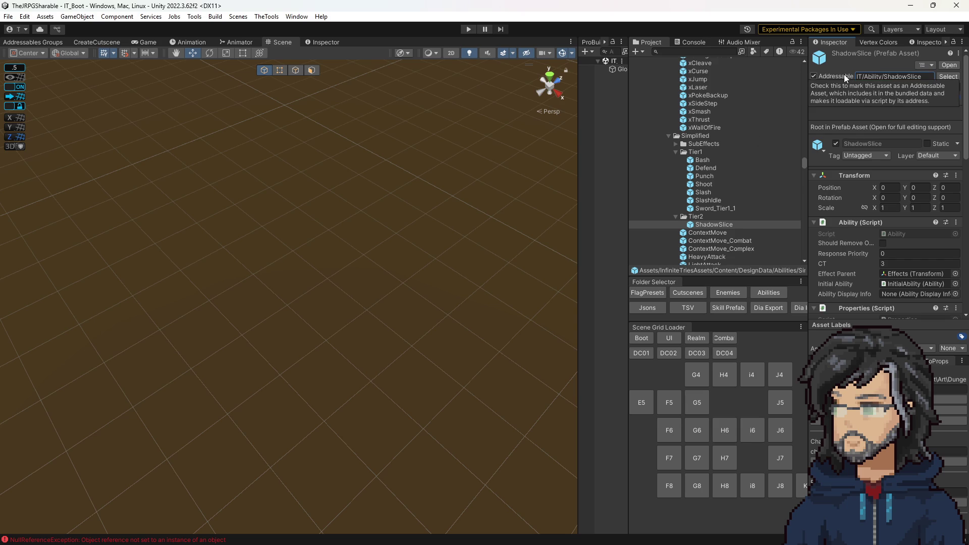
double_click(722, 224)
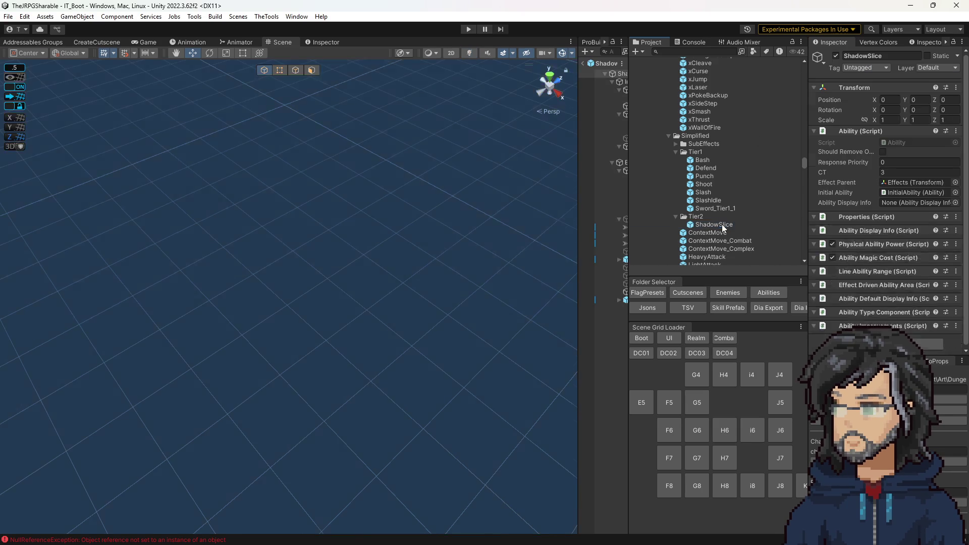
- Set the ShadowSlice ability's magic cost and CT both to 1
left_click_drag(577, 154, 470, 154)
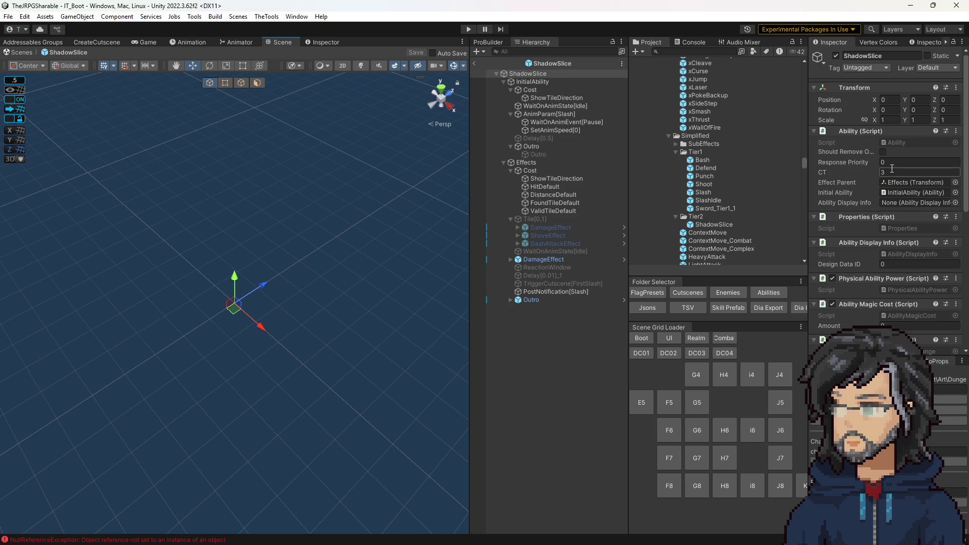
scroll(890, 261, "down", 3)
left_click(891, 272)
type("1")
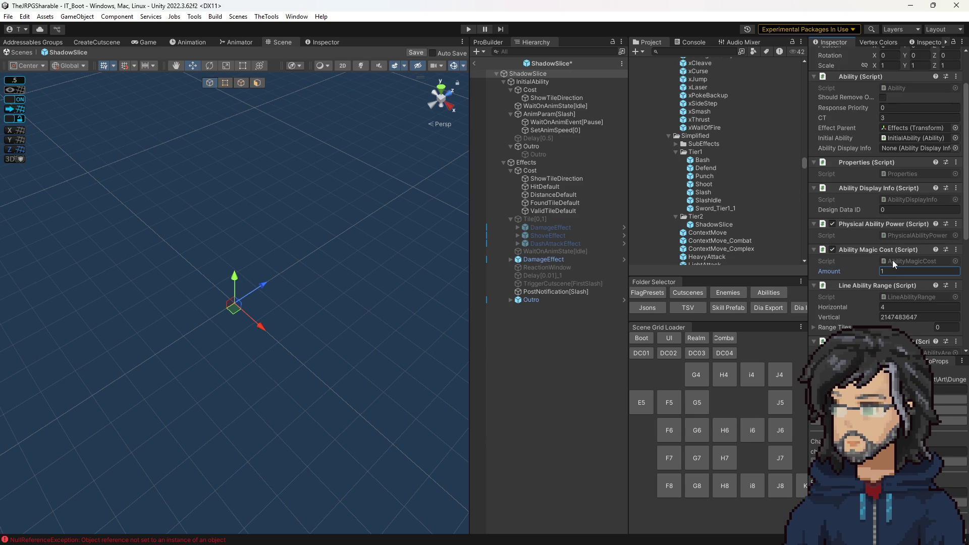
left_click(891, 118)
type("1")
- Expand DamageEffect's MissEffect to inspect its UISelectTile step, saving the prefab
left_click(511, 260)
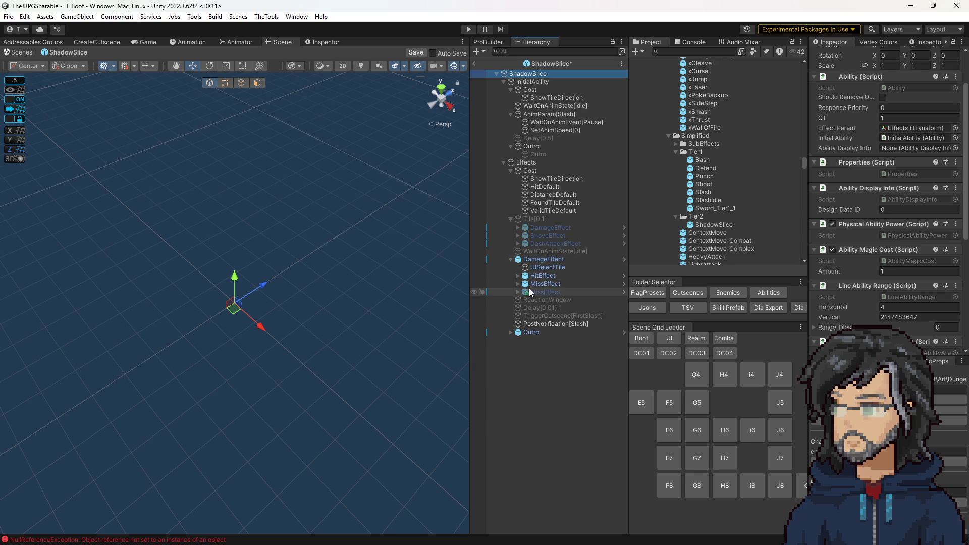
left_click(517, 283)
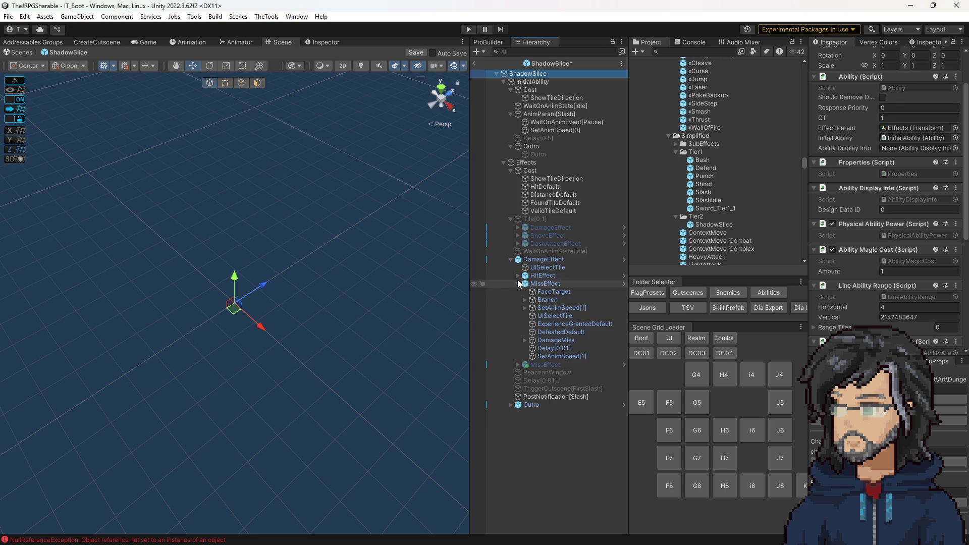
left_click(552, 314)
key("ctrl+s")
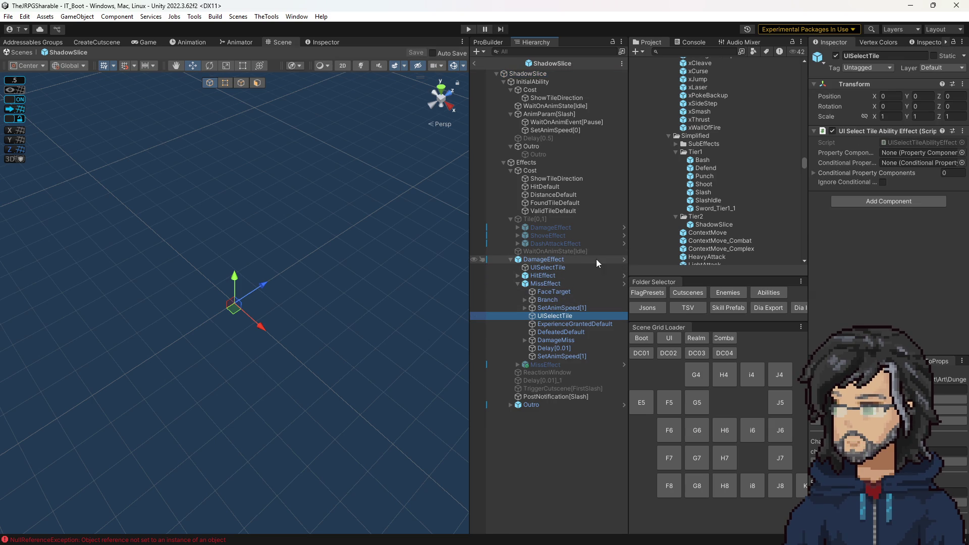
left_click(517, 283)
- Review HitEffect's ApplyDamage, Delay[0.01] and SetAnimSpeed[1] steps, then open ContextMove
left_click(517, 275)
scroll(540, 313, "down", 1)
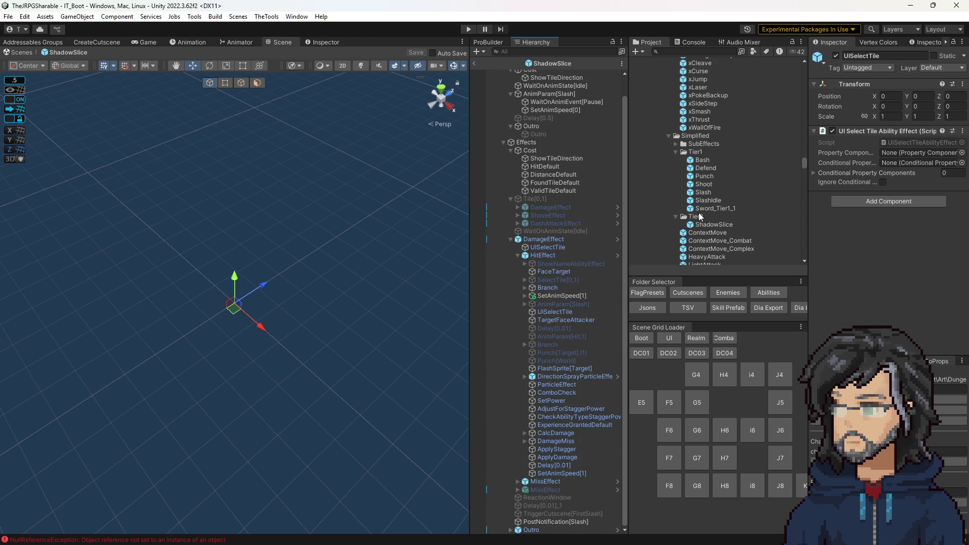
left_click(563, 456)
left_click(562, 465)
left_click(561, 473)
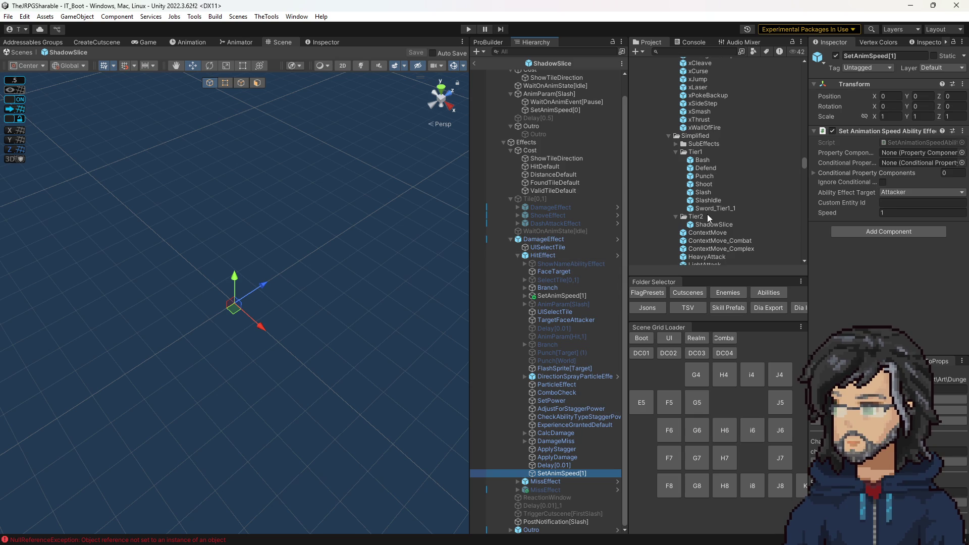
scroll(705, 217, "down", 3)
double_click(709, 173)
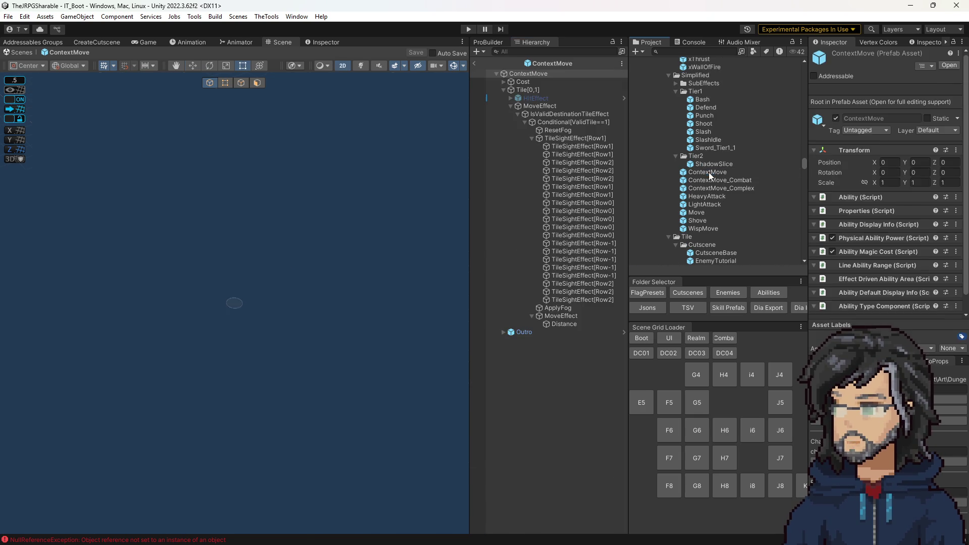
- Compare ContextMove's MoveEffect and Tile[0,1] components and ping Tile[0,1]'s FindUnitByTileOffsetEffect script
left_click(540, 106)
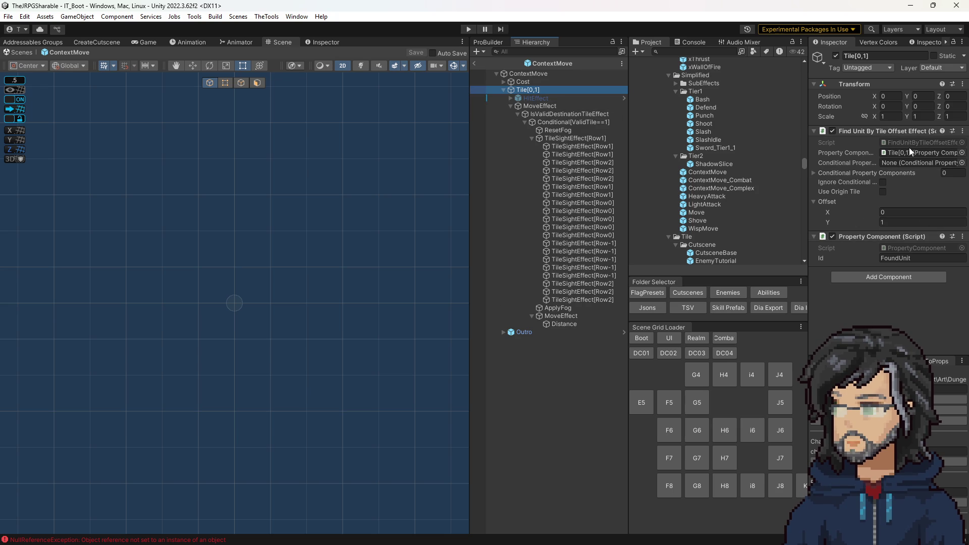
left_click(533, 107)
left_click(525, 90)
left_click(533, 106)
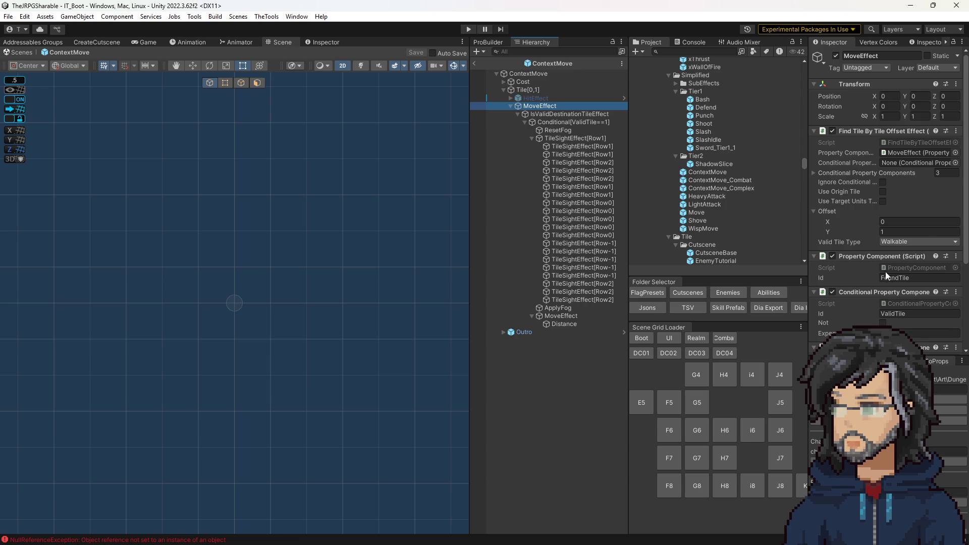
scroll(884, 273, "down", 5)
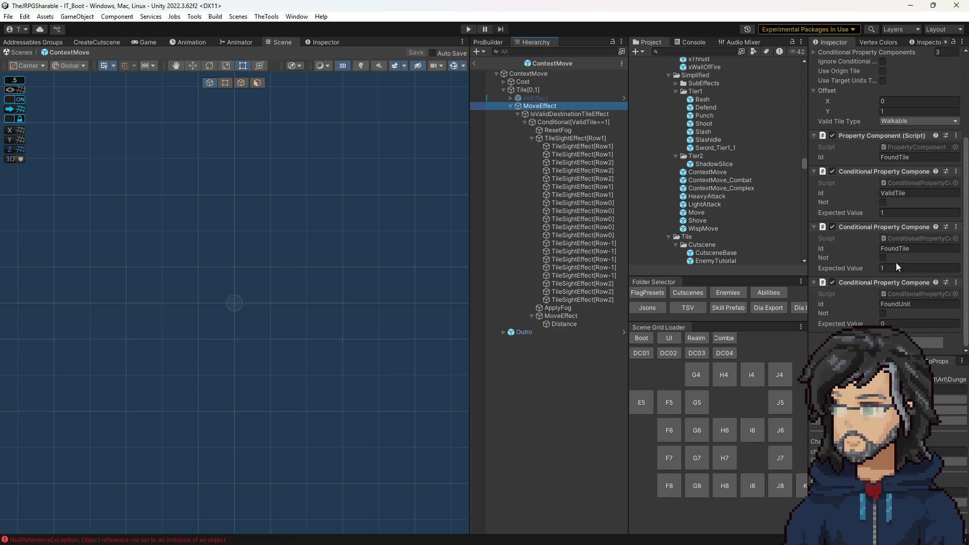
scroll(919, 272, "up", 5)
scroll(758, 214, "down", 2)
left_click(535, 91)
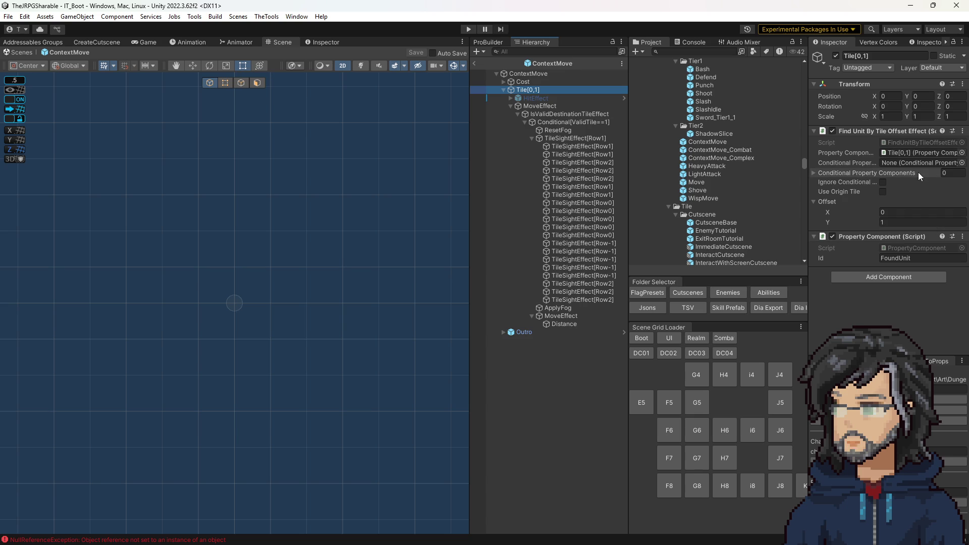
left_click(899, 142)
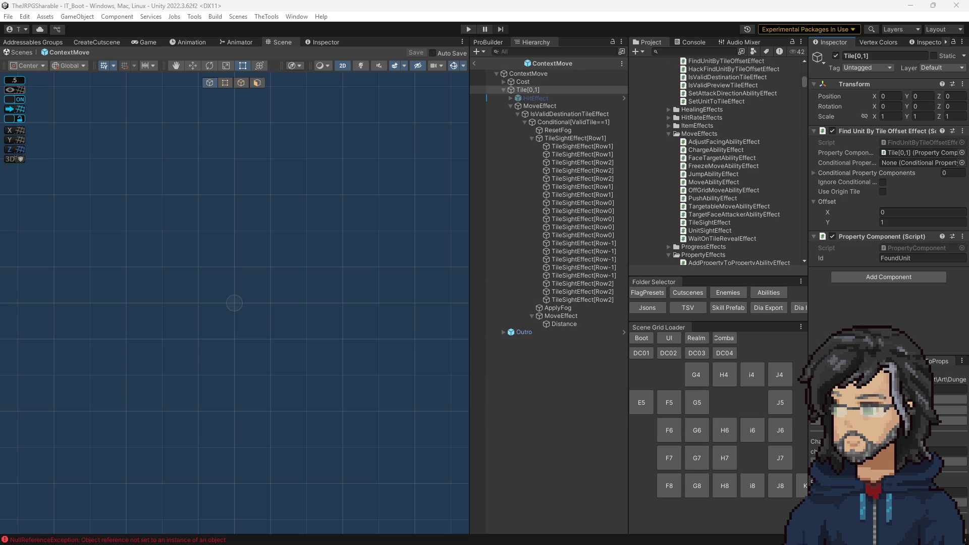
- Read through FindUnitByTileOffsetEffect.cs in Visual Studio, then return to Unity
scroll(276, 154, "down", 3)
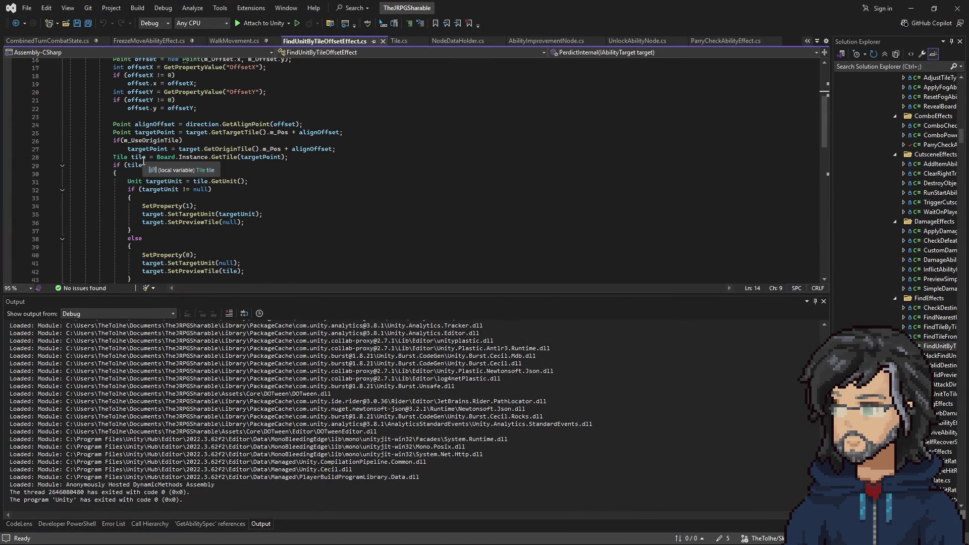
scroll(249, 155, "down", 6)
scroll(249, 155, "down", 9)
scroll(249, 156, "up", 5)
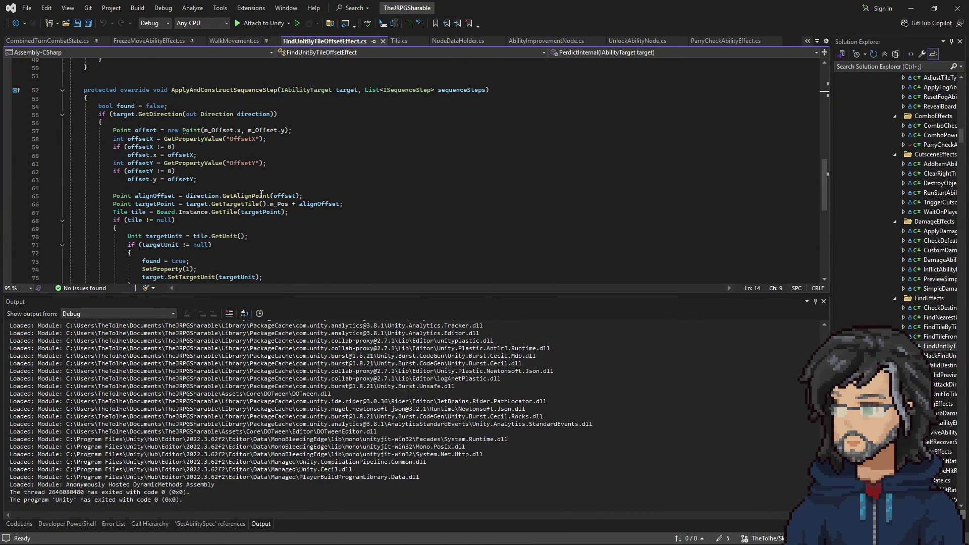
scroll(237, 222, "down", 3)
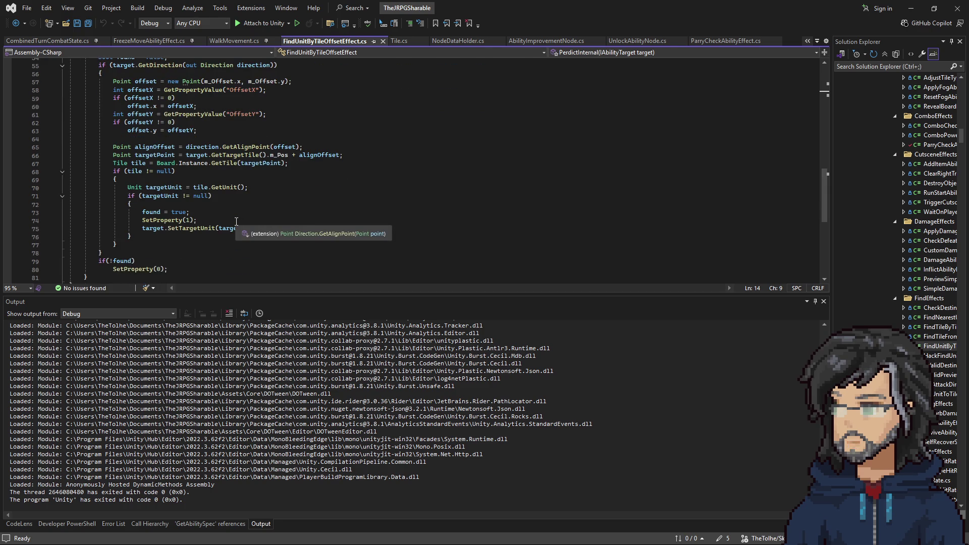
scroll(236, 222, "down", 1)
scroll(248, 220, "up", 5)
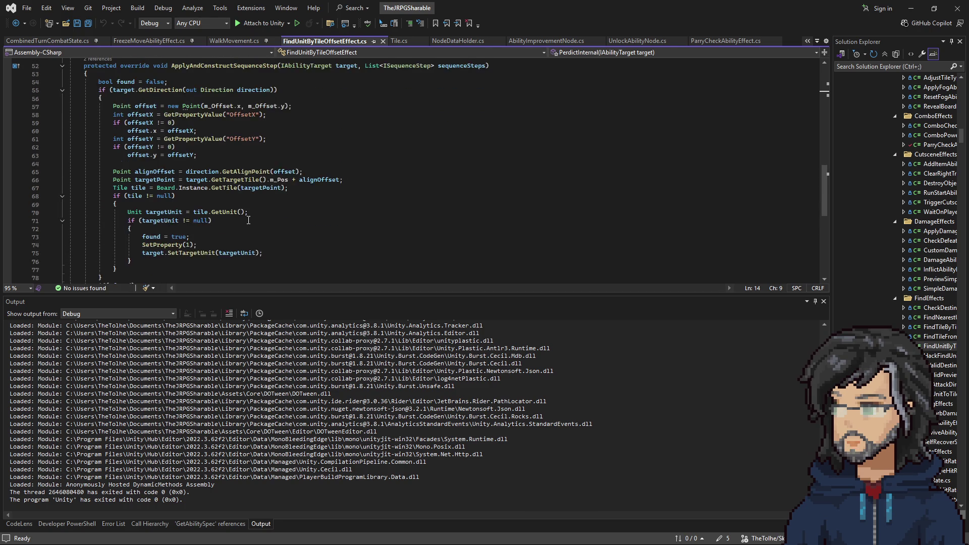
scroll(249, 218, "up", 10)
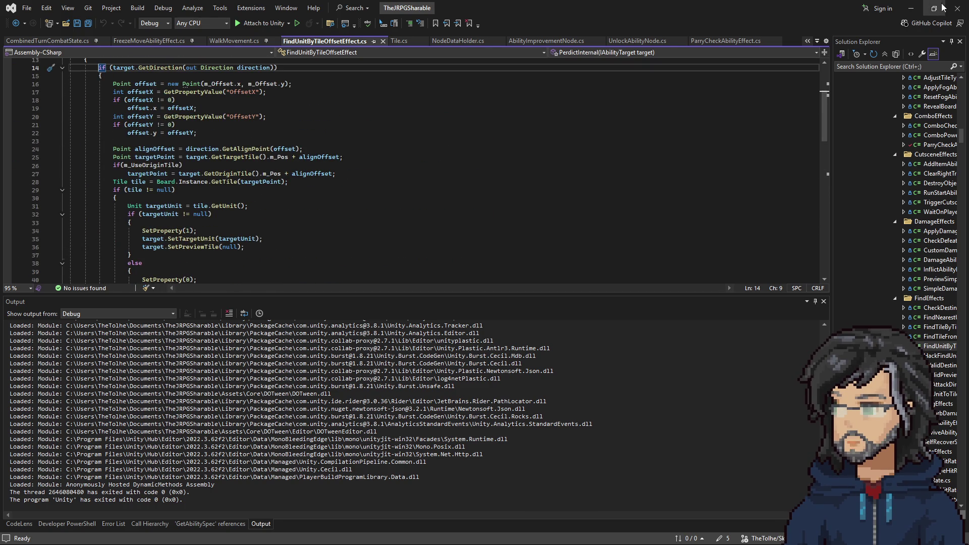
left_click(914, 6)
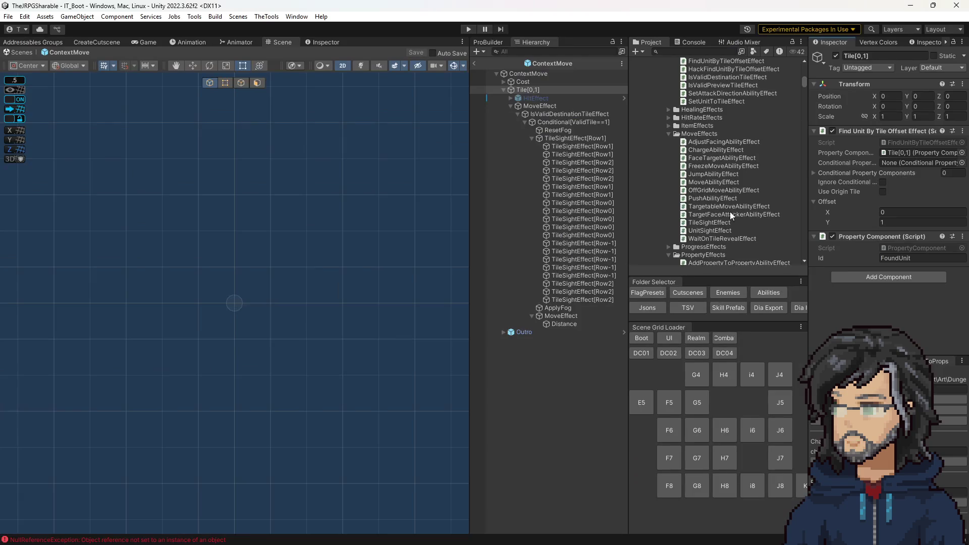
- Open IsValidDestinationTileEffect.cs and jump to the IsOccupied definition in Tile.cs
left_click(587, 114)
left_click(917, 143)
double_click(918, 146)
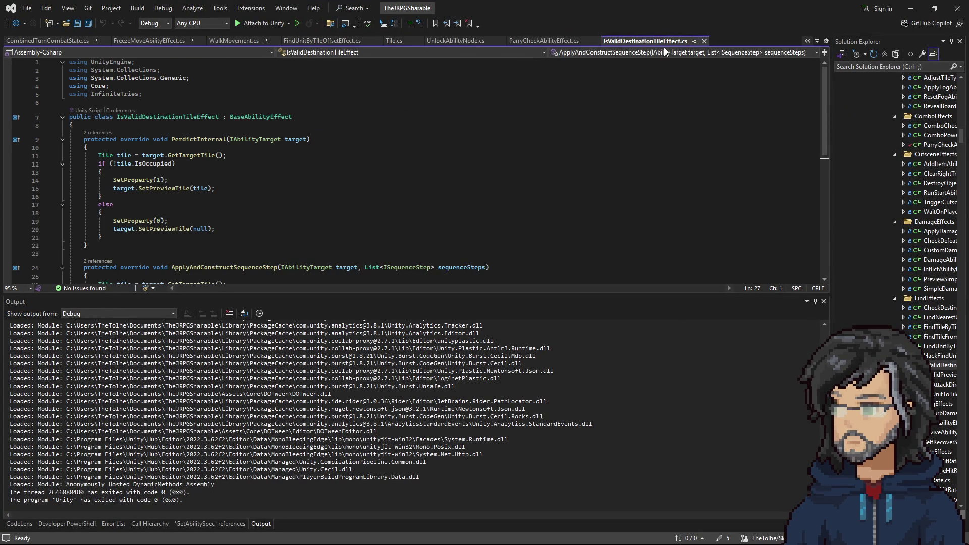
right_click(153, 161)
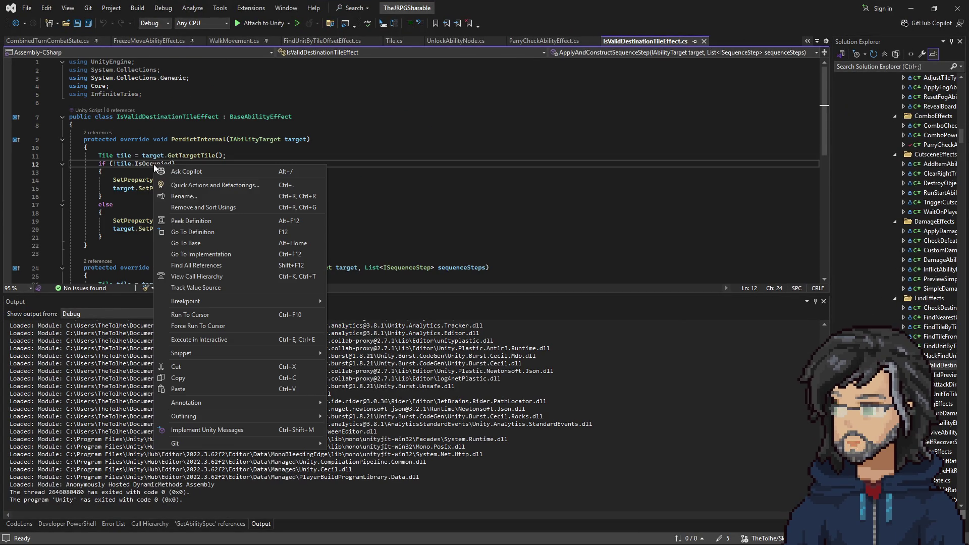
left_click(198, 233)
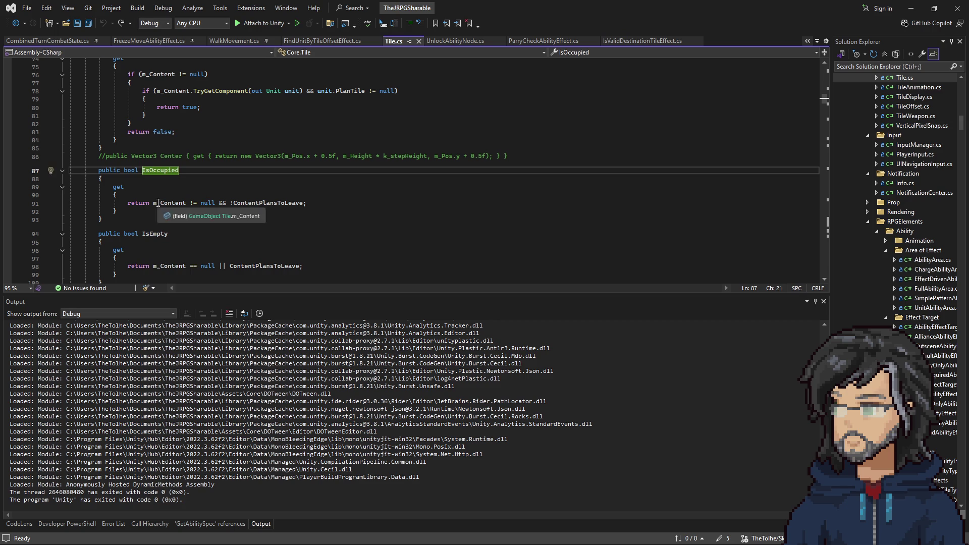
- Review the IsOccupied getter, then inspect ContextMove's Conditional[ValidTile==1] step in Unity
left_click(169, 202)
left_click(911, 8)
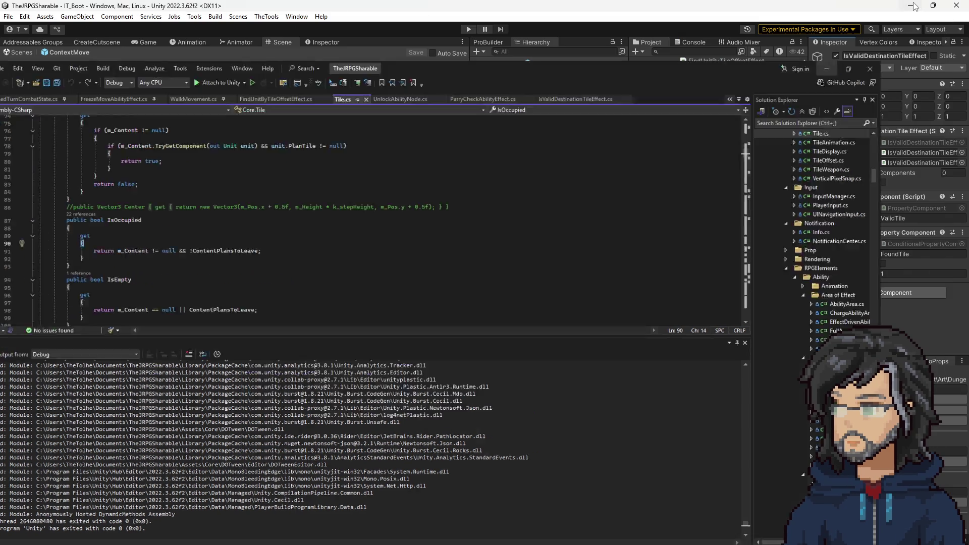
left_click(574, 122)
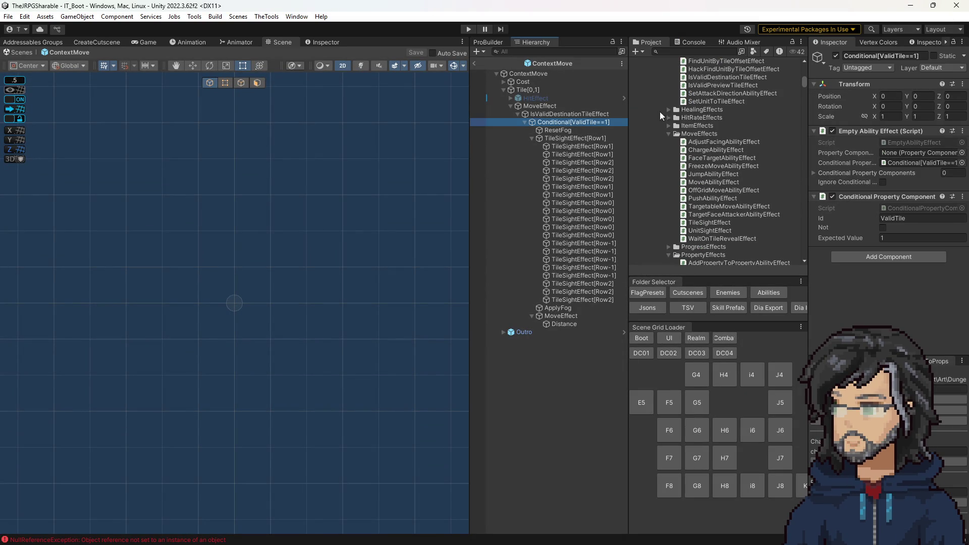
- Re-examine ContextMove's Tile[0,1], MoveEffect and IsValidDestinationTileEffect components
left_click(589, 117)
key("Up")
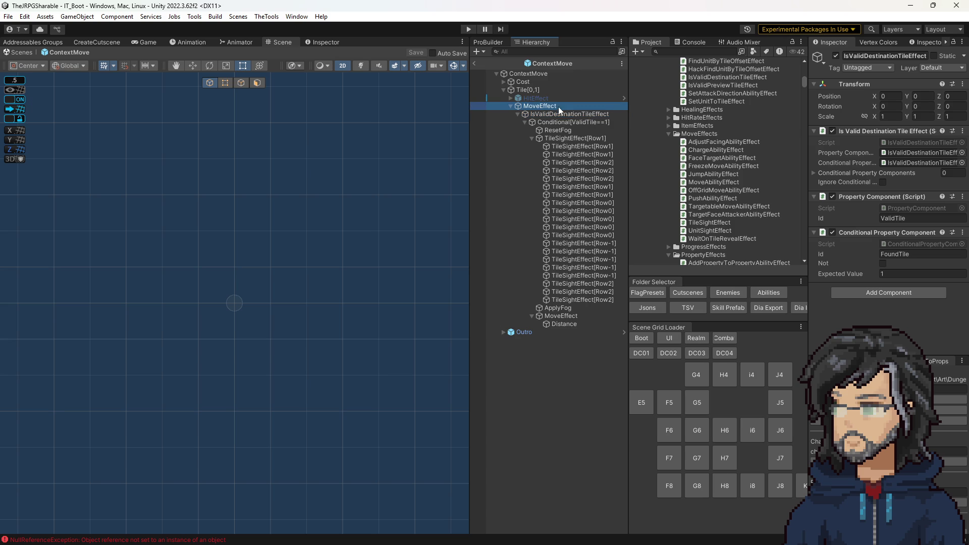
scroll(904, 152, "down", 1)
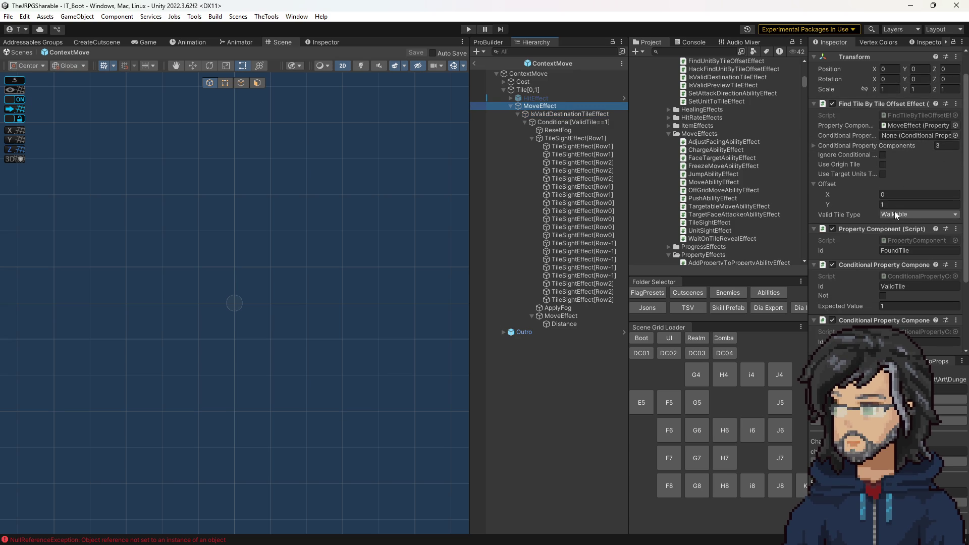
left_click(552, 91)
key("Down")
key("Down")
key("Down")
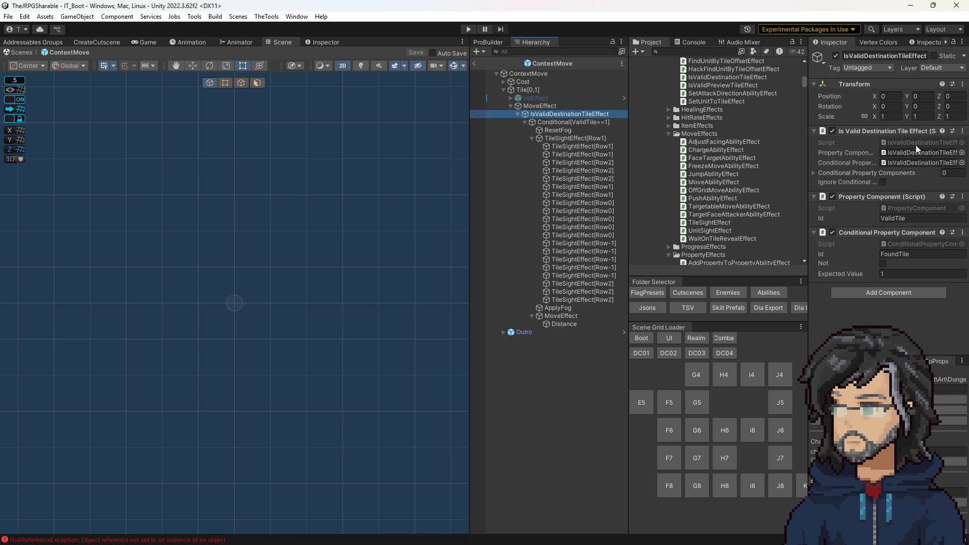
left_click(918, 143)
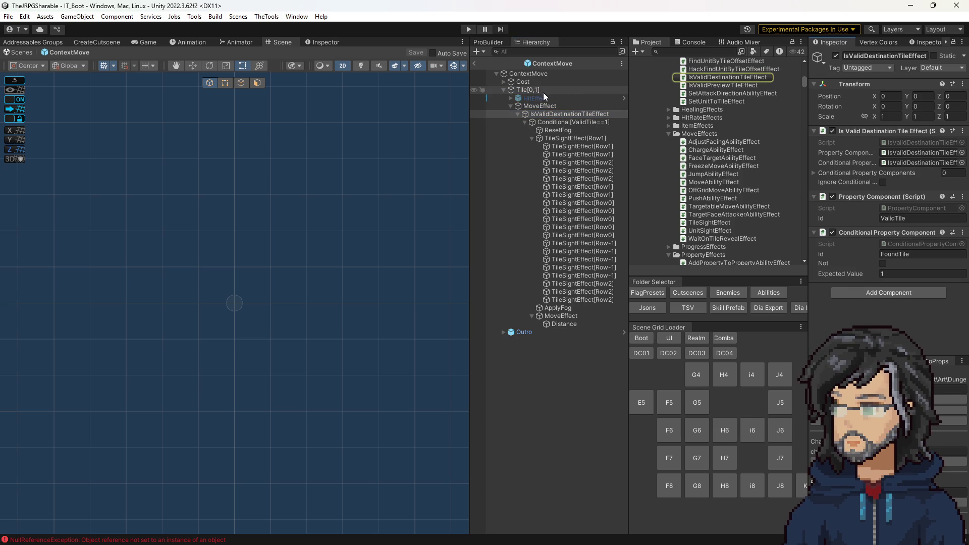
left_click(528, 89)
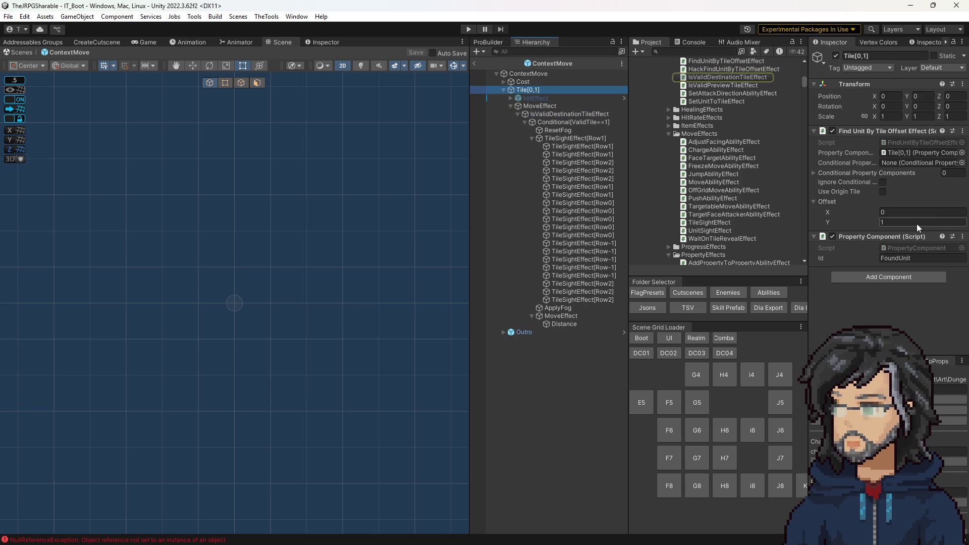
left_click(539, 105)
left_click(528, 90)
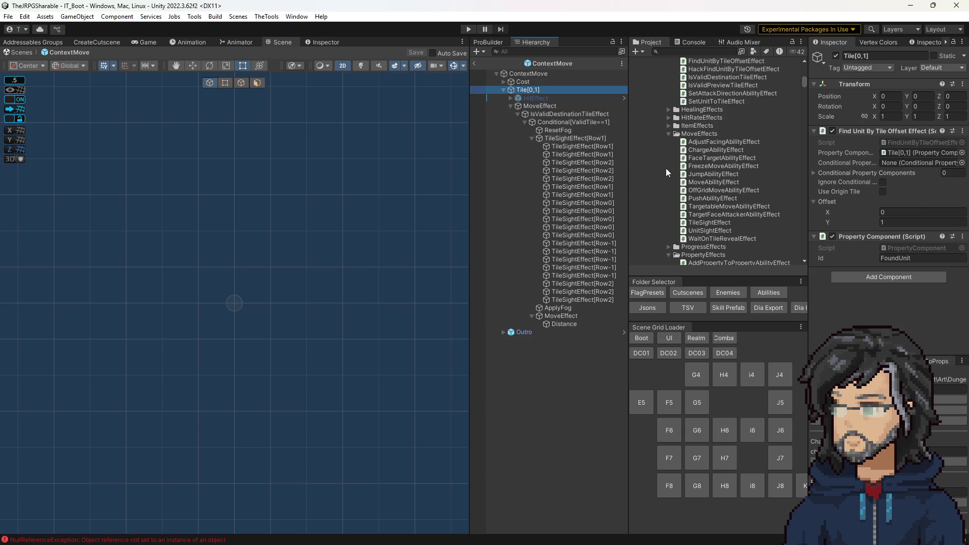
left_click(540, 64)
- Paste Tile[0,1] into ShadowSlice and nest it as the last child of DamageEffect's HitEffect
double_click(712, 222)
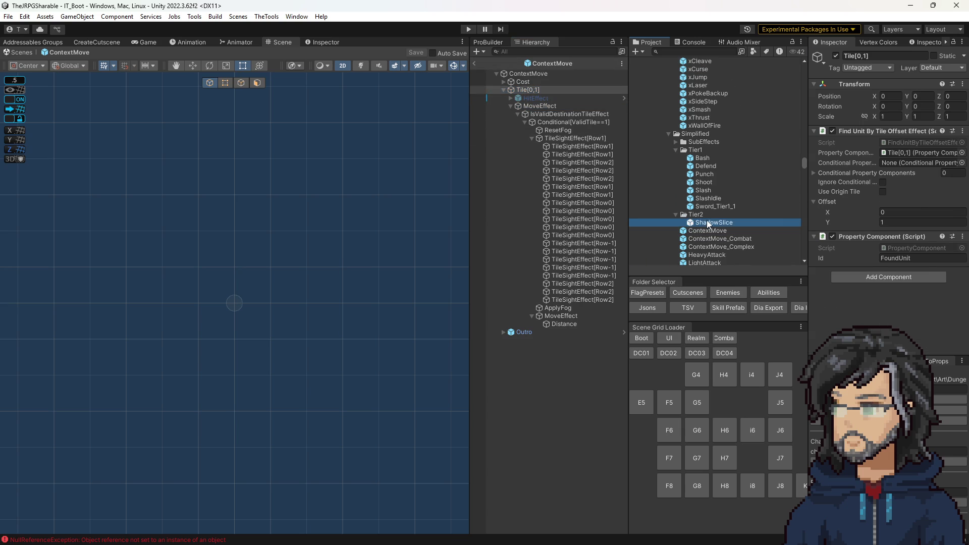
left_click(511, 259)
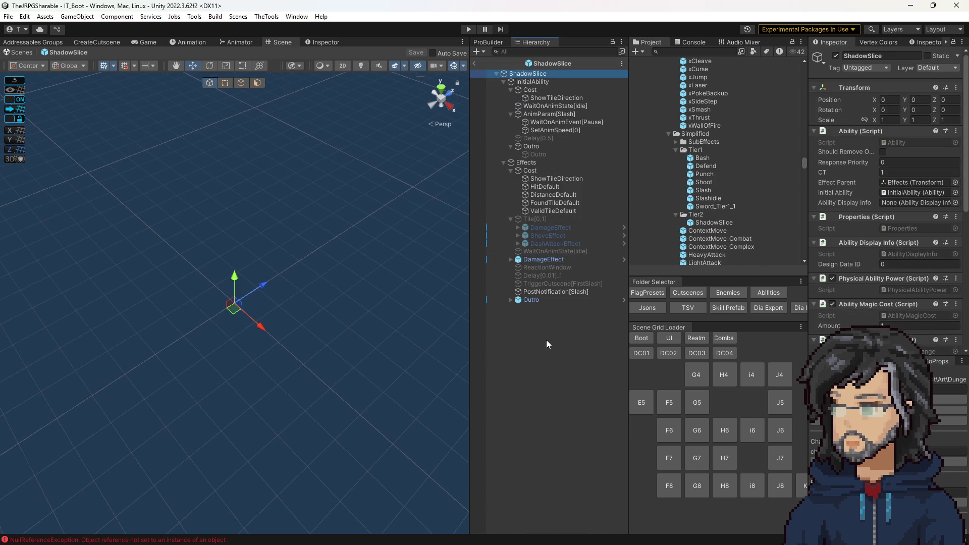
key("ctrl+v")
left_click_drag(529, 85, 534, 271)
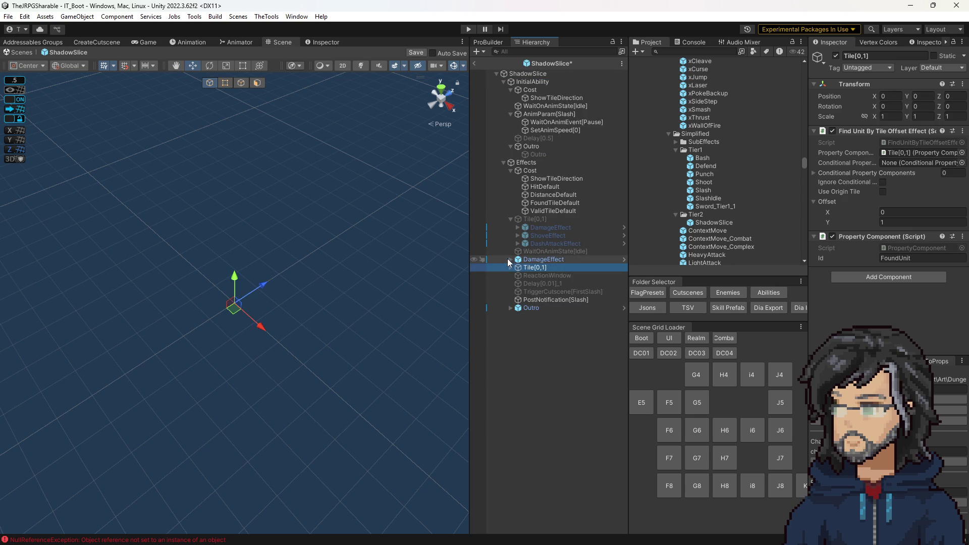
left_click(510, 258)
scroll(515, 254, "down", 1)
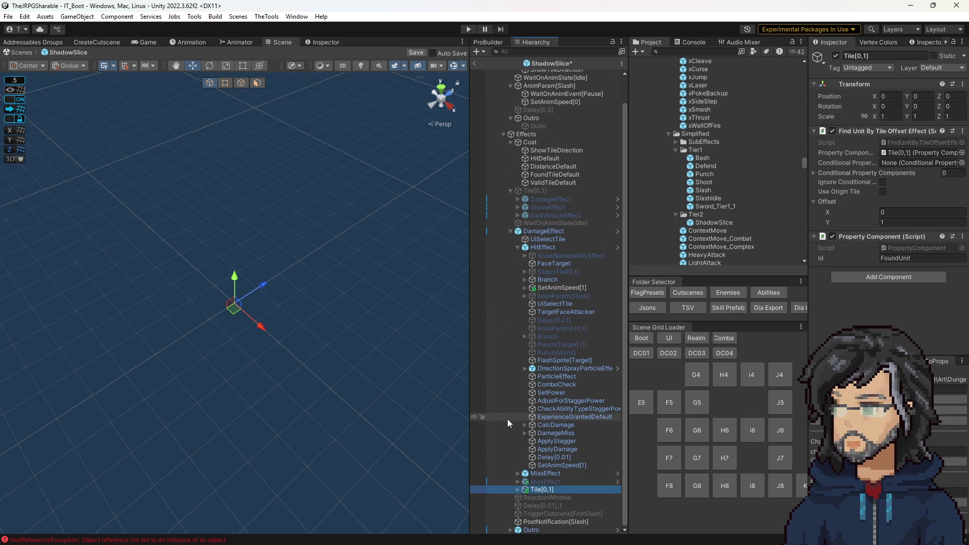
left_click_drag(534, 488, 546, 477)
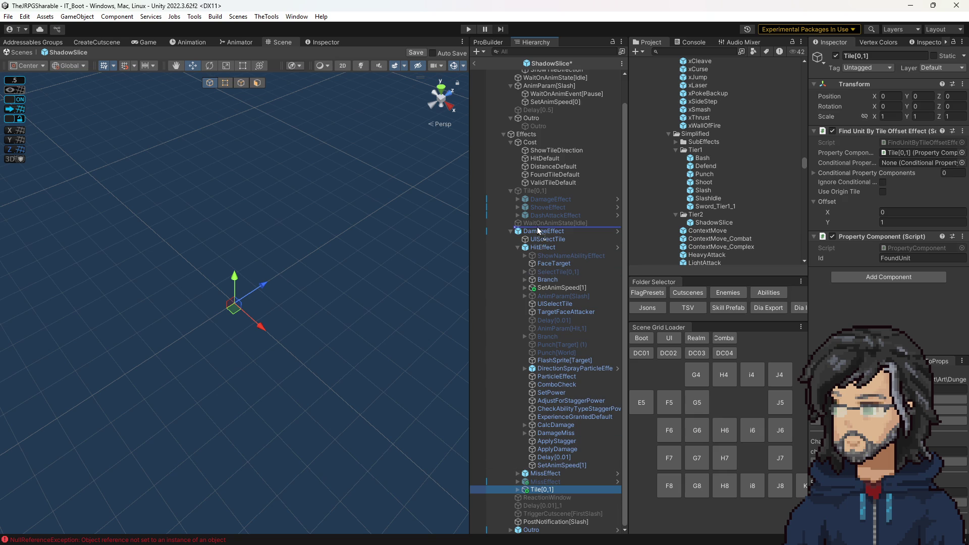
left_click_drag(546, 482, 525, 489)
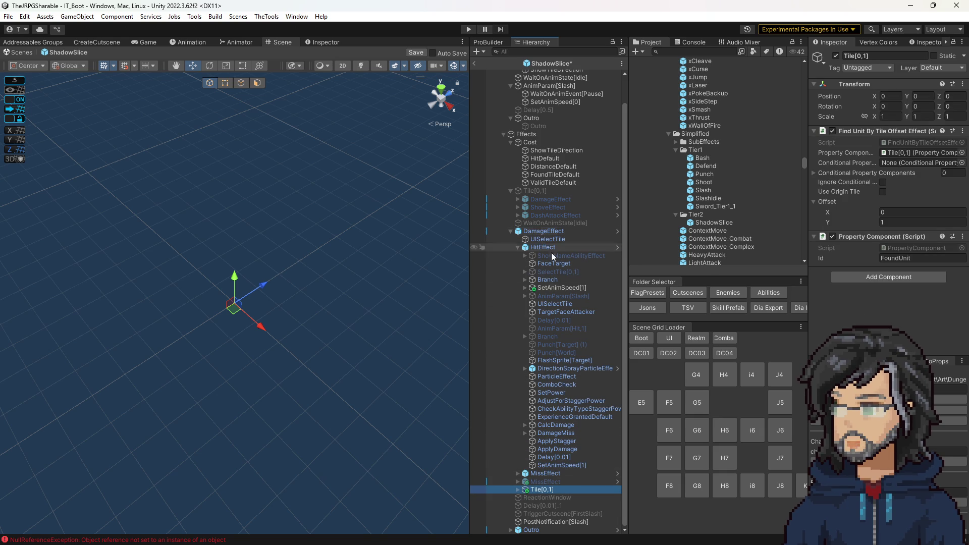
left_click(518, 489)
mouse_move(543, 478)
left_mouse_down()
mouse_move(561, 461)
mouse_move(543, 478)
left_mouse_up()
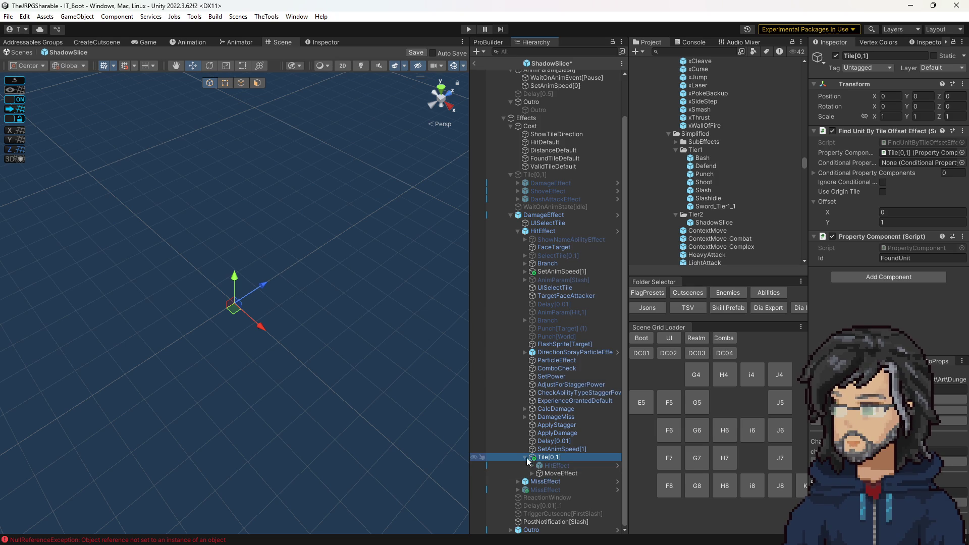
- Expand the pasted Tile[0,1] branch and set its MoveEffect's Offset Y to 2
left_click(531, 474)
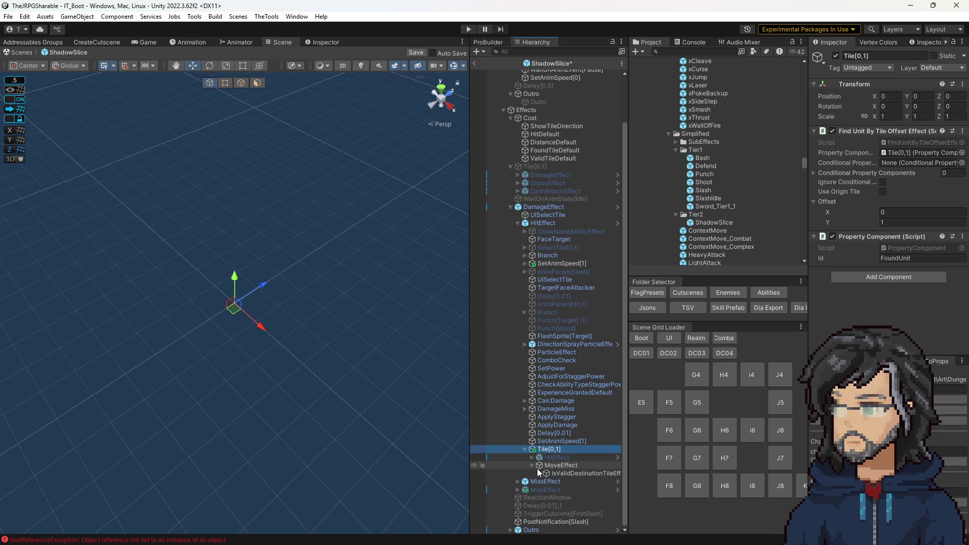
left_click(539, 473)
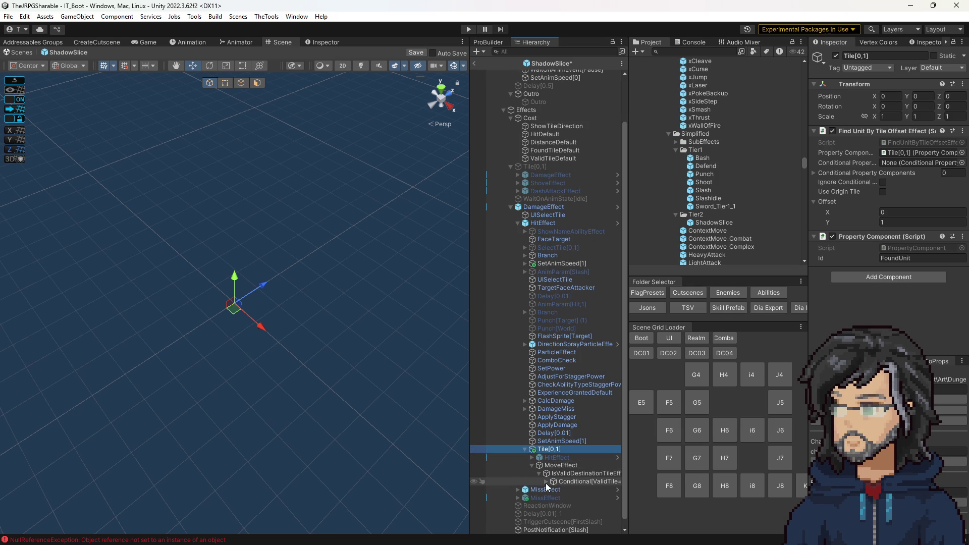
left_click(546, 482)
left_click(563, 424)
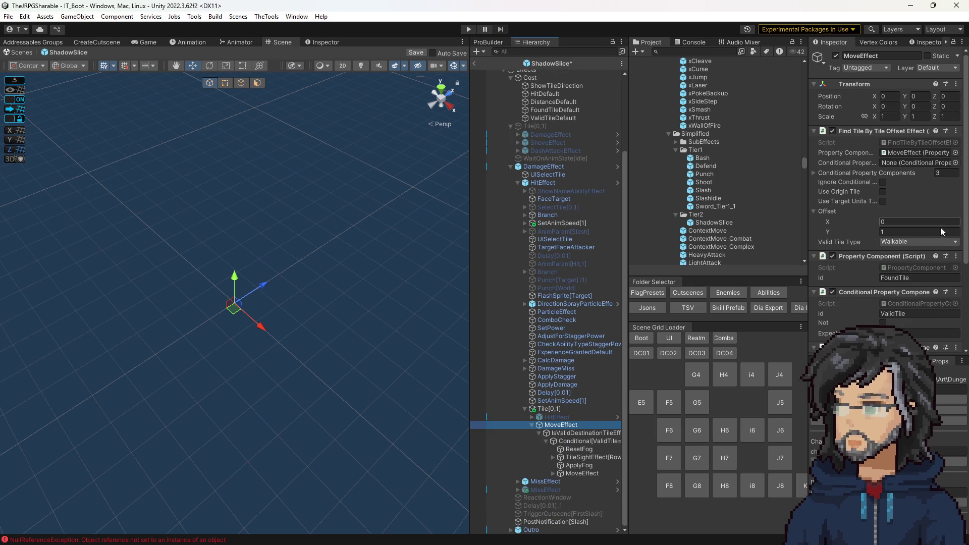
left_click(910, 232)
type("2")
- Set Tile[0,1]'s Offset Y to 2 and delete its disabled HitEffect child
left_click(584, 434)
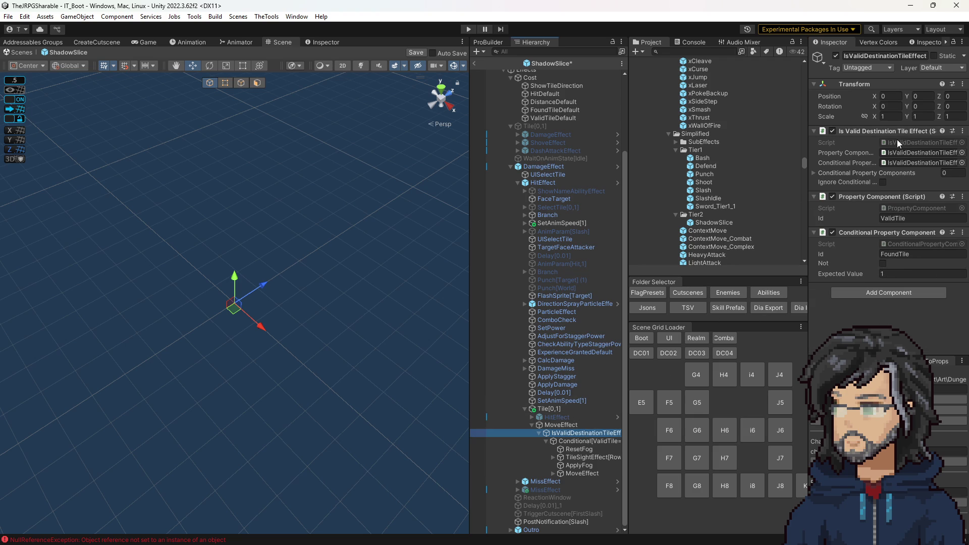
left_click(593, 441)
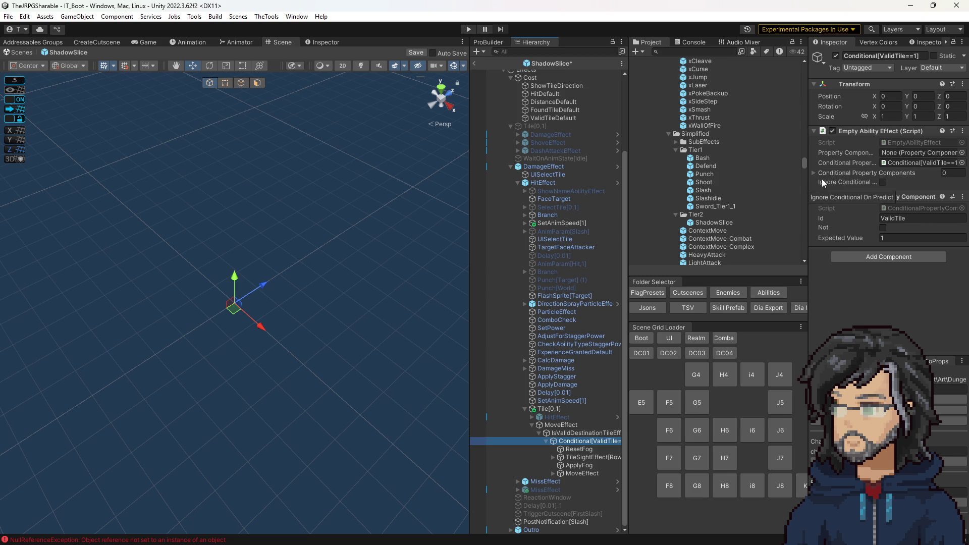
key("Up")
key("Up")
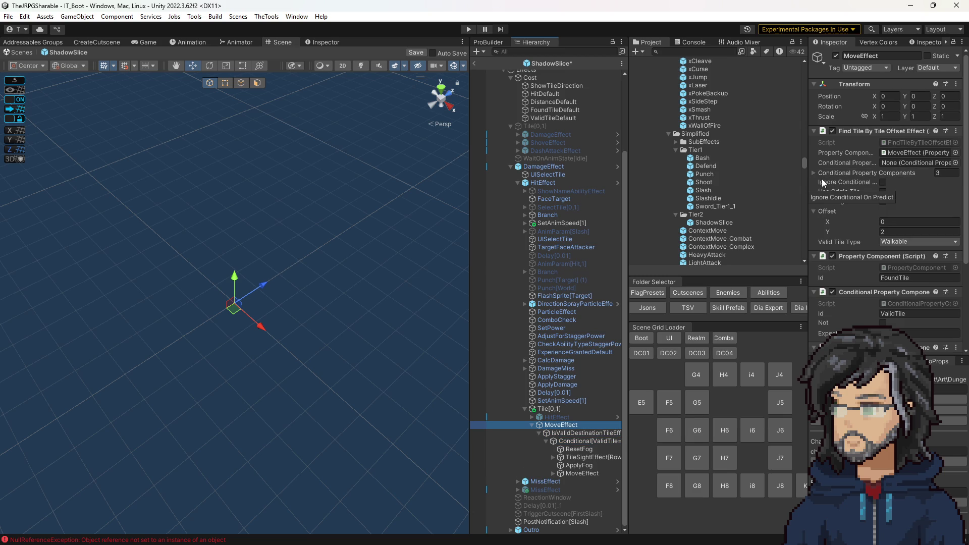
key("Up")
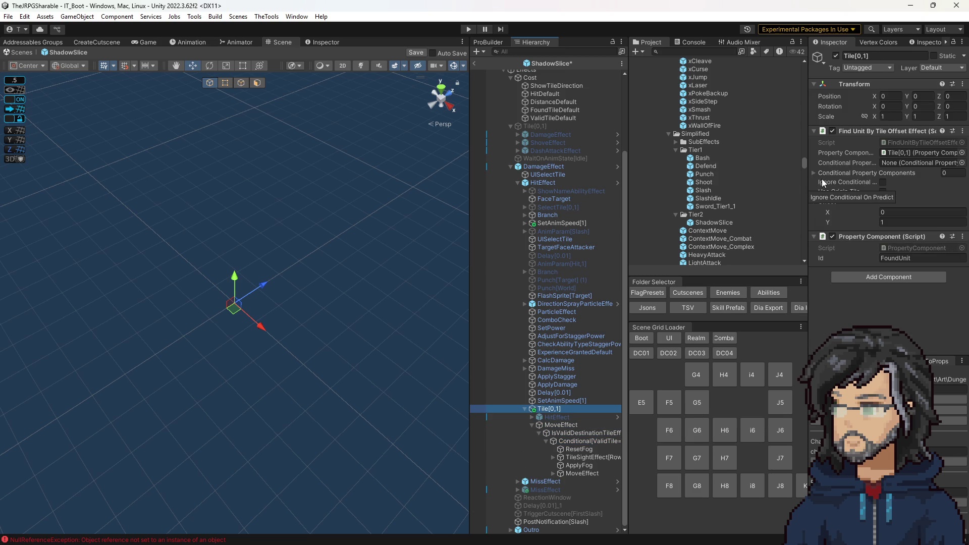
left_click(881, 222)
type("2")
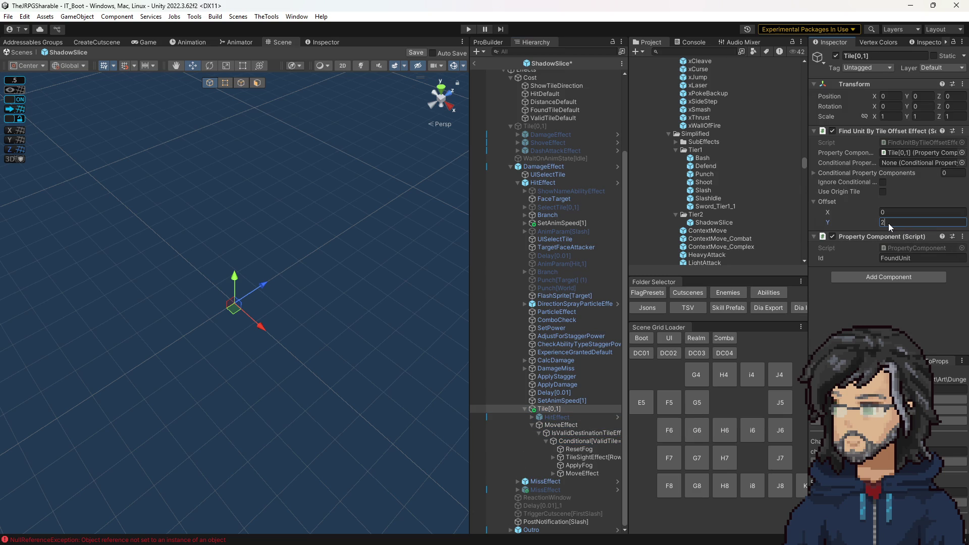
left_click(567, 419)
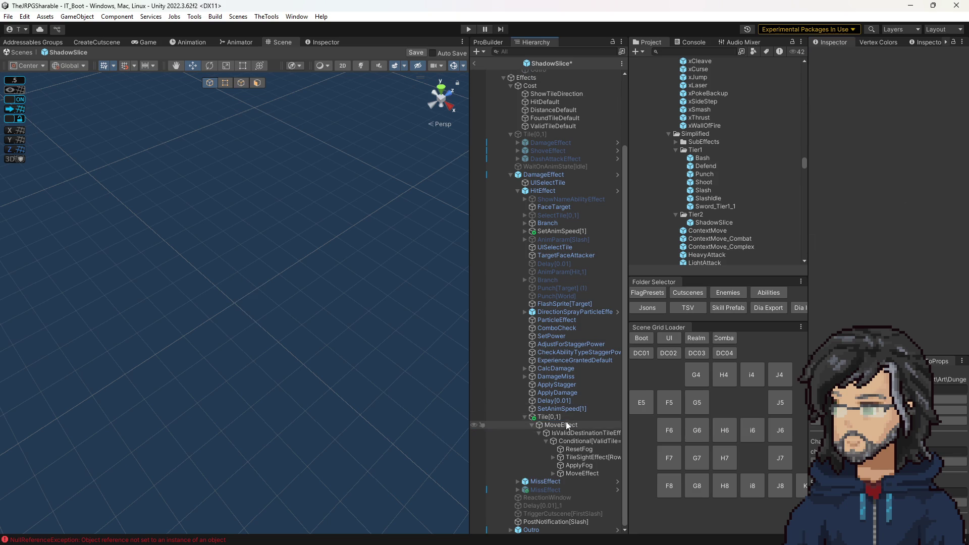
key("Delete")
- Inspect the inner MoveEffect's Distance and TileSightEffect[Row1], then open the MoveAbilityEffect script
left_click(562, 443)
key("Down")
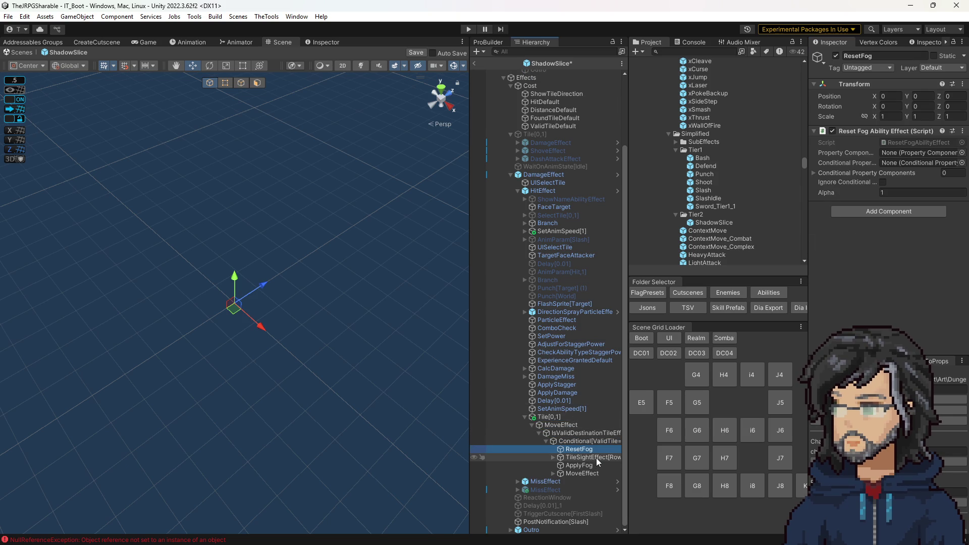
key("Down")
key("Down")
key("Down")
key("Right")
key("Down")
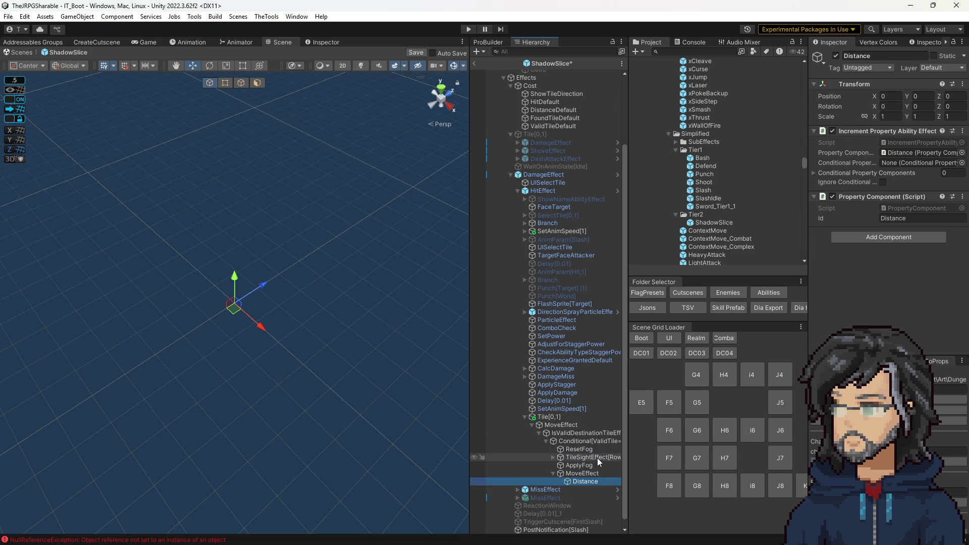
key("Up")
key("Down")
key("Up")
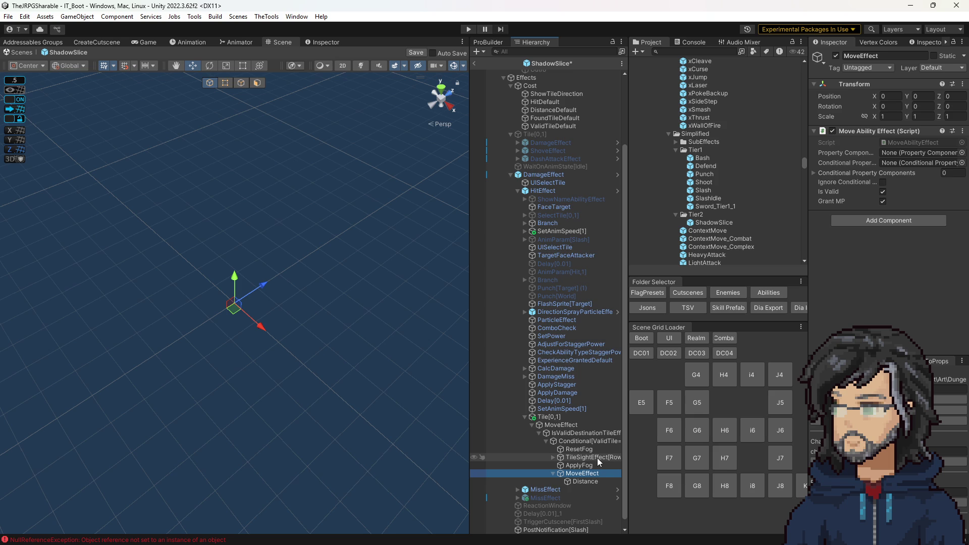
key("Up")
key("Up")
key("Right")
key("Left")
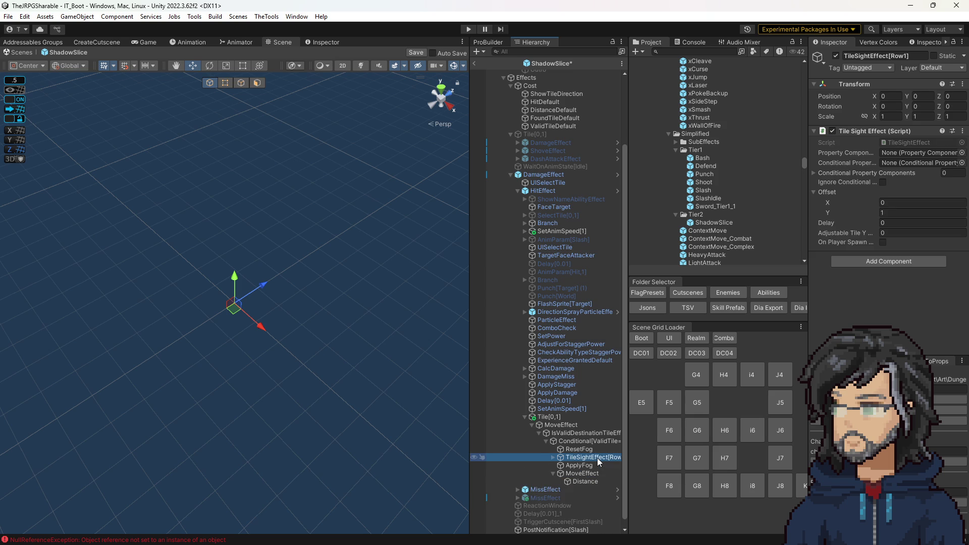
key("Down")
key("Down")
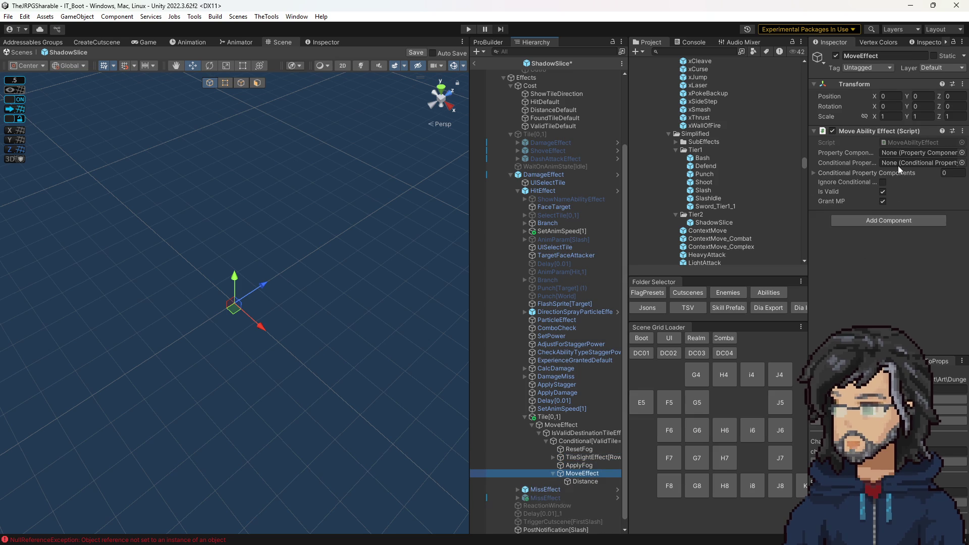
double_click(895, 140)
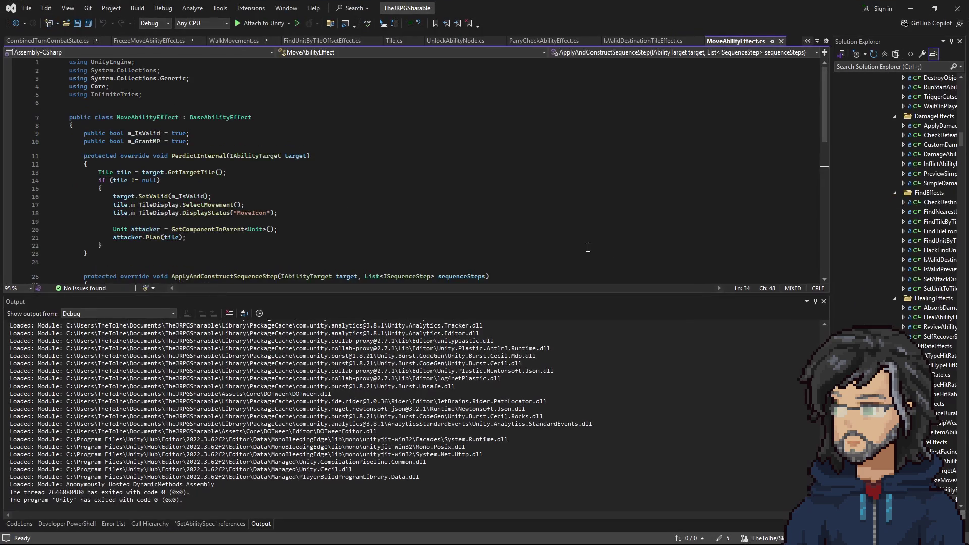
- Review MoveAbilityEffect.cs and its MoveToTileSequenceStep definition, then return to Unity
scroll(288, 178, "down", 2)
scroll(269, 187, "down", 1)
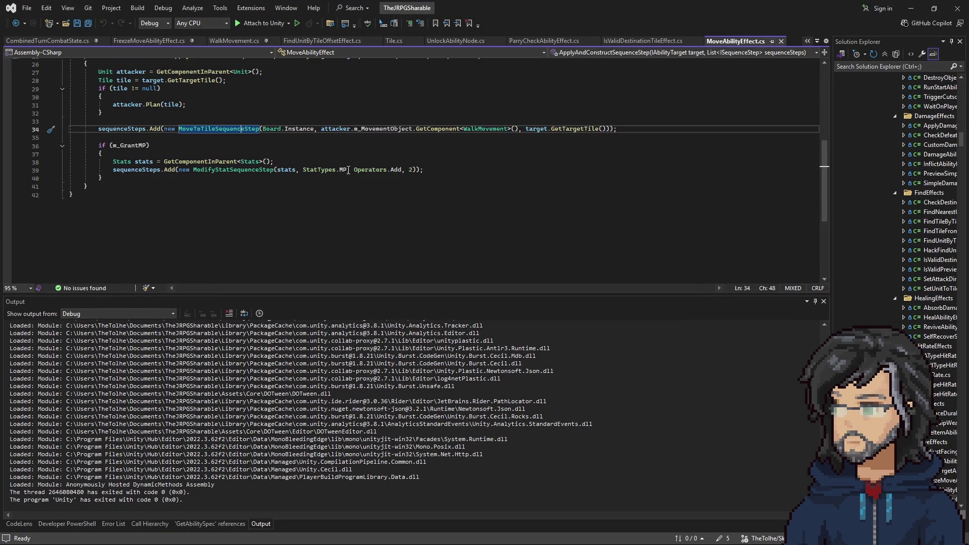
right_click(214, 126)
left_click(263, 196)
scroll(271, 190, "down", 8)
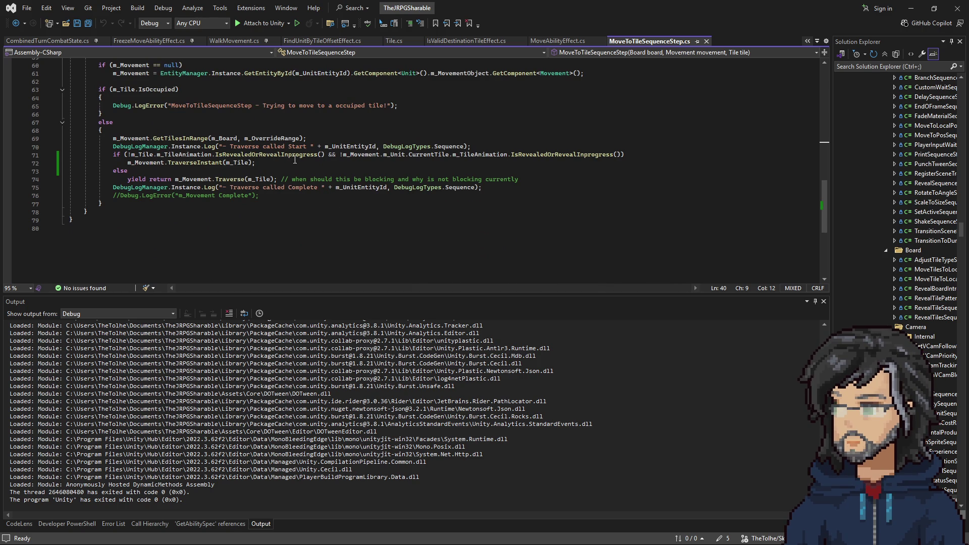
left_click(915, 9)
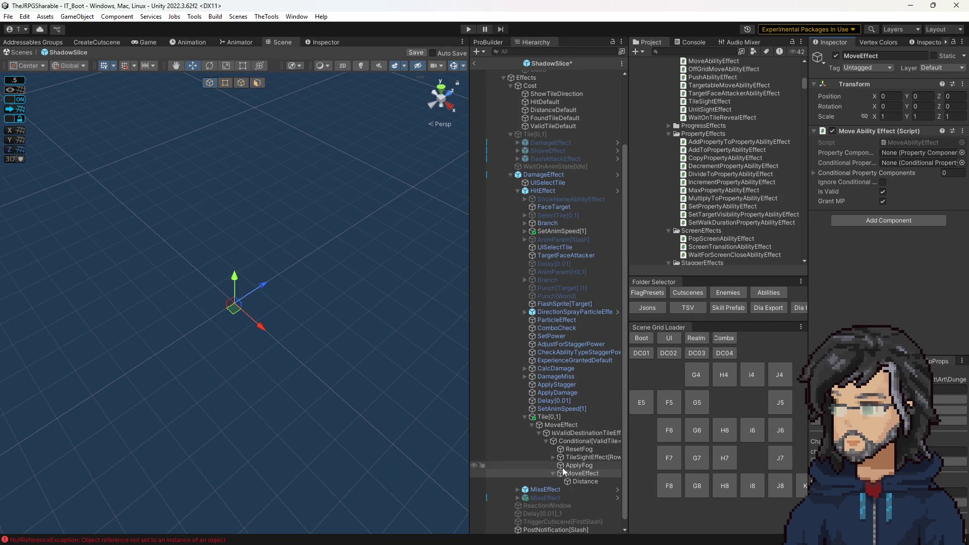
- Read OffGridMoveAbilityEffect.cs, highlighting every use of destination
left_click(913, 143)
scroll(707, 197, "down", 2)
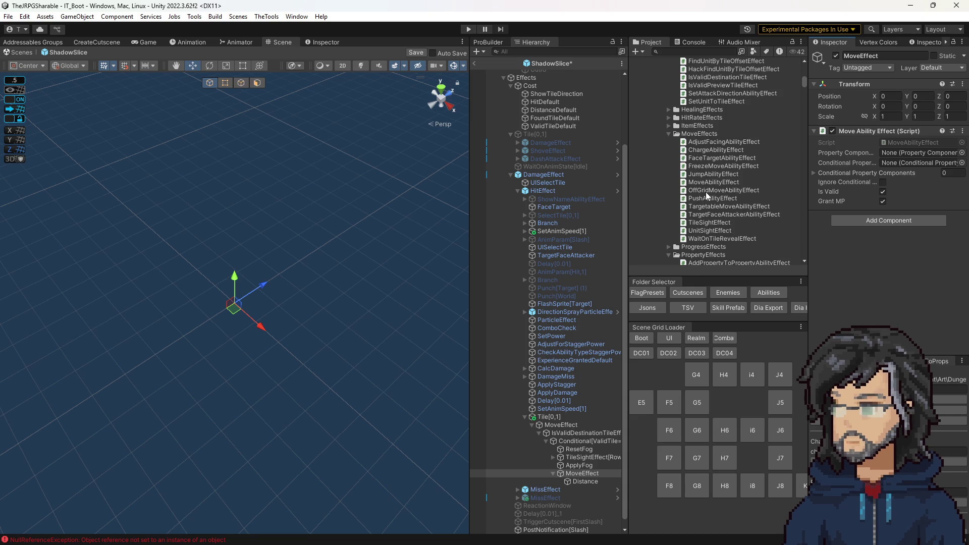
double_click(707, 192)
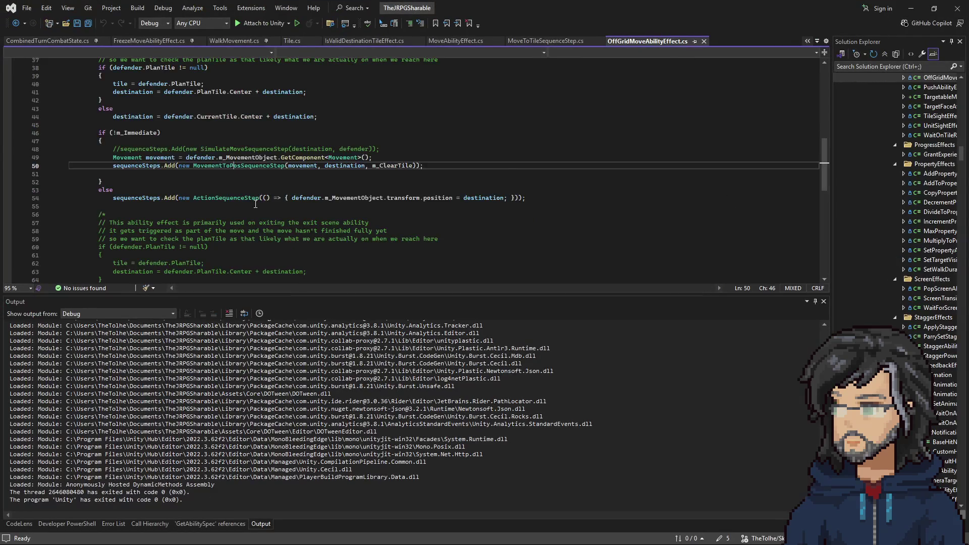
scroll(258, 212, "up", 3)
scroll(267, 223, "down", 2)
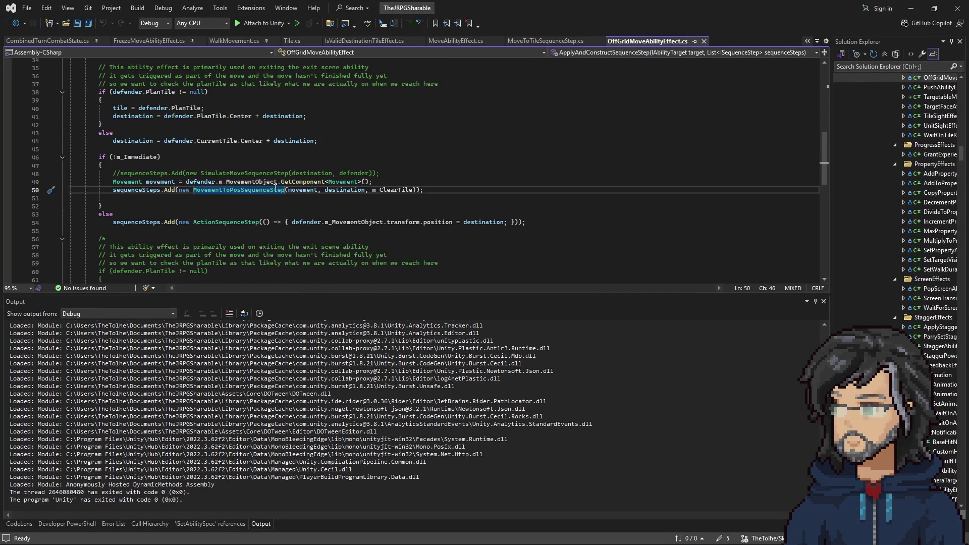
double_click(356, 189)
scroll(264, 201, "up", 3)
scroll(264, 202, "down", 8)
scroll(159, 163, "up", 7)
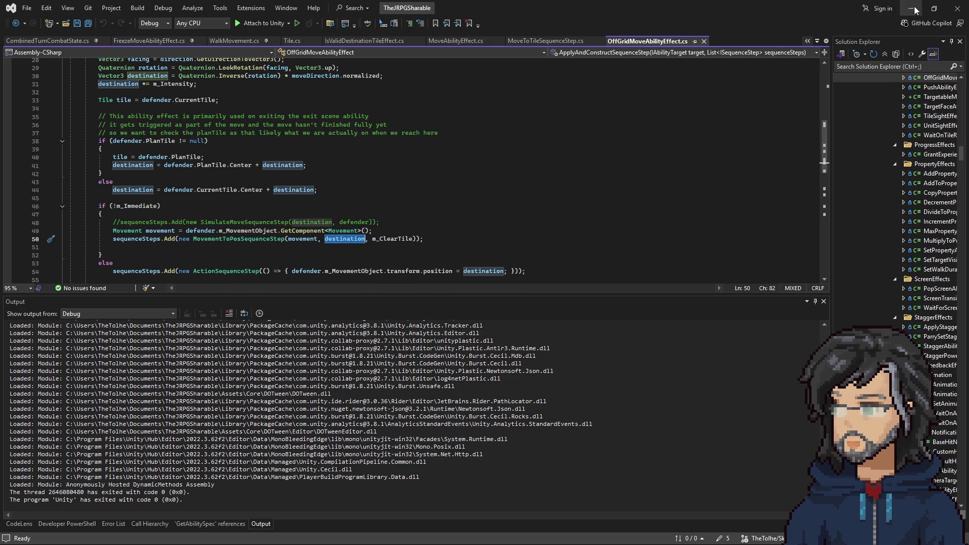
left_click(916, 9)
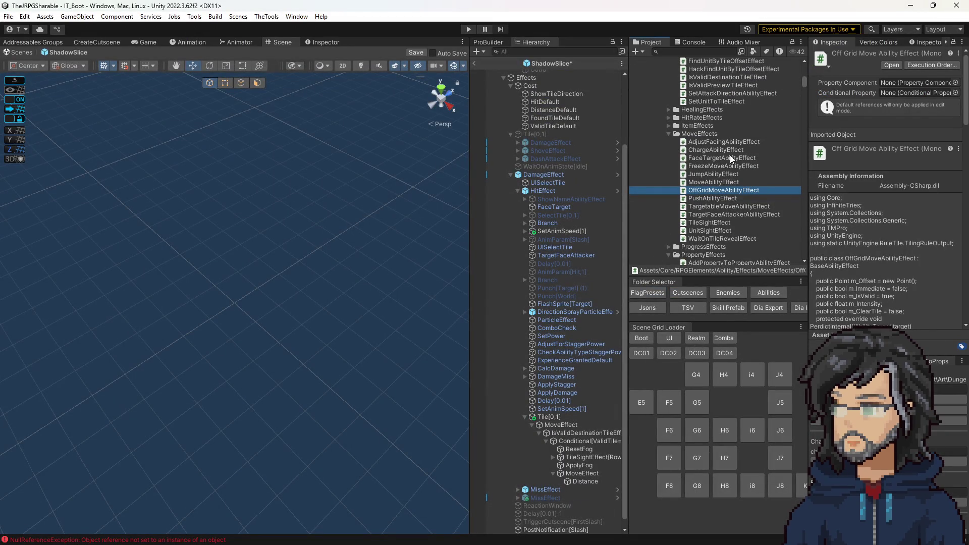
- Open JumpAbilityEffect.cs to read its ApplyAndConstructSequenceStep code
left_click(709, 175)
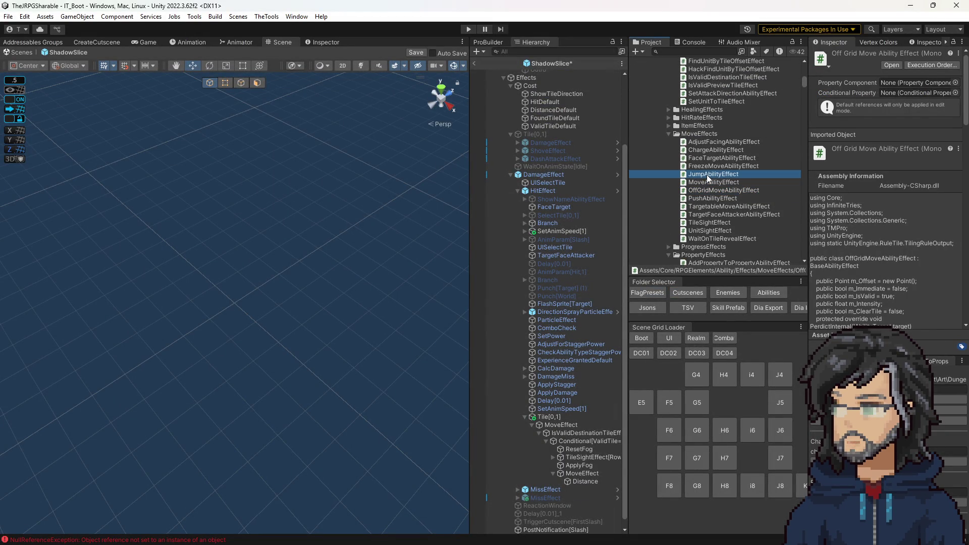
double_click(729, 177)
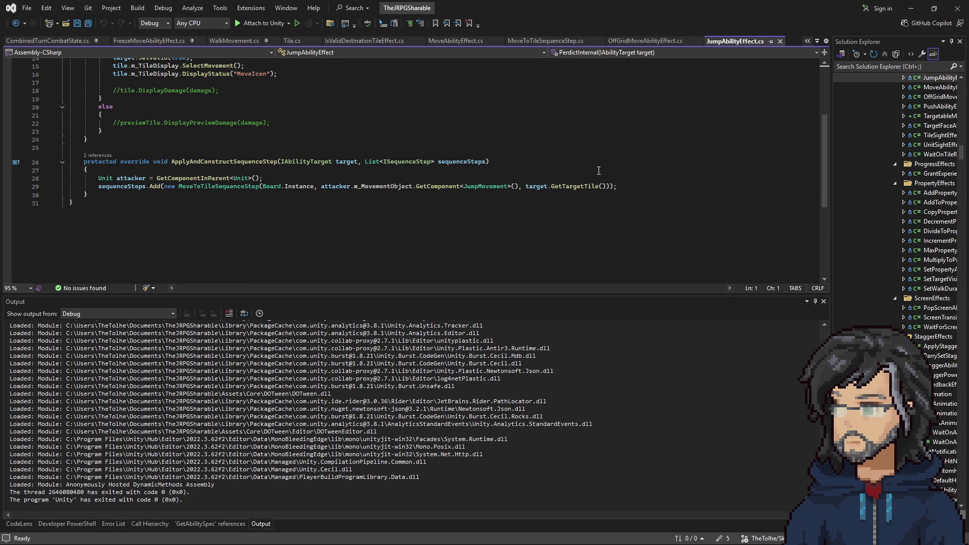
left_click(911, 8)
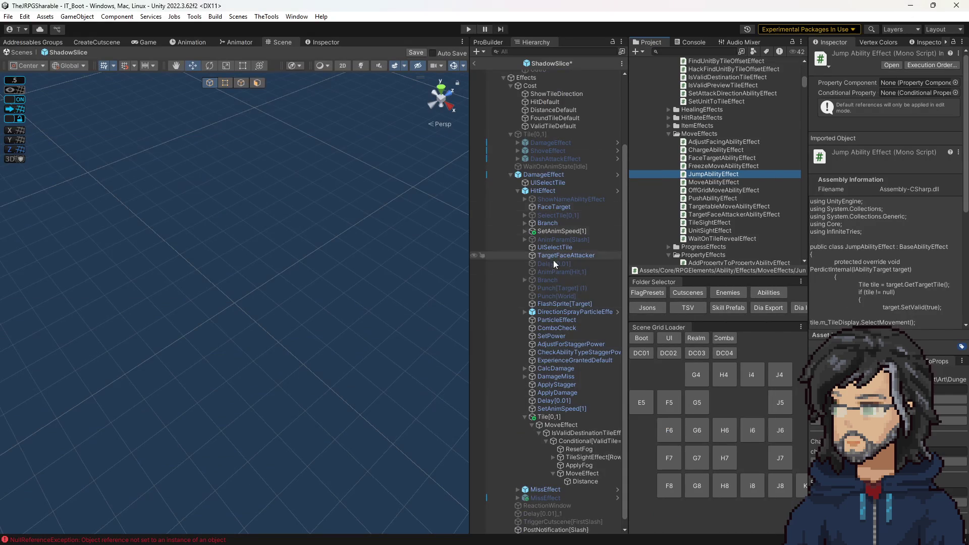
scroll(558, 188, "up", 3)
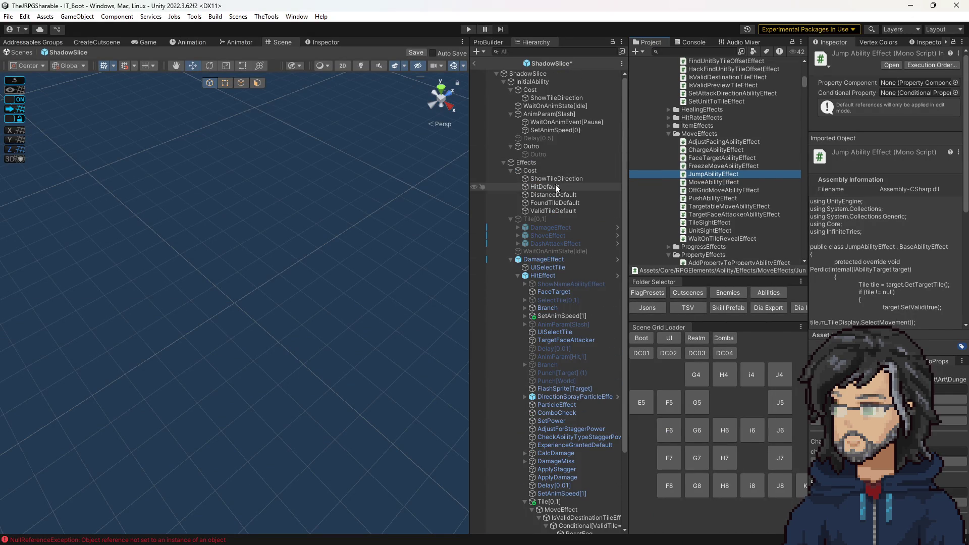
- Search the project for 'player' and open the IT_3dPlayerContainer prefab
left_click(679, 44)
left_click(656, 45)
left_click(656, 51)
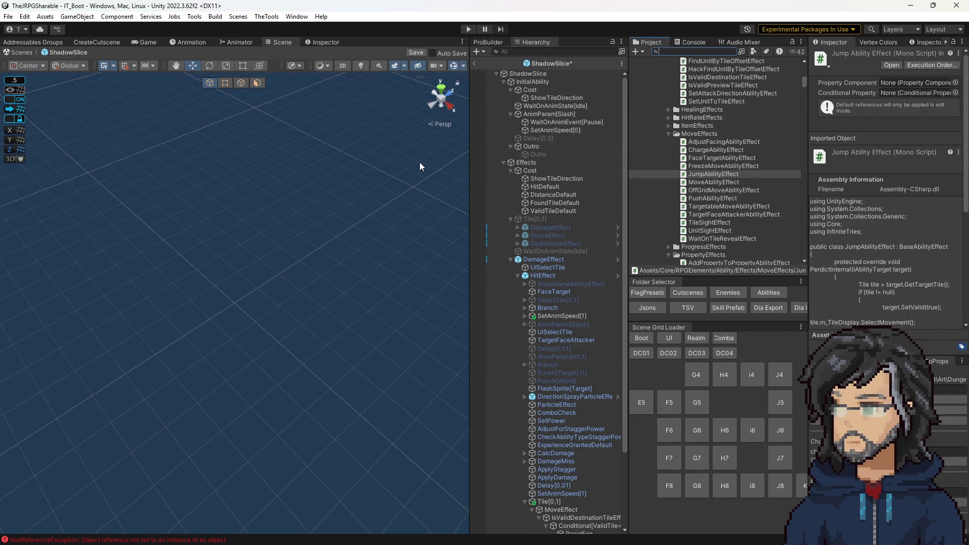
type("payer")
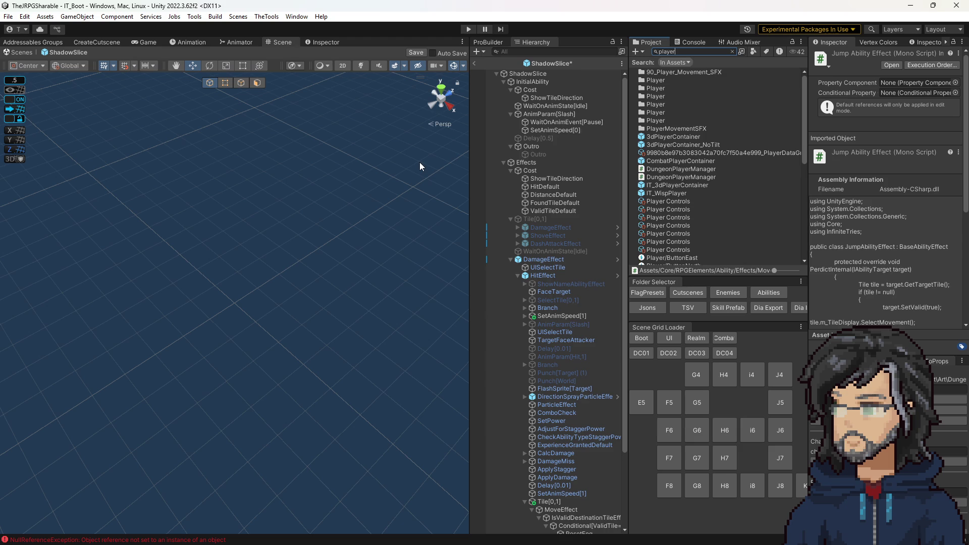
double_click(662, 186)
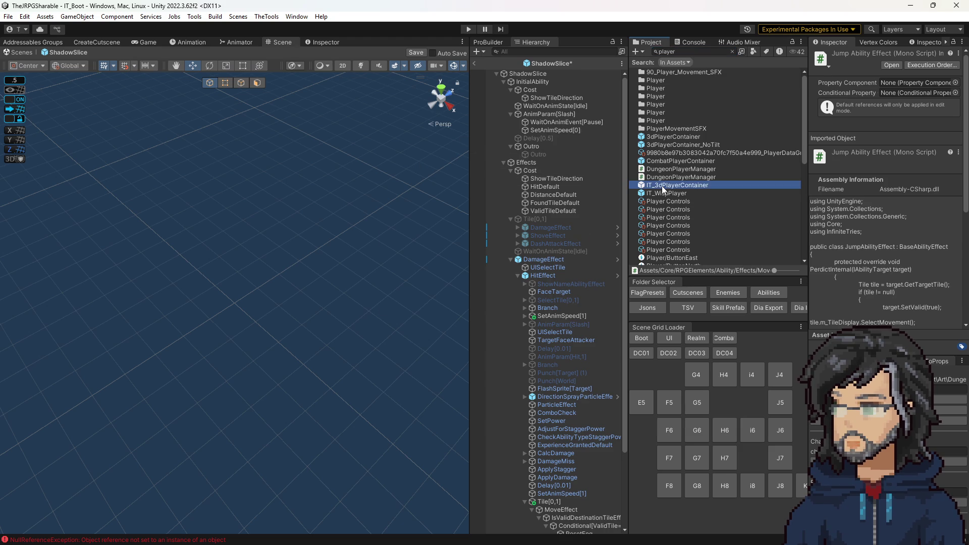
left_click(465, 296)
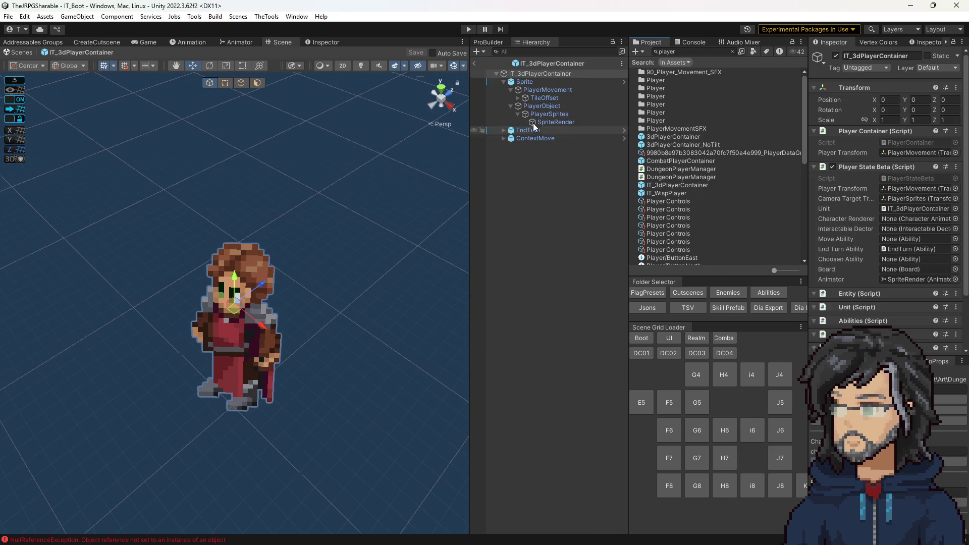
- Add a Jump Movement component to the PlayerMovement object
scroll(901, 229, "down", 2)
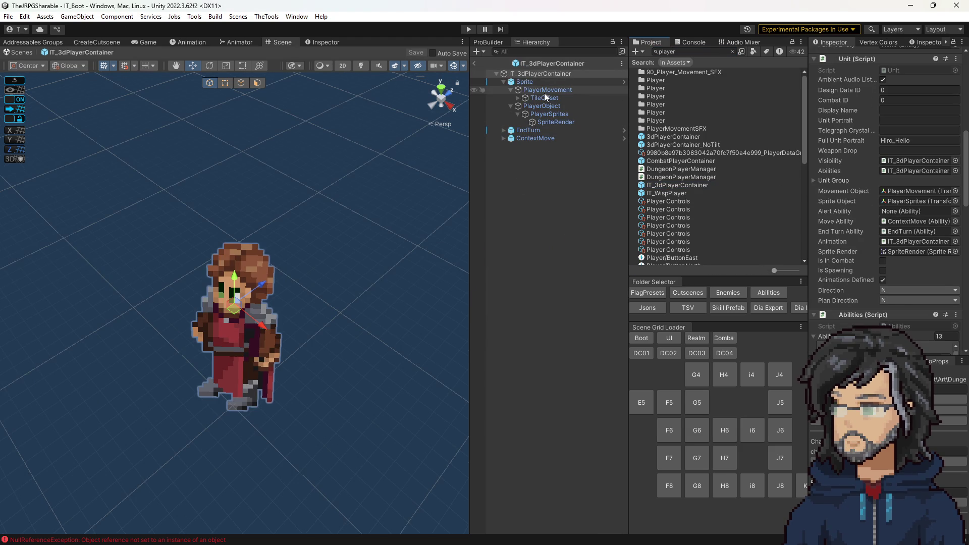
left_click(544, 91)
left_click(907, 230)
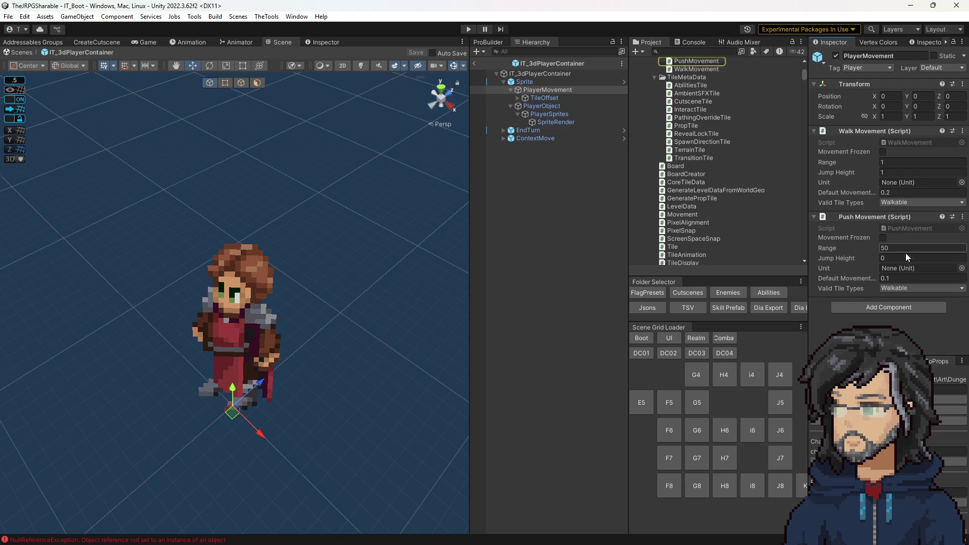
left_click(900, 145)
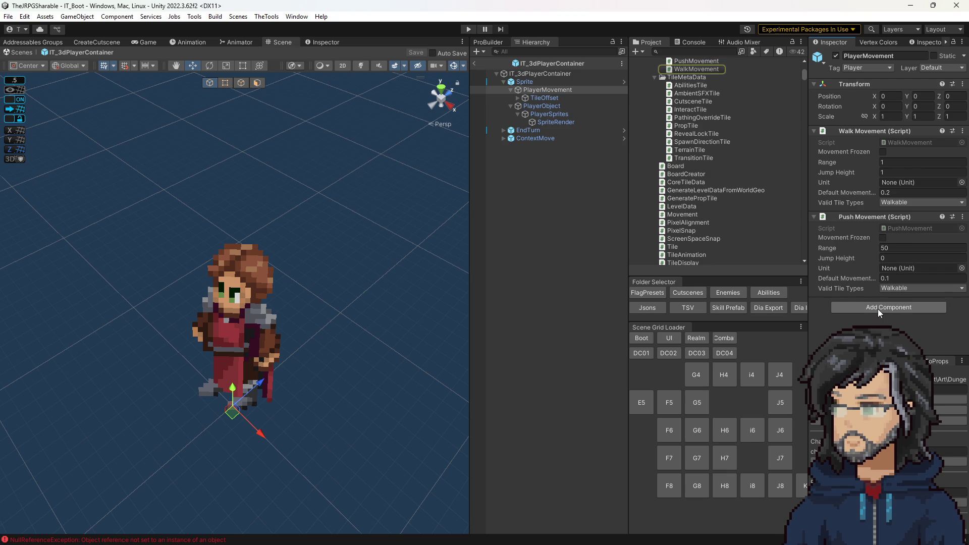
scroll(716, 176, "up", 5)
left_click_drag(692, 172, 548, 90)
- Assign a sprite from the character's animation asset to the SpriteRender object
left_click(555, 122)
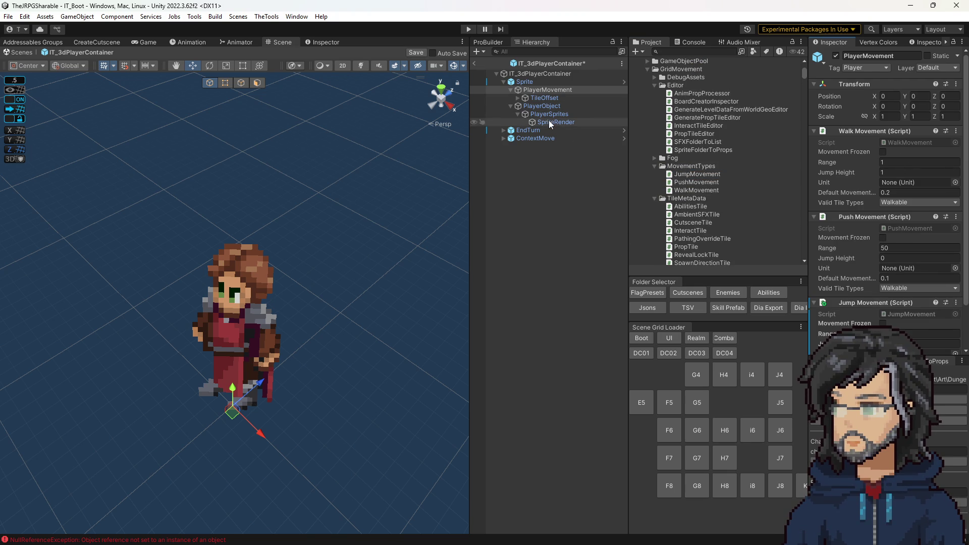
left_click(901, 144)
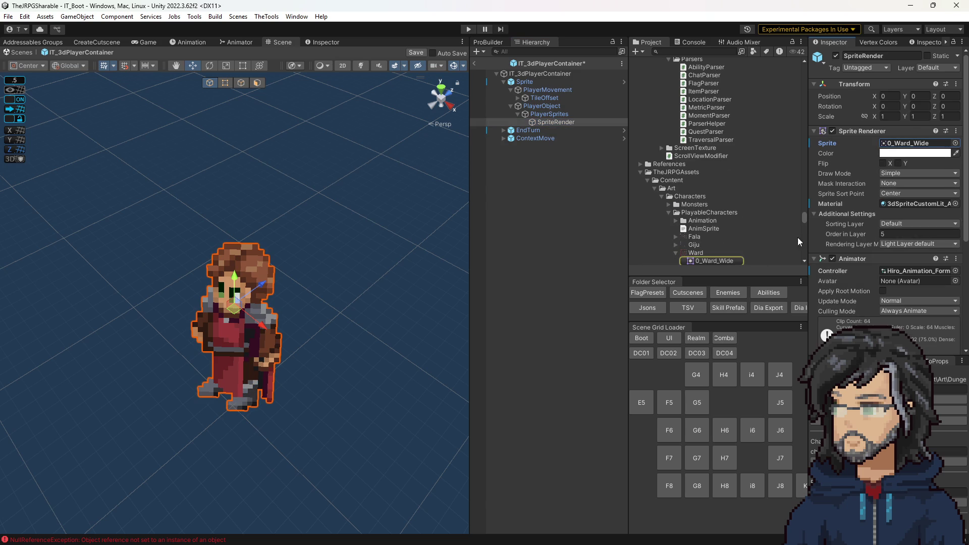
left_click(920, 272)
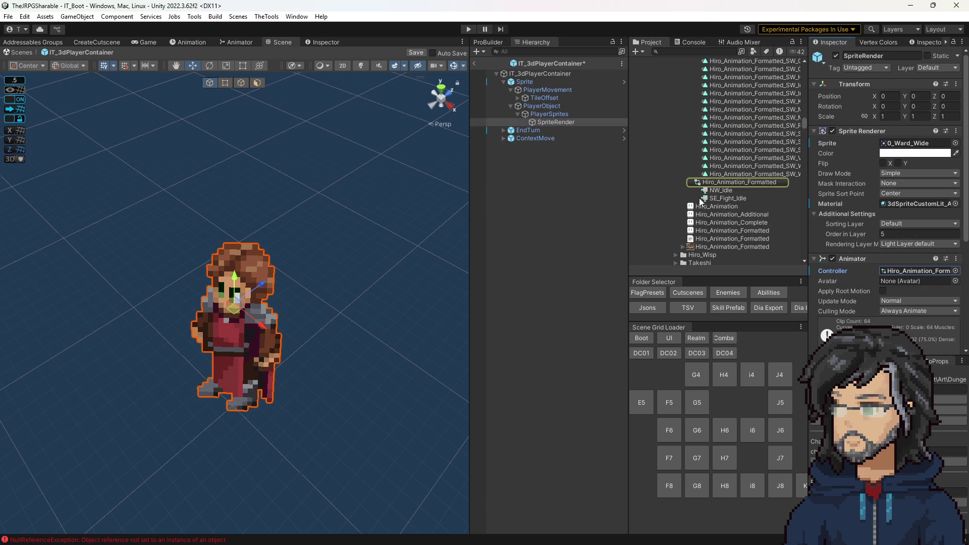
left_click(683, 247)
mouse_move(727, 255)
left_mouse_down()
mouse_move(909, 217)
mouse_move(908, 144)
left_mouse_up()
left_click(495, 71)
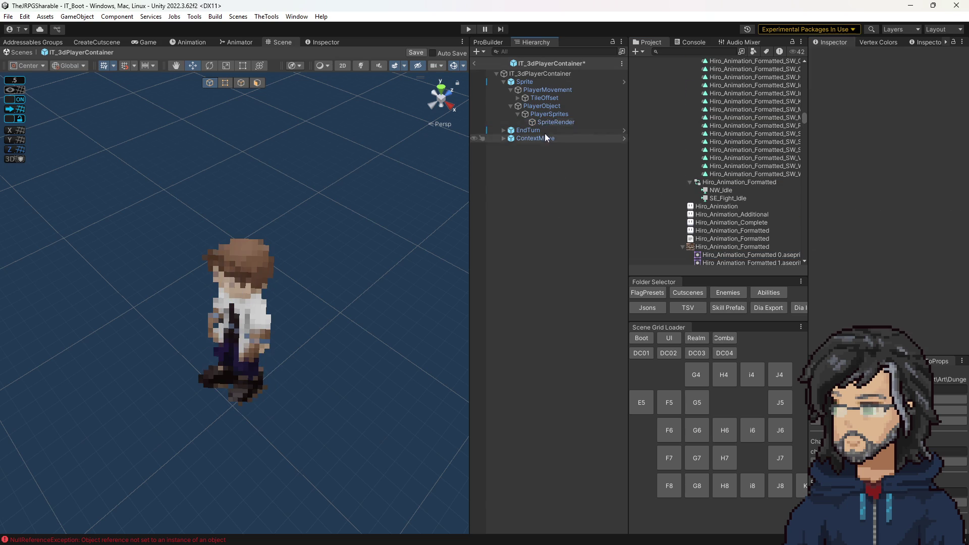
- Set Jump Movement's default movement to 0.2 and open JumpMovement.cs in Visual Studio
left_click(540, 81)
left_click(532, 90)
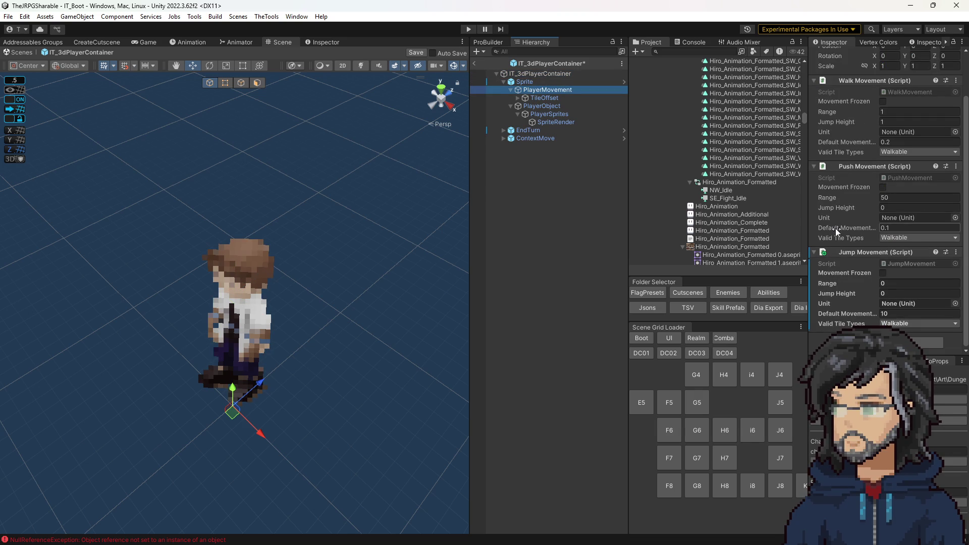
left_click(895, 313)
type("0.2")
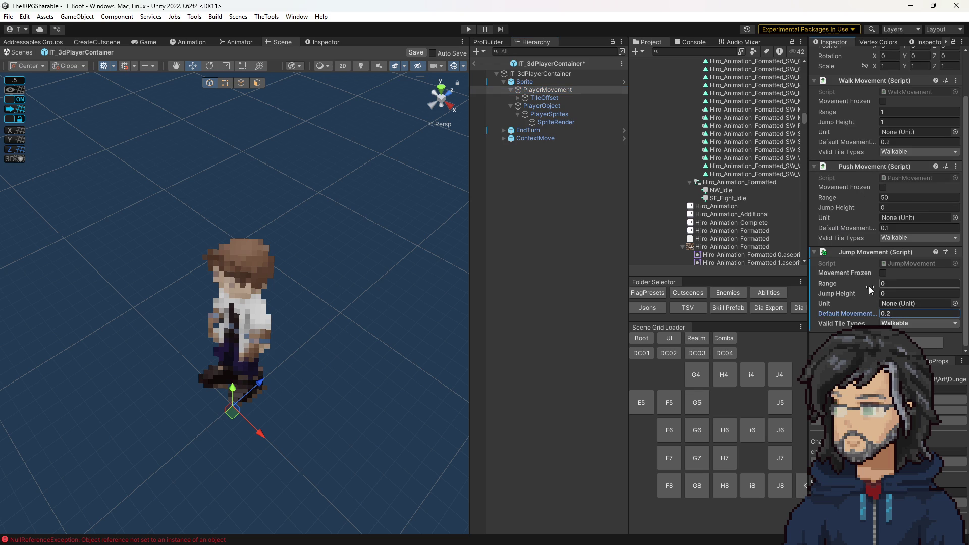
left_click(894, 283)
double_click(901, 263)
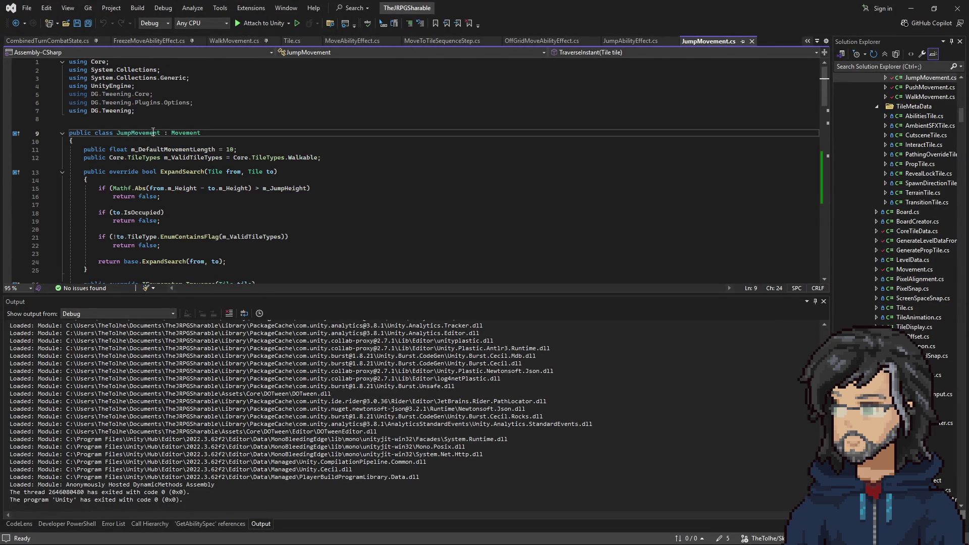
- Read through JumpMovement.cs, then go to the definition of its Movement base class
double_click(190, 150)
scroll(217, 167, "down", 8)
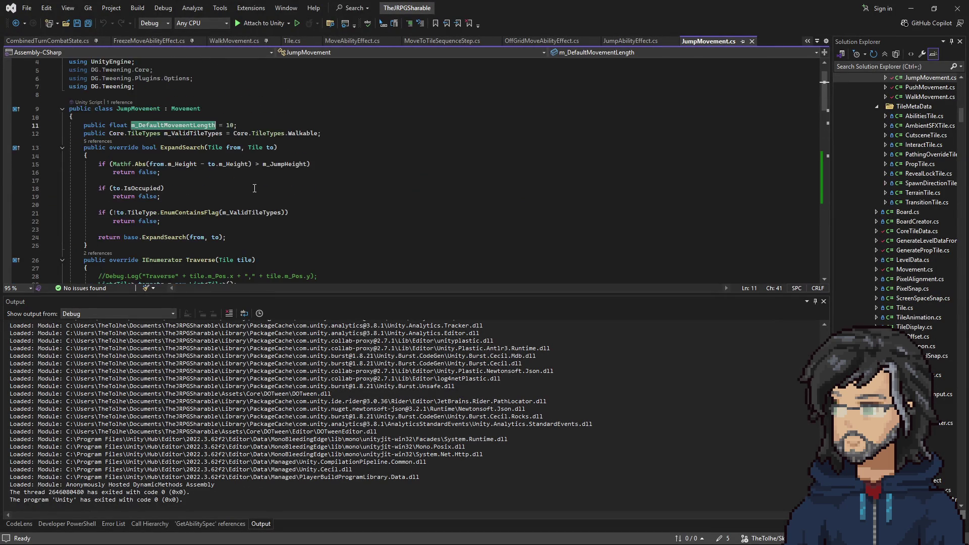
scroll(186, 91, "up", 8)
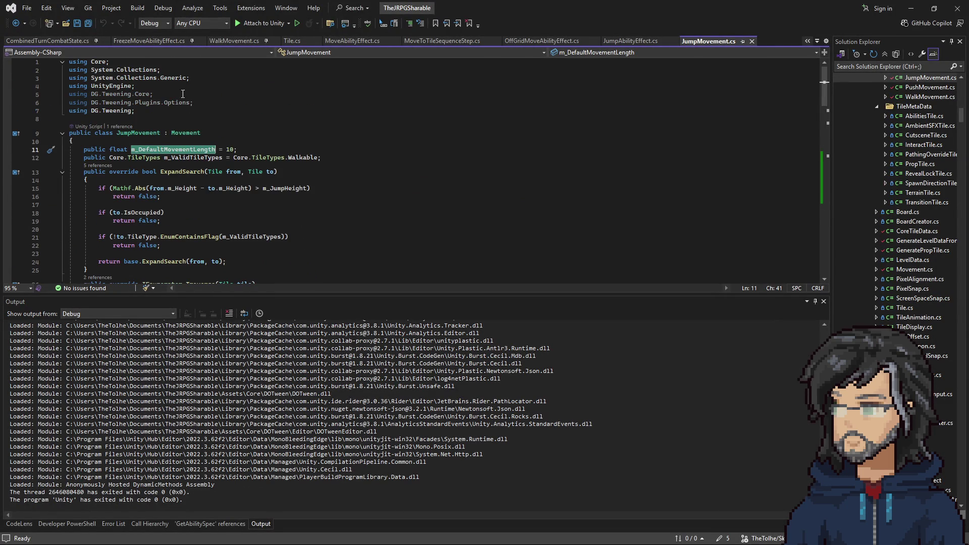
scroll(202, 161, "down", 8)
scroll(227, 184, "up", 7)
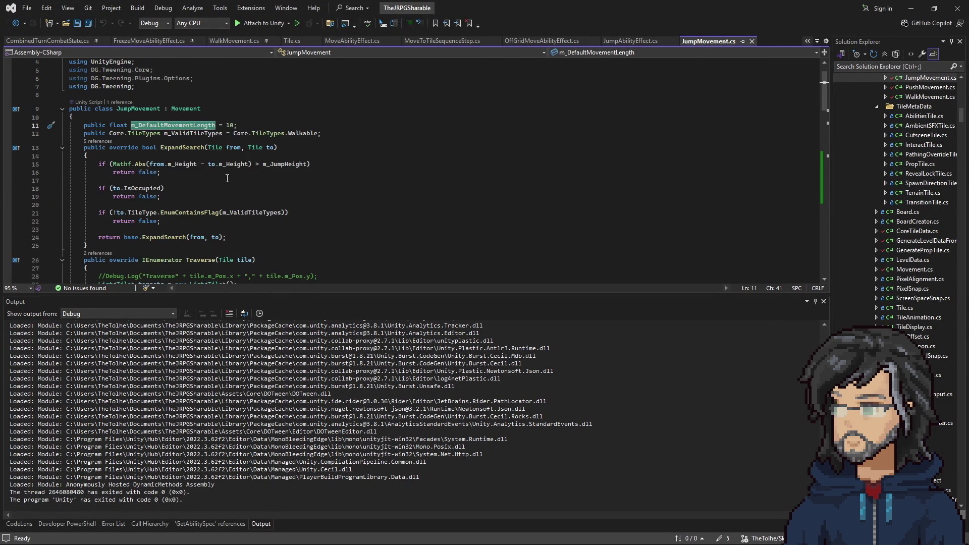
scroll(227, 185, "down", 5)
scroll(202, 202, "down", 8)
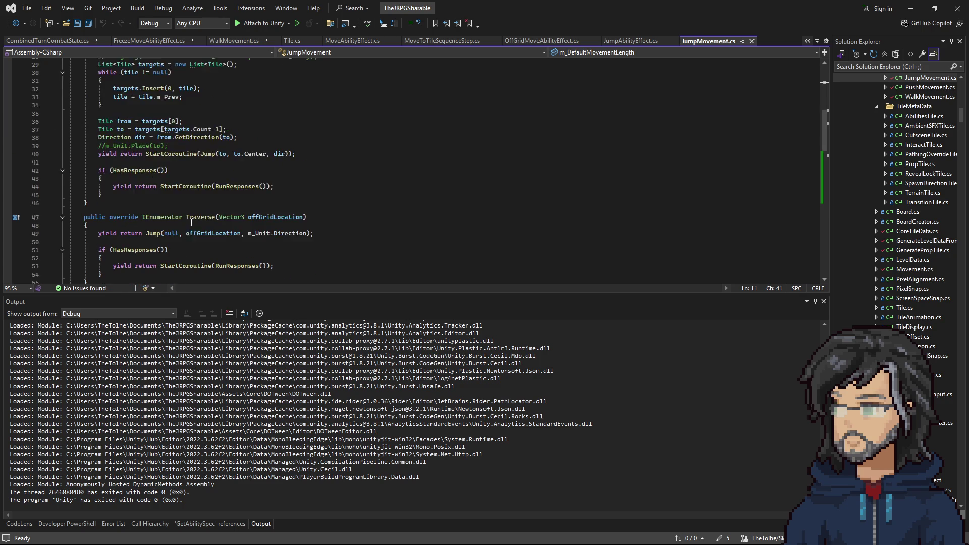
scroll(191, 220, "down", 13)
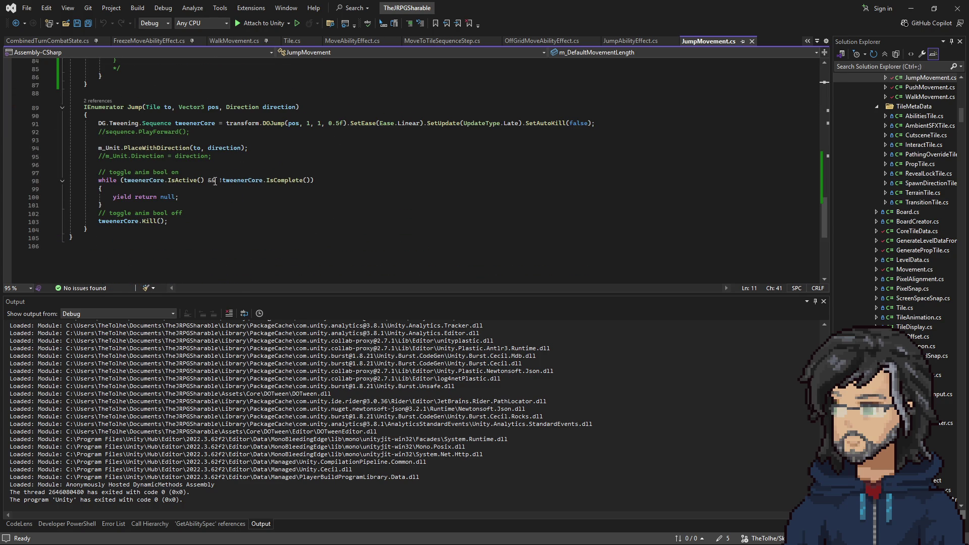
scroll(240, 204, "up", 20)
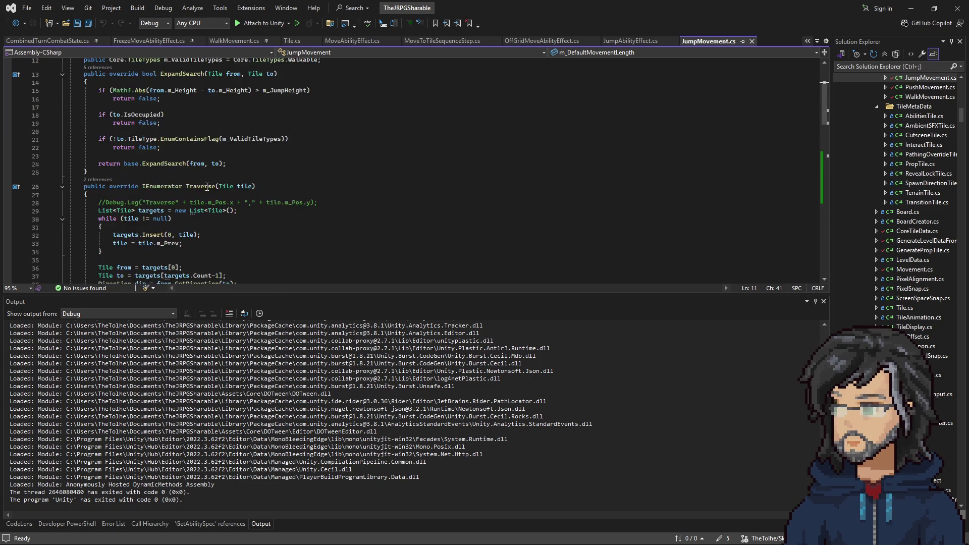
right_click(191, 133)
left_click(217, 202)
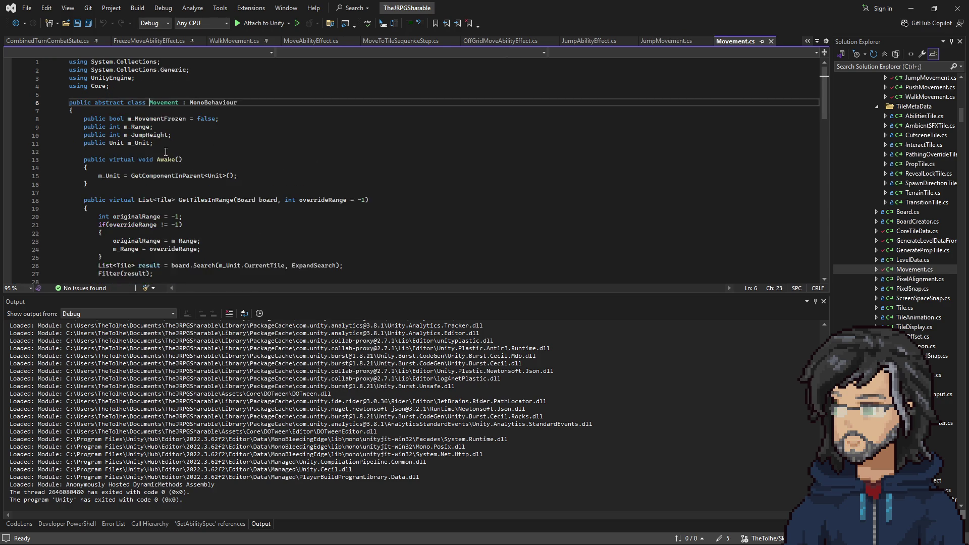
- Scroll through Movement.cs to review its range, jump height and GetTilesInRange code
key("Down")
key("Down")
key("Down")
scroll(146, 146, "down", 6)
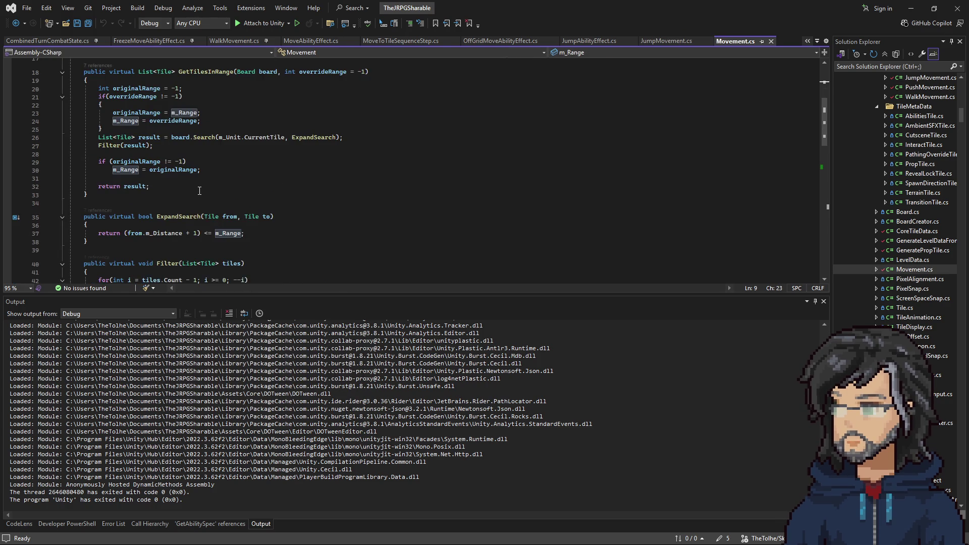
scroll(217, 210, "up", 4)
scroll(217, 210, "down", 2)
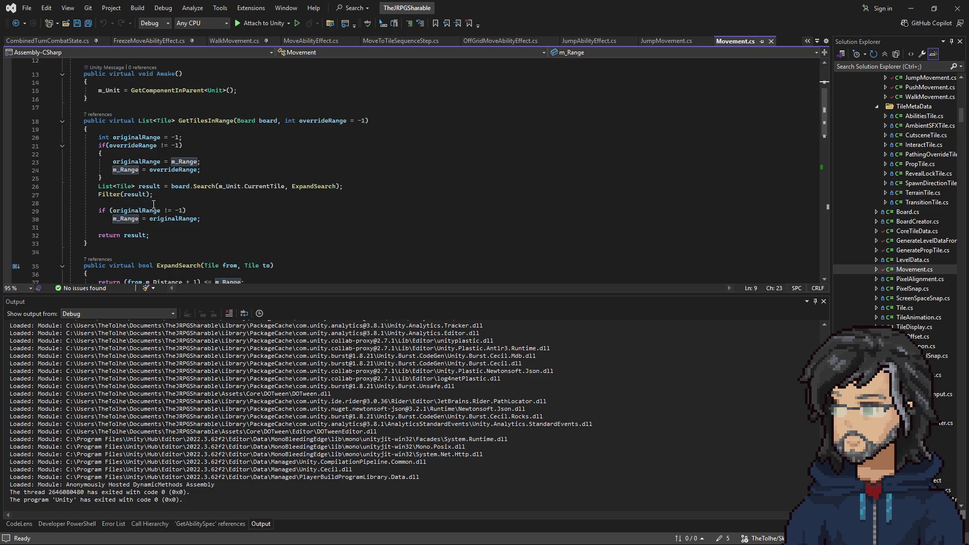
scroll(174, 183, "down", 4)
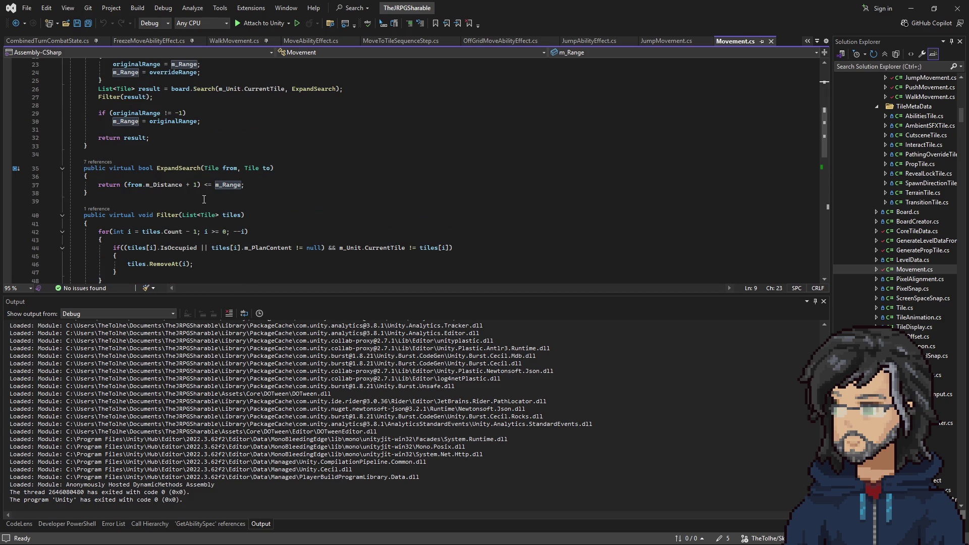
scroll(178, 201, "down", 2)
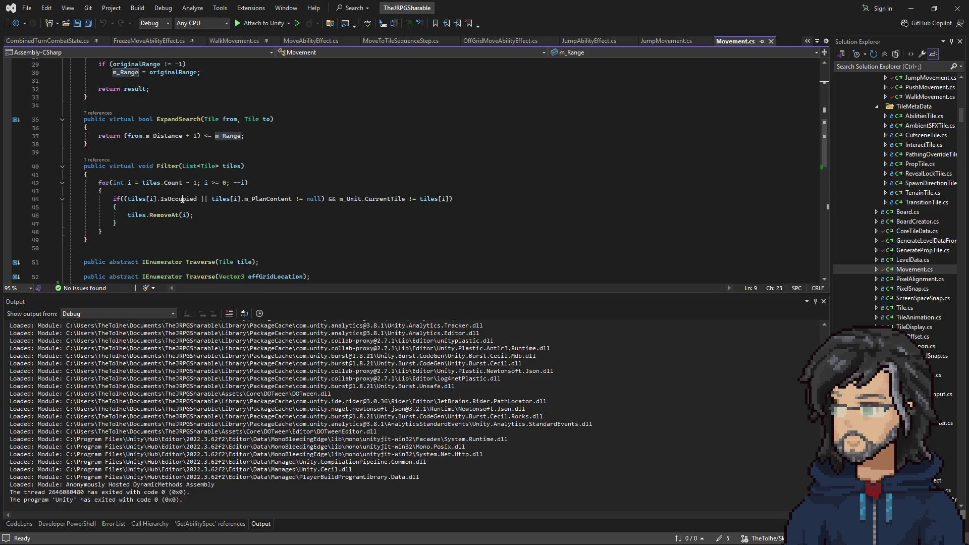
scroll(191, 188, "down", 3)
scroll(200, 185, "up", 8)
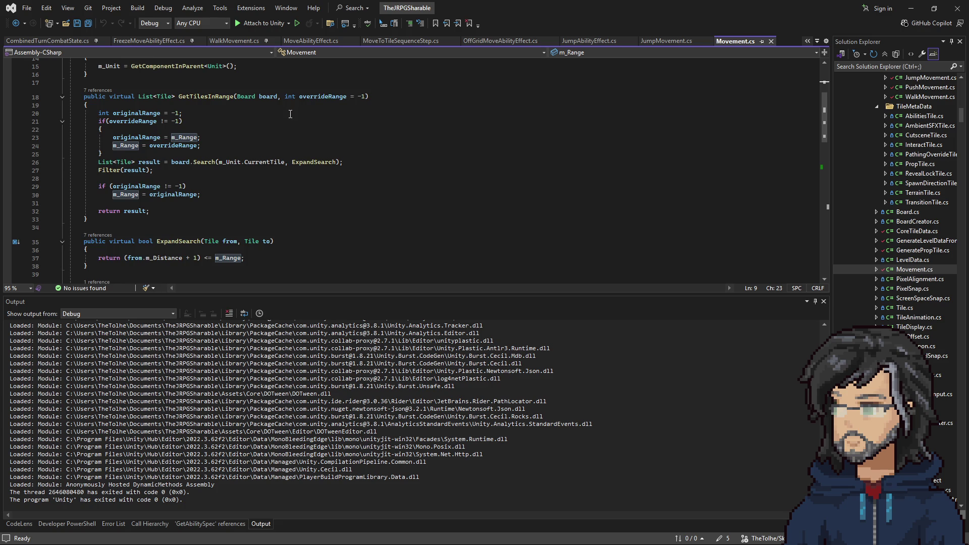
scroll(290, 112, "down", 8)
scroll(275, 150, "up", 5)
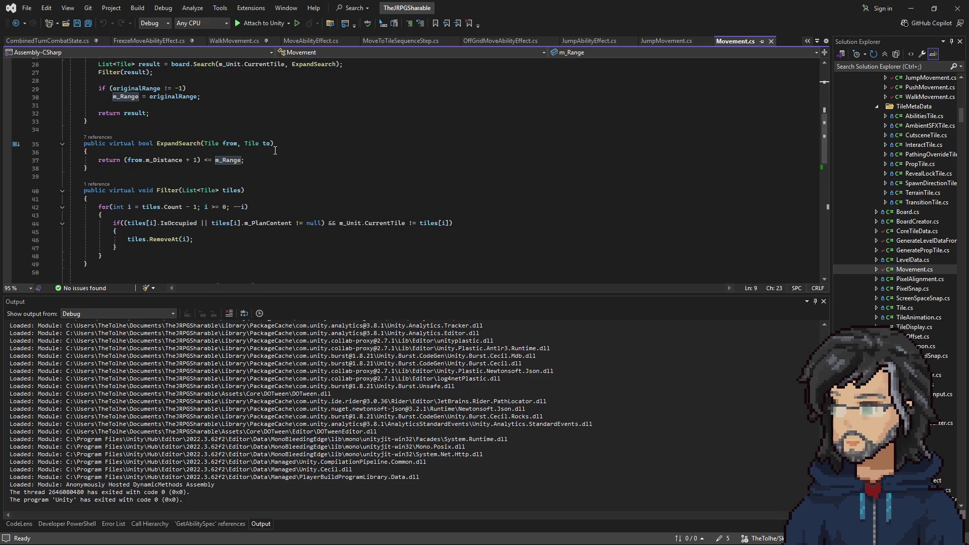
scroll(268, 157, "down", 10)
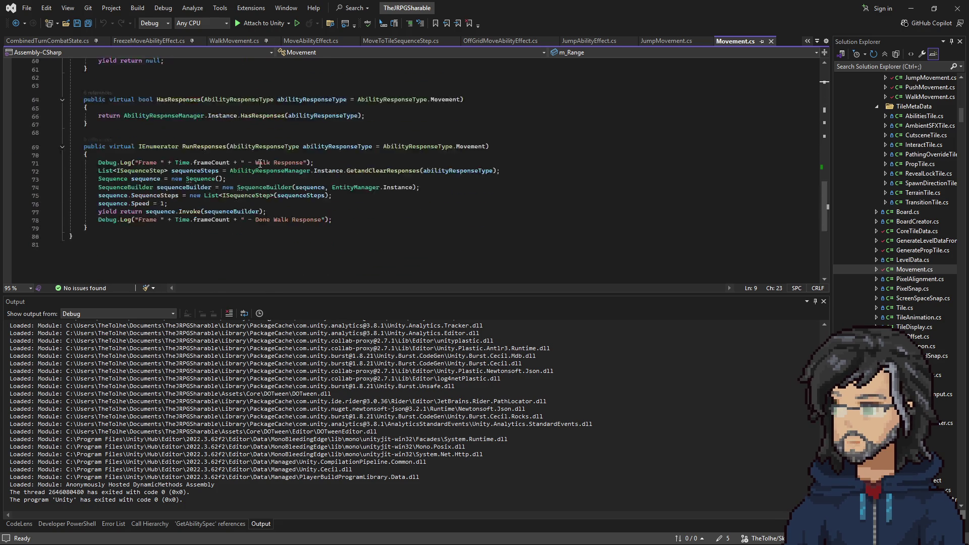
scroll(260, 163, "down", 5)
- Back in Unity, enter 50 as the Jump Movement Range
left_click(911, 8)
left_click(889, 282)
type("50")
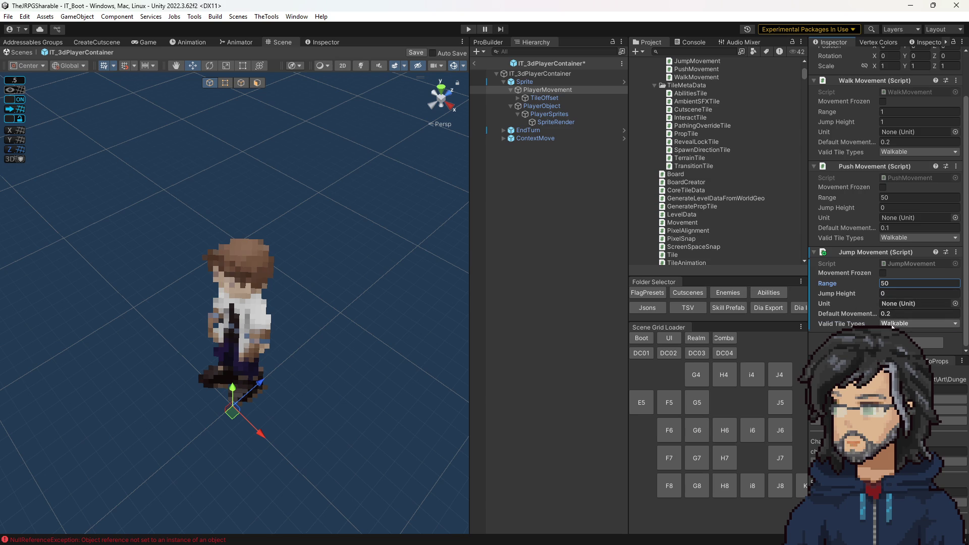
- Confirm the range of 50, save the player container prefab and leave Prefab Mode
key("Return")
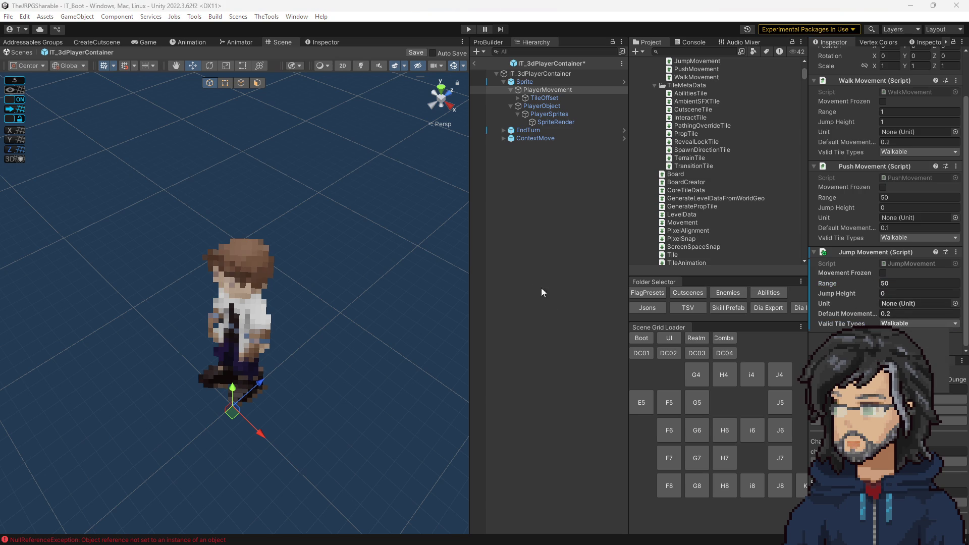
left_click(550, 292)
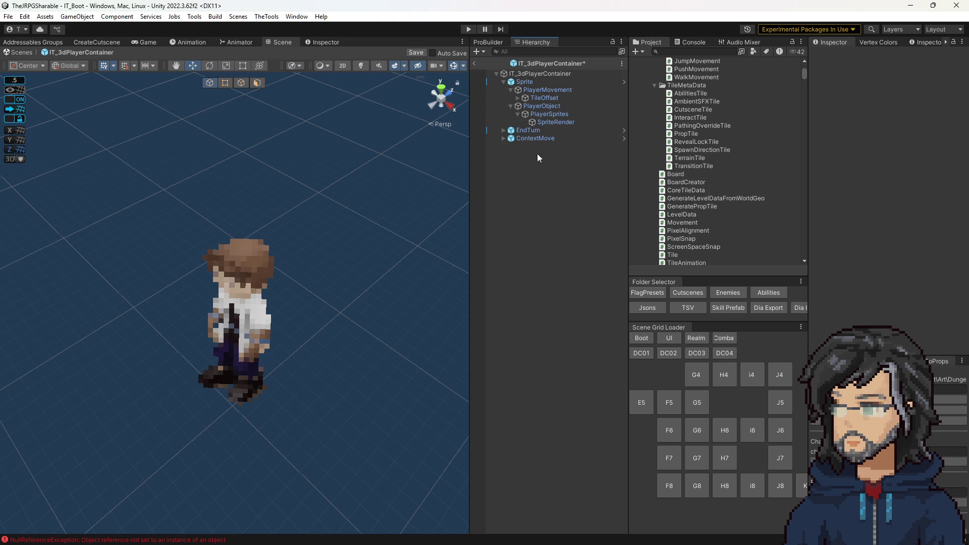
key("ctrl+s")
left_click(475, 62)
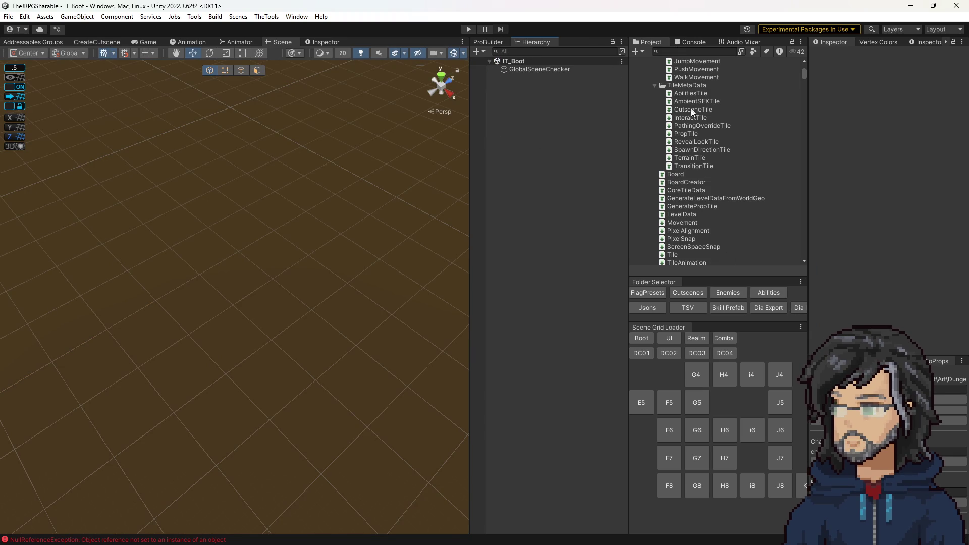
- Open the Tier2 ShadowSlice prefab and add a Jump Ability Effect to Tile[0,1]'s MoveEffect
left_click(751, 293)
scroll(706, 212, "down", 5)
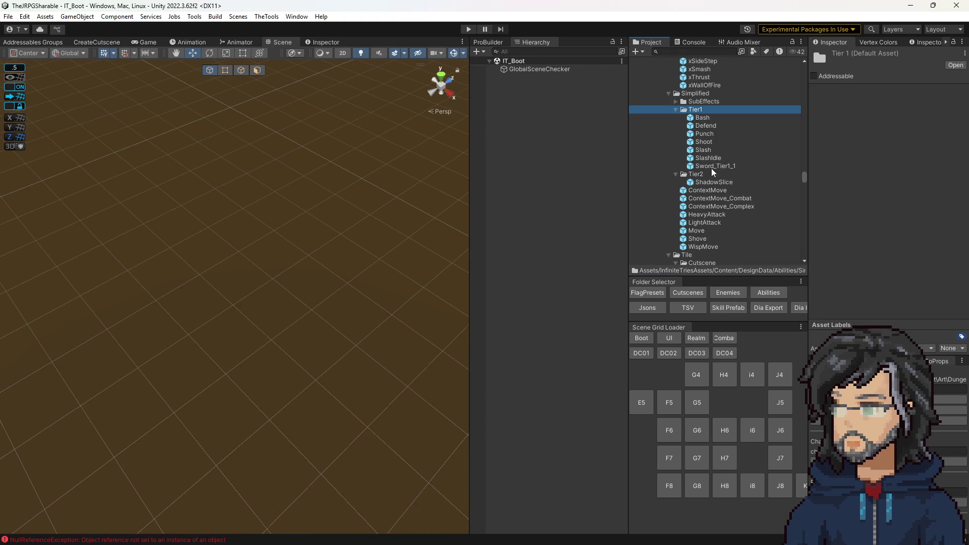
double_click(708, 183)
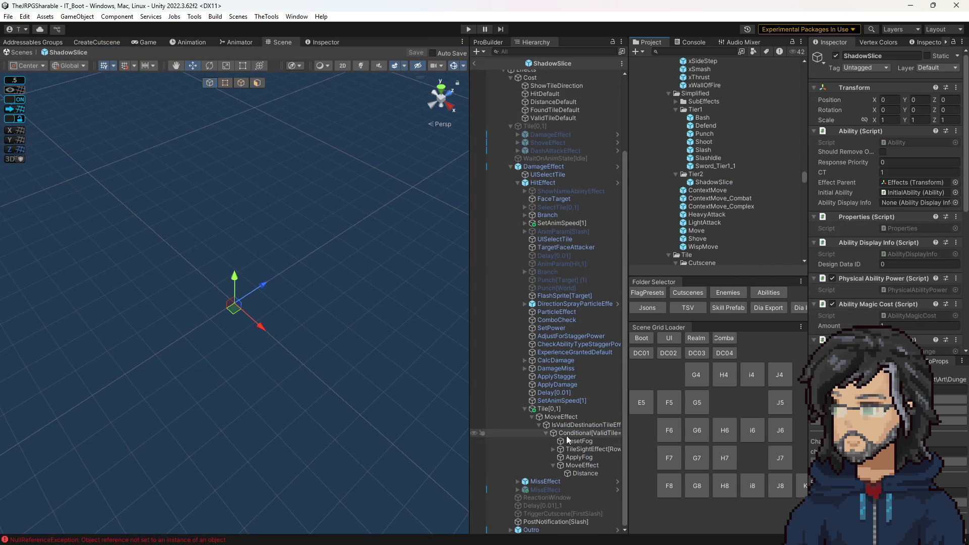
left_click(576, 464)
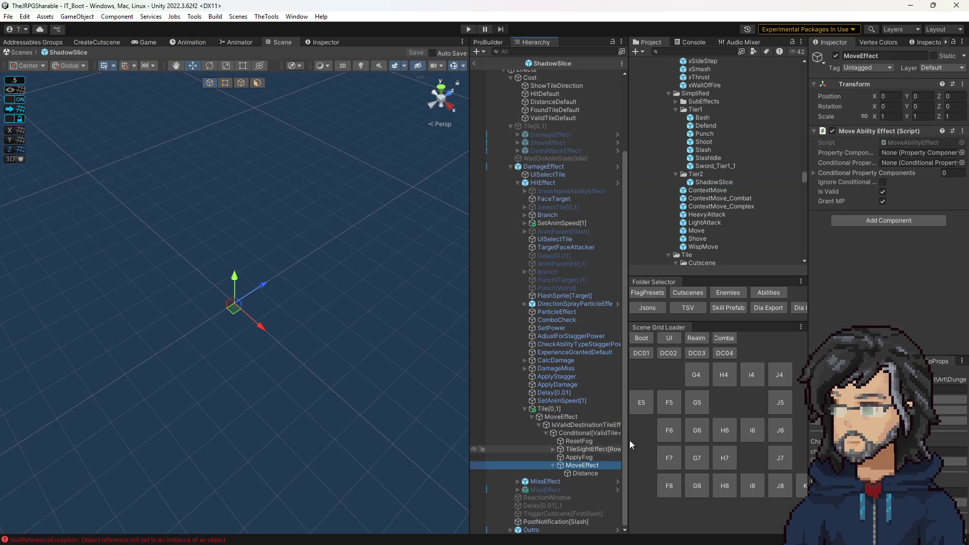
left_click(918, 143)
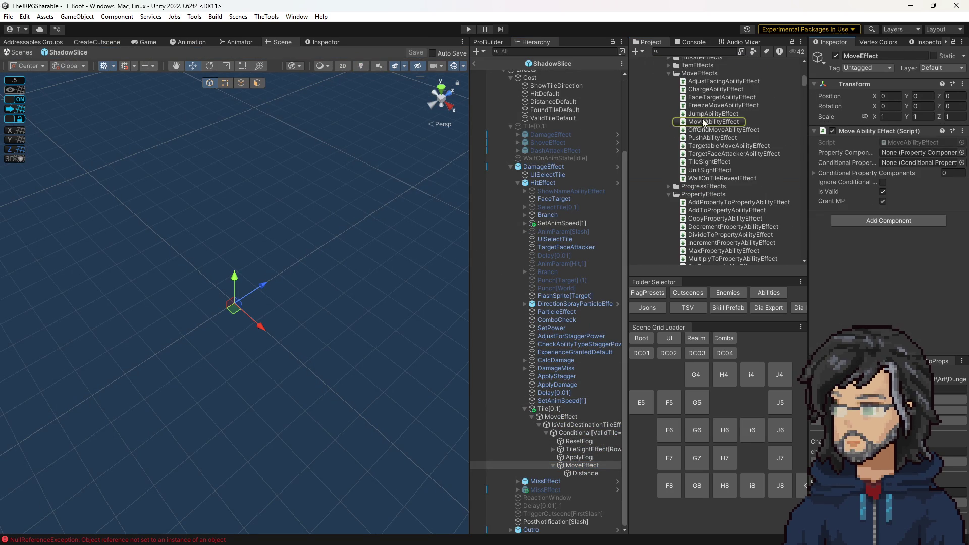
left_click_drag(706, 115, 852, 268)
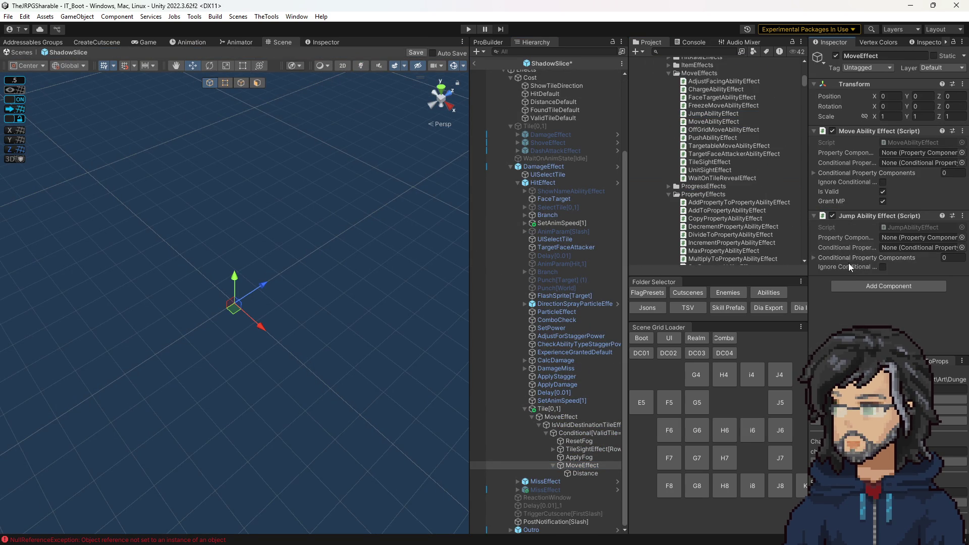
- Open MoveAbilityEffect.cs in Visual Studio and highlight the uses of m_IsValid
double_click(904, 144)
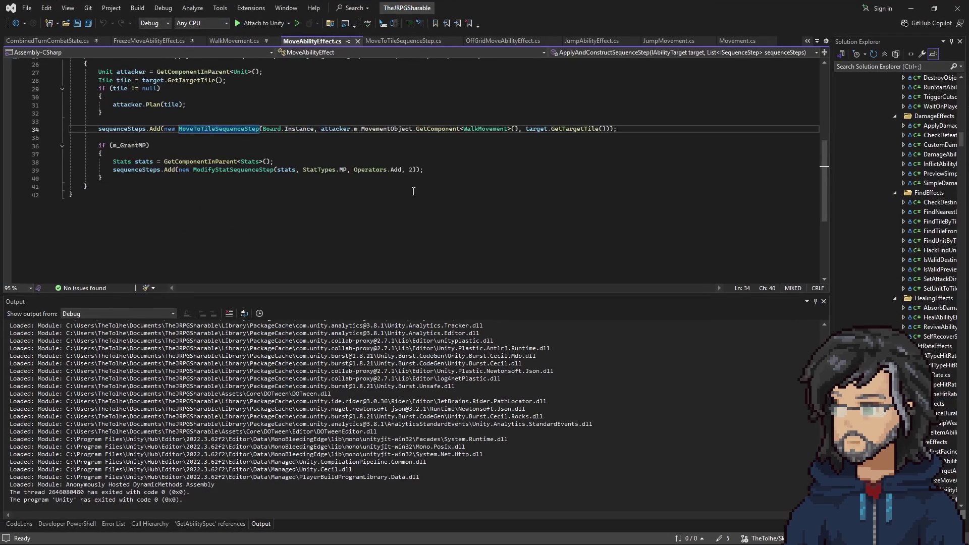
scroll(387, 194, "up", 3)
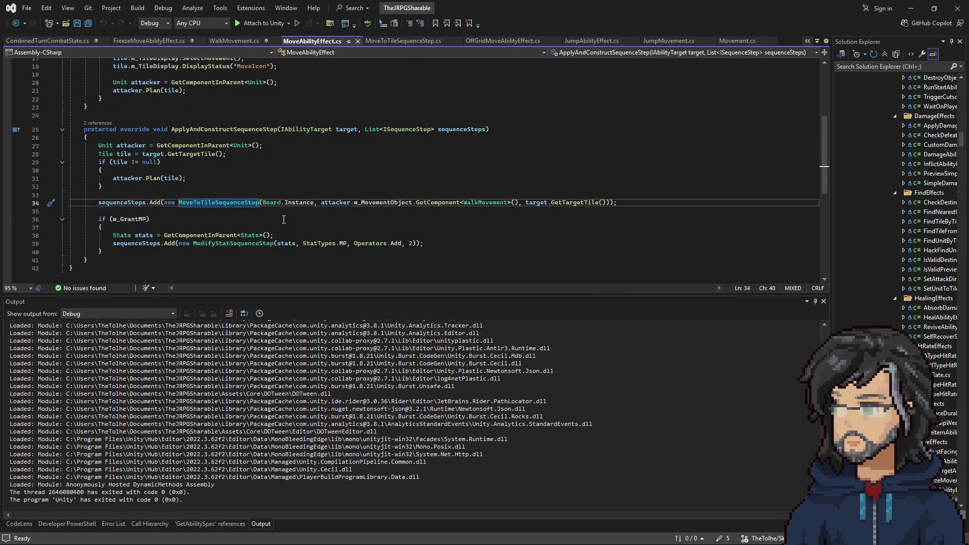
scroll(404, 206, "up", 5)
left_click(145, 109)
scroll(244, 192, "down", 2)
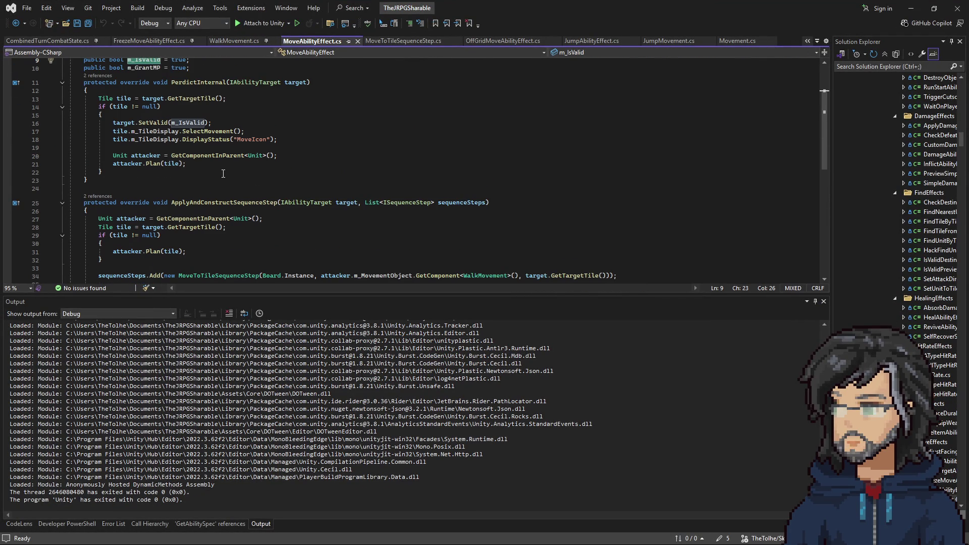
scroll(223, 173, "down", 1)
scroll(222, 171, "down", 1)
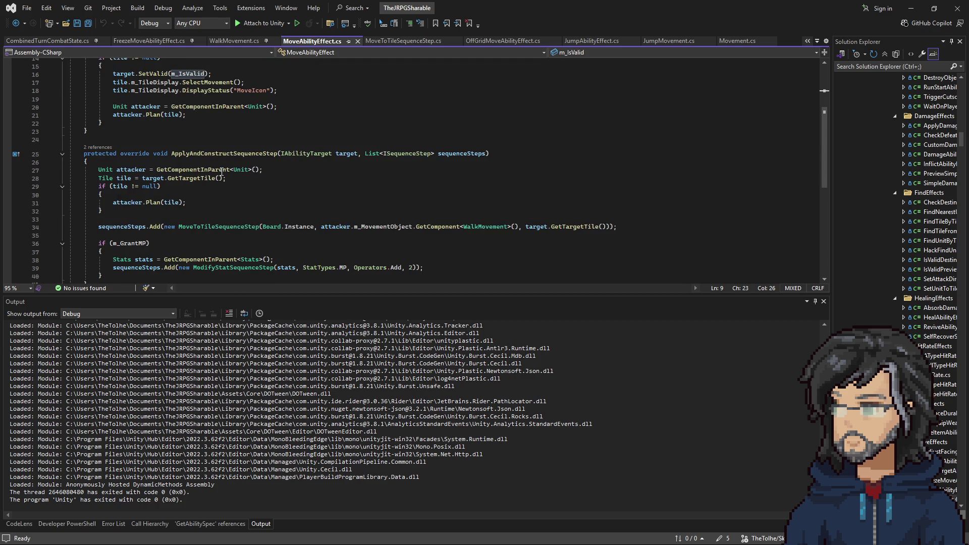
scroll(221, 172, "up", 2)
scroll(220, 173, "down", 1)
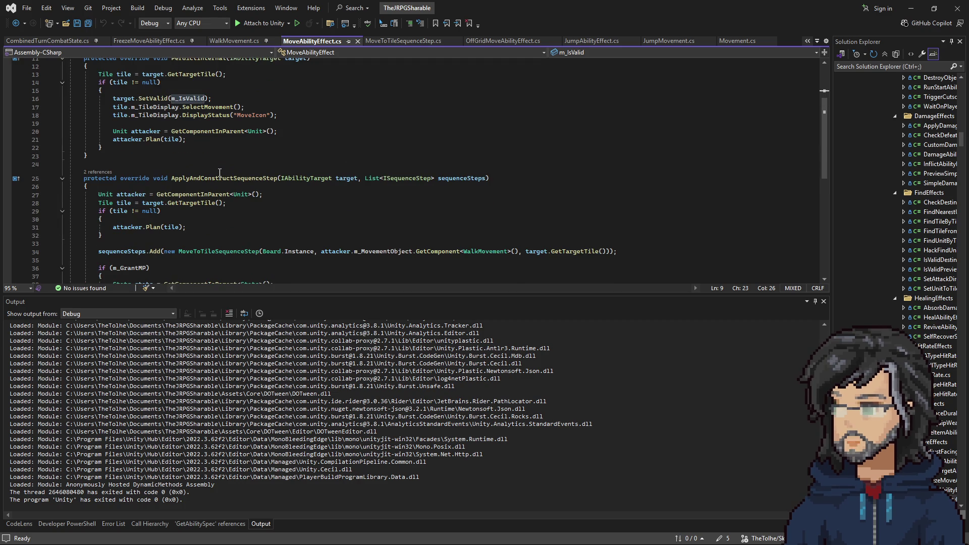
scroll(297, 132, "up", 4)
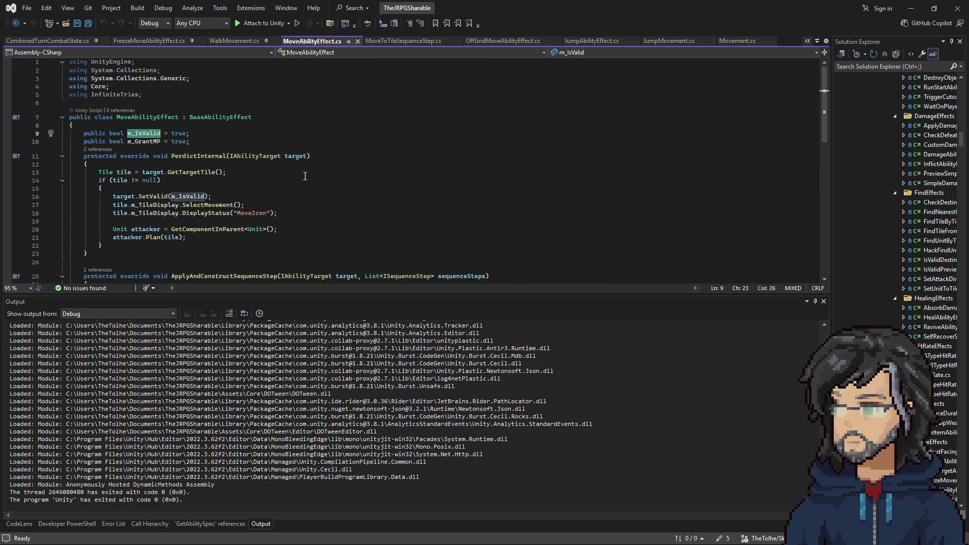
scroll(221, 175, "down", 3)
- Select the SetValid line, m_GrantMP block and tile null-check block, comparing against JumpAbilityEffect
left_click_drag(222, 124, 227, 113)
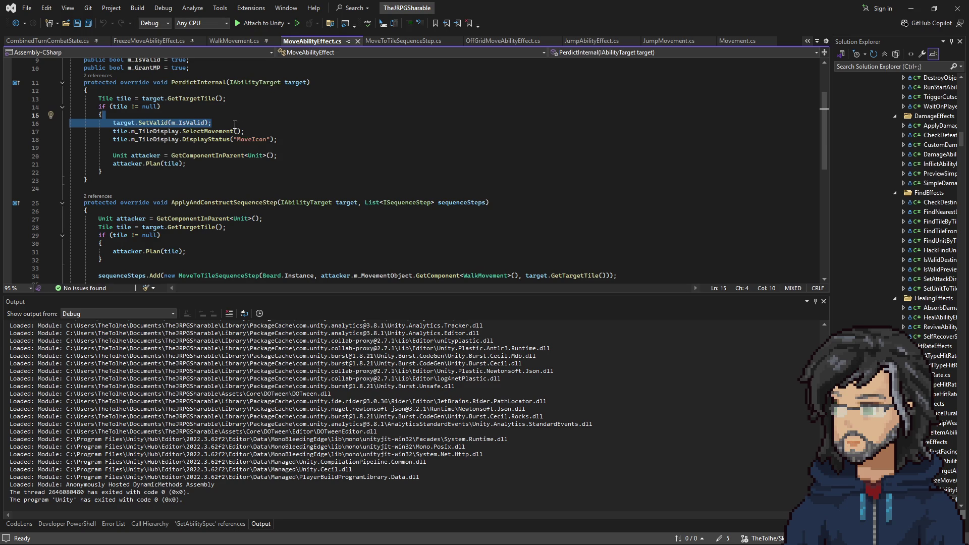
left_click(214, 116)
key("shift+Down")
scroll(205, 194, "down", 5)
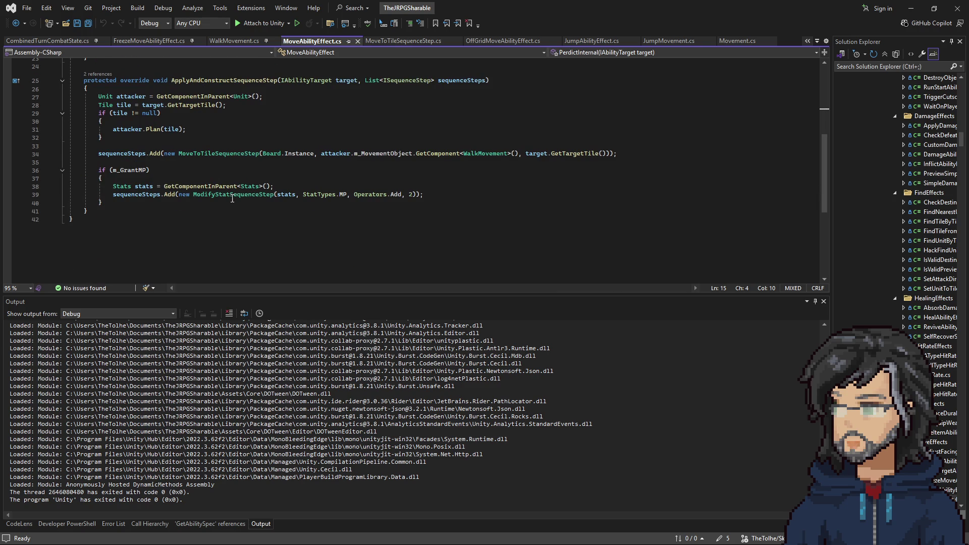
left_click_drag(247, 204, 140, 166)
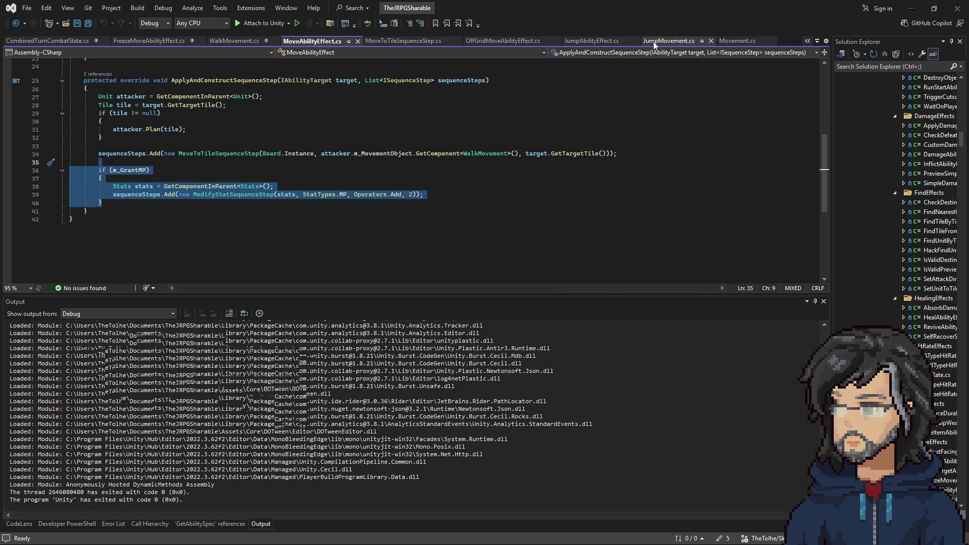
left_click(598, 42)
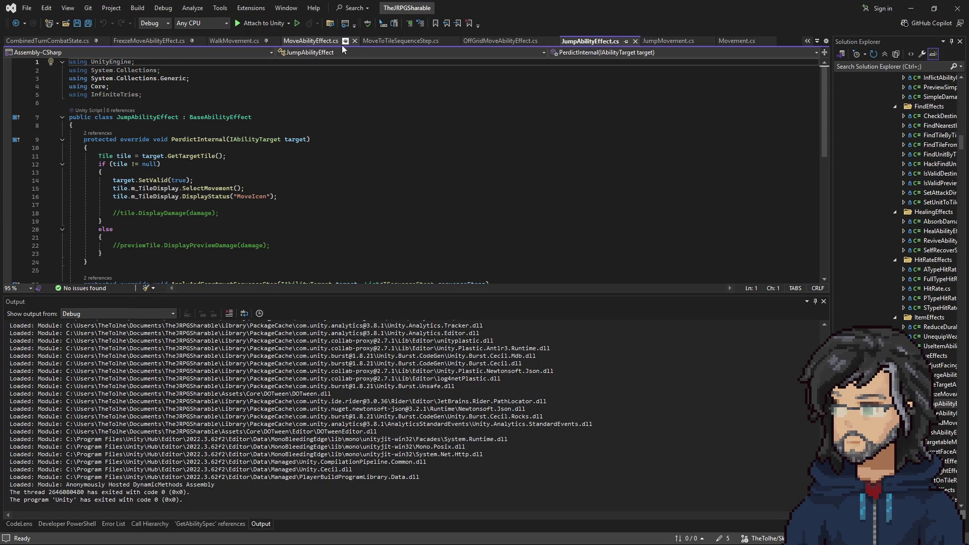
left_click(309, 42)
left_click(182, 191)
mouse_move(126, 194)
left_mouse_down()
mouse_move(99, 154)
mouse_move(101, 163)
mouse_move(258, 155)
left_mouse_up()
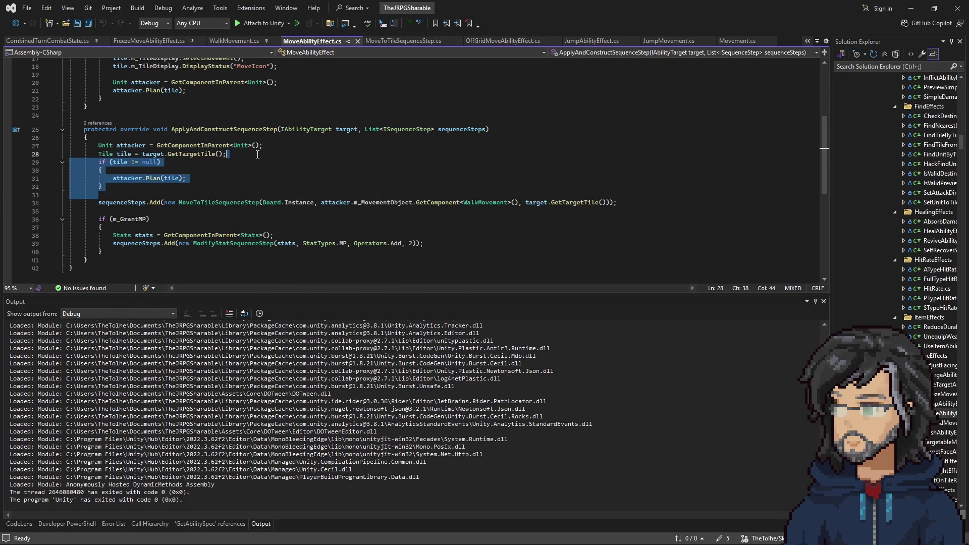
- Scroll through JumpMovement.cs, then return to JumpAbilityEffect.cs
left_click(661, 41)
scroll(272, 160, "down", 3)
scroll(272, 162, "down", 16)
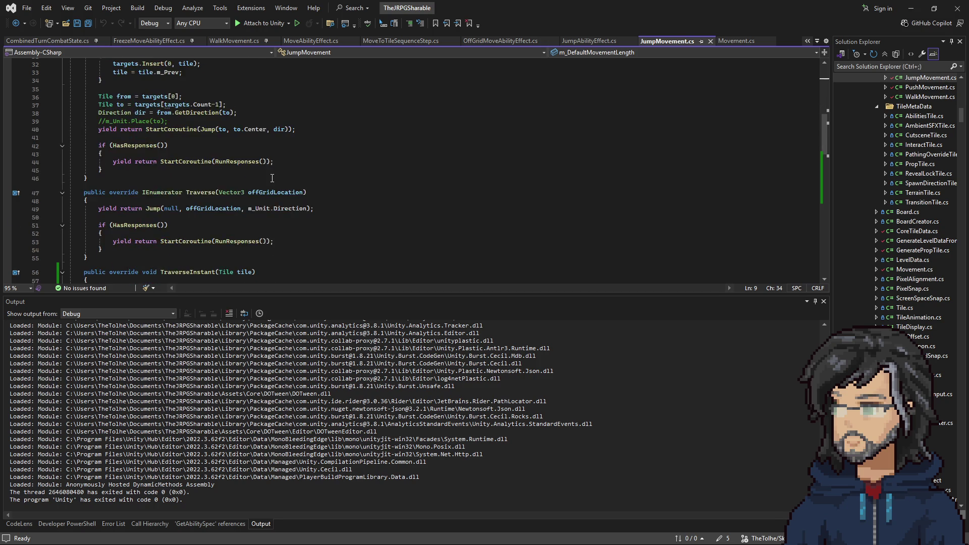
scroll(270, 154, "down", 2)
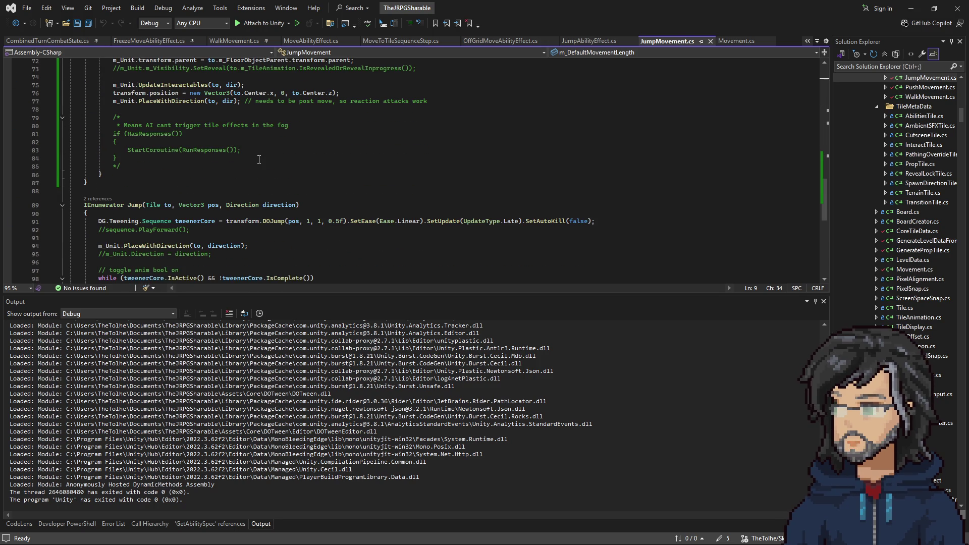
key("ctrl+Tab")
scroll(304, 146, "down", 3)
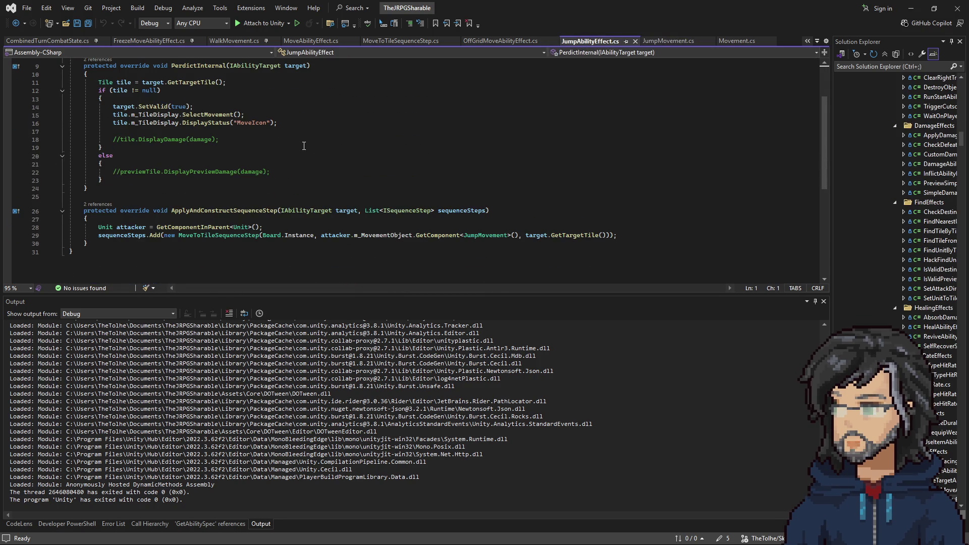
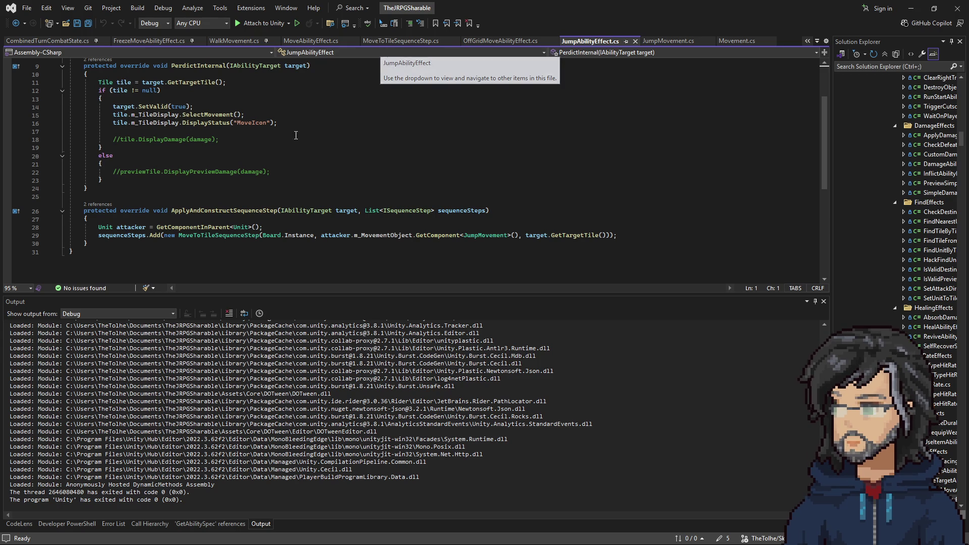
- Paste MoveAbilityEffect's GetTargetTile line and tile null-check Plan block into JumpAbilityEffect.cs
left_click(138, 224)
left_click(136, 219)
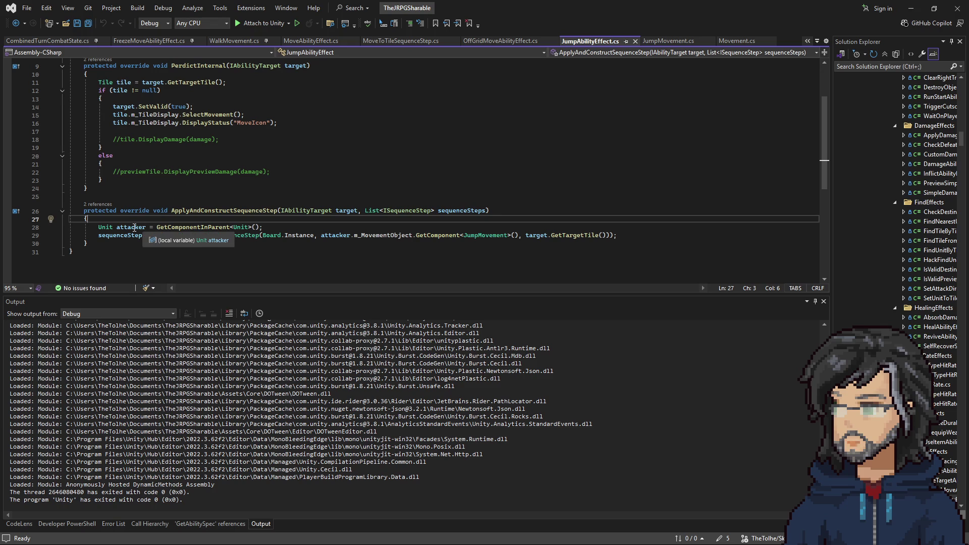
key("ctrl+v")
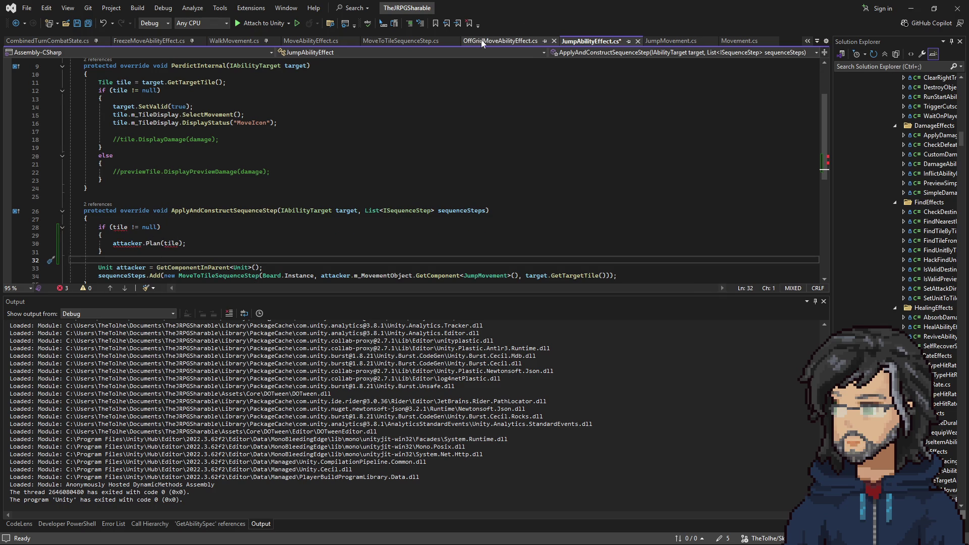
left_click(310, 41)
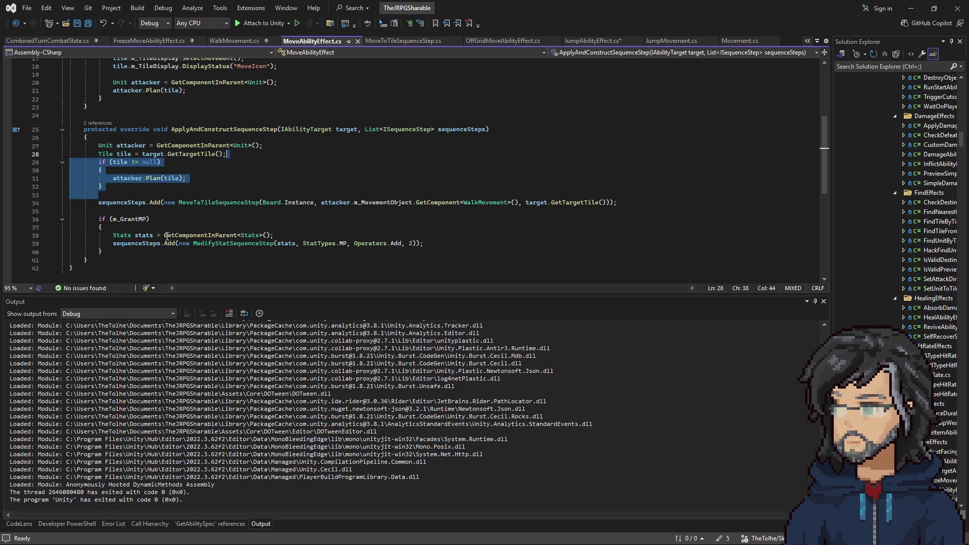
left_click_drag(230, 154, 288, 149)
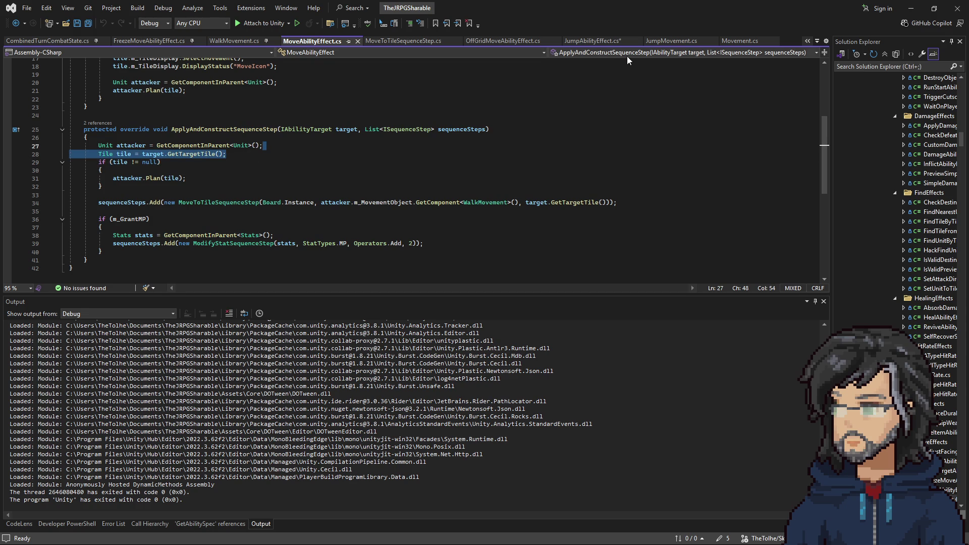
left_click(590, 41)
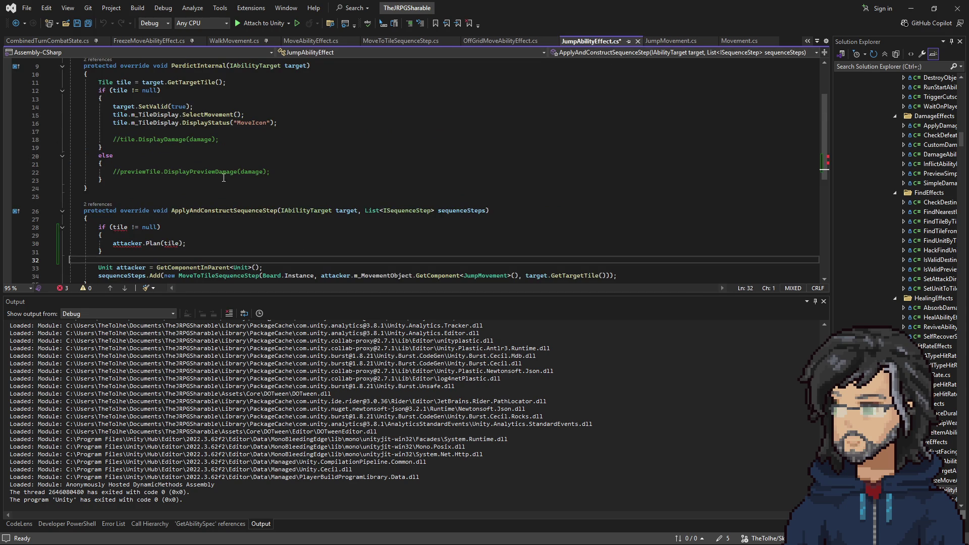
left_click(172, 218)
type("Tile tile = target.GetTargetTile();")
- Move the tile lookup and attacker.Plan(tile) block below the Unit attacker line, removing the stray blank line
scroll(324, 104, "down", 3)
left_click_drag(144, 187, 90, 146)
key("ctrl+x")
left_click(274, 163)
key("ctrl+v")
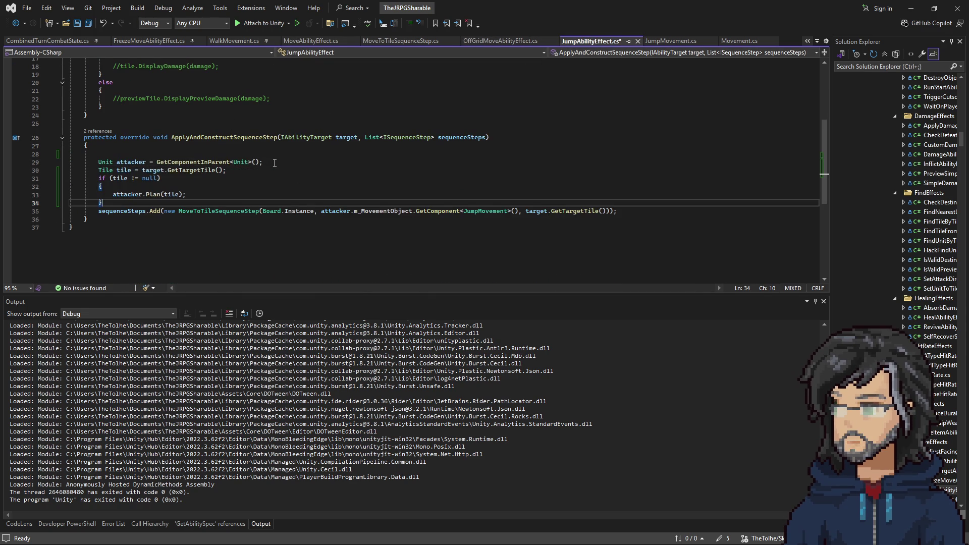
key("Return")
scroll(272, 165, "up", 2)
left_click(126, 194)
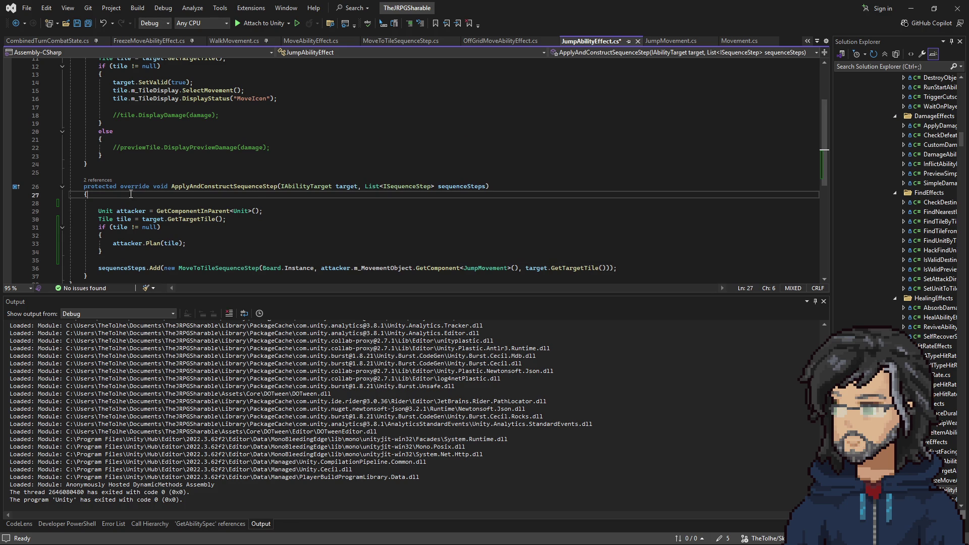
key("Delete")
- Compare the attacker, MoveToTileSequenceStep and PerdictInternal code in MoveAbilityEffect.cs and JumpAbilityEffect.cs
left_click(310, 42)
left_click_drag(98, 146, 153, 178)
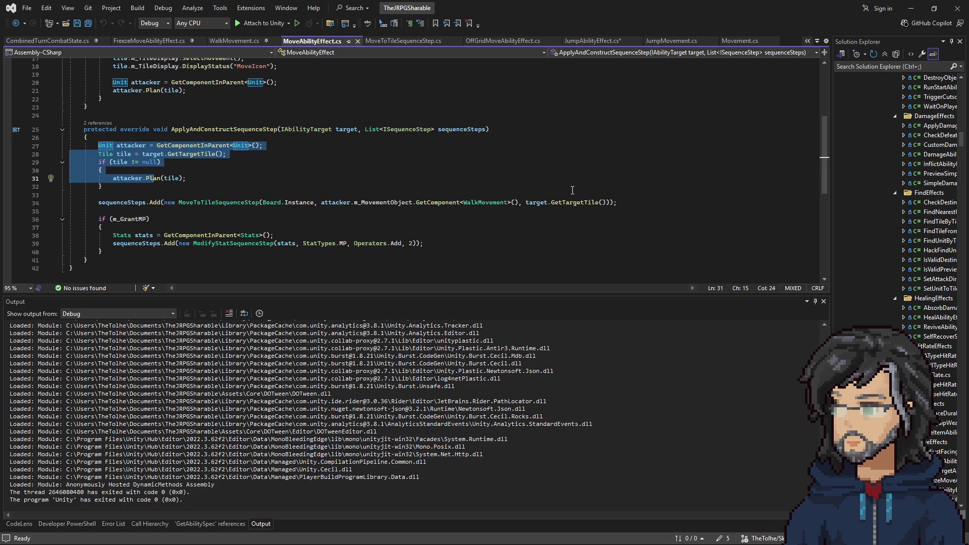
left_click_drag(215, 203, 565, 202)
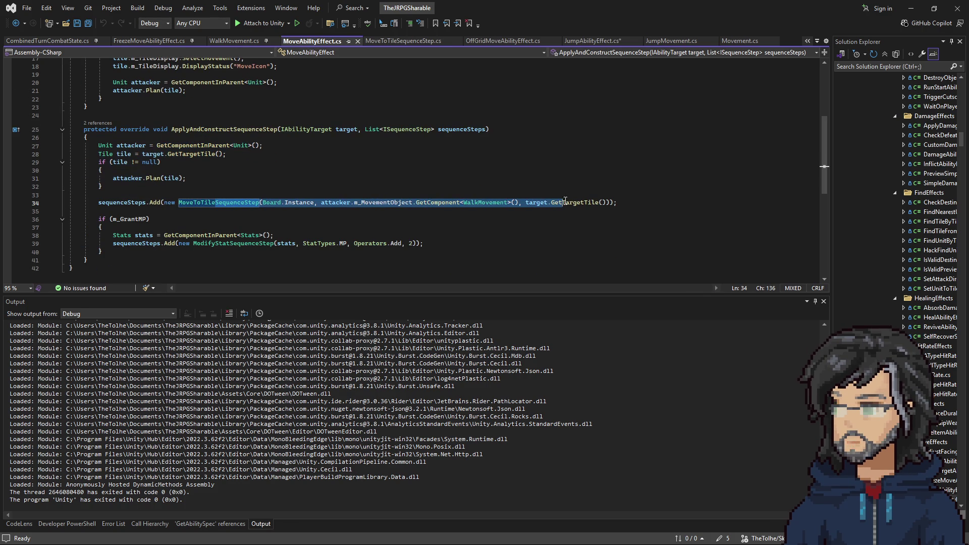
left_click(579, 43)
scroll(271, 216, "down", 1)
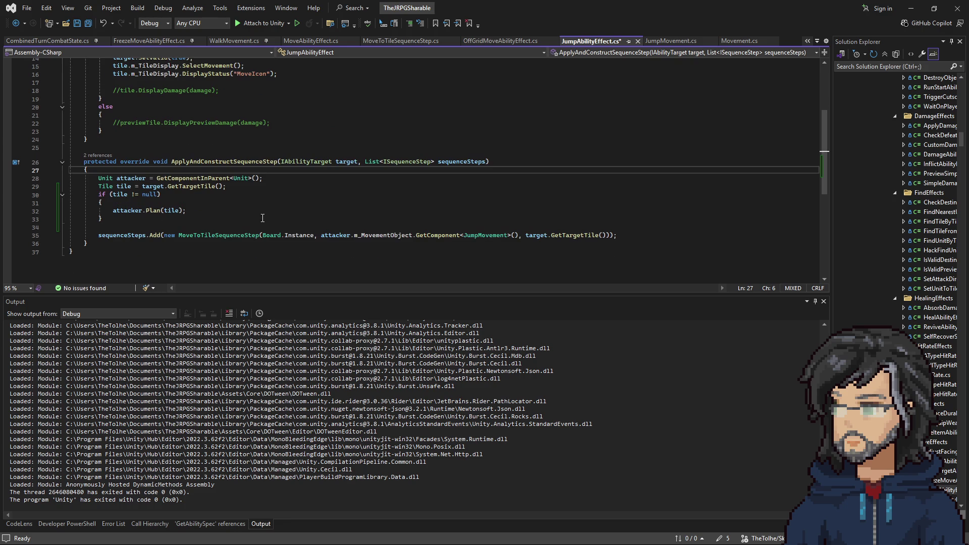
left_click_drag(237, 235, 600, 237)
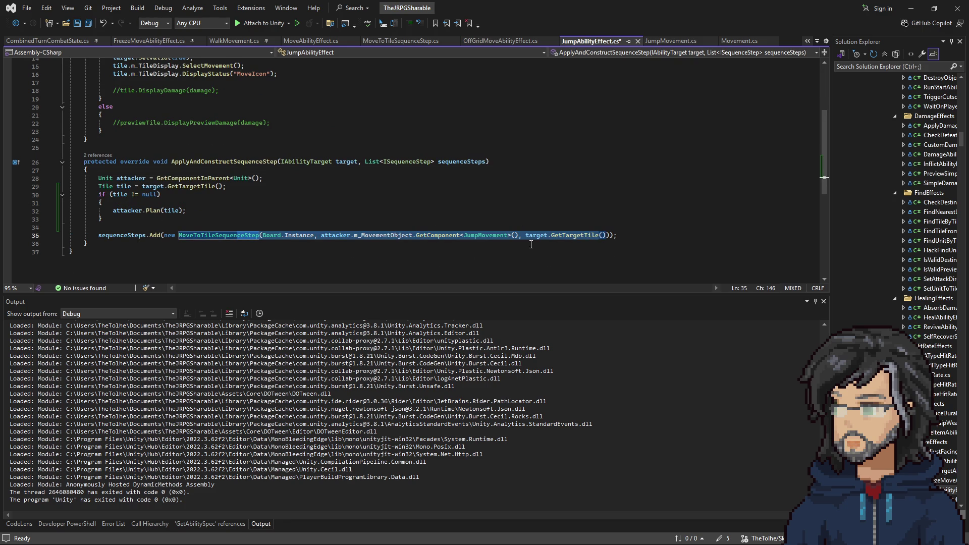
left_click(486, 235)
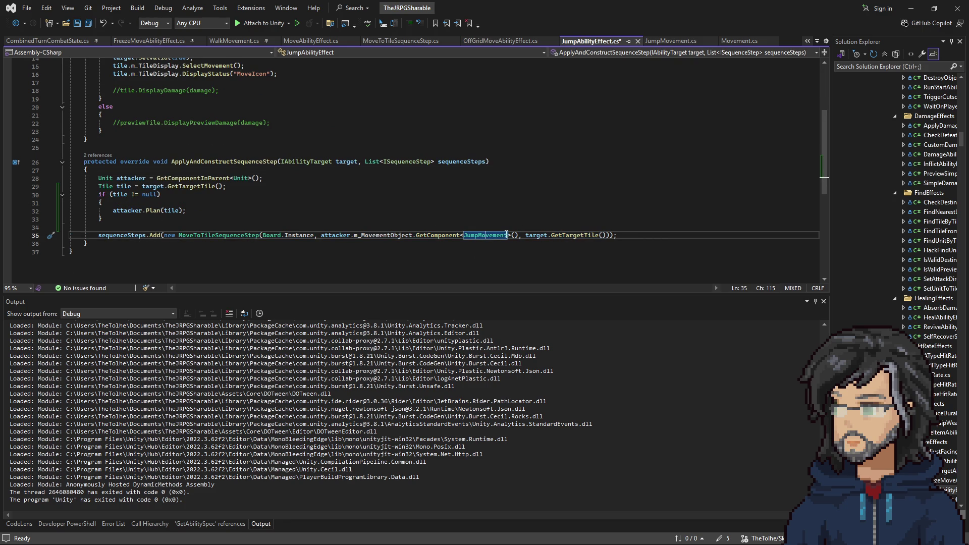
left_click(304, 45)
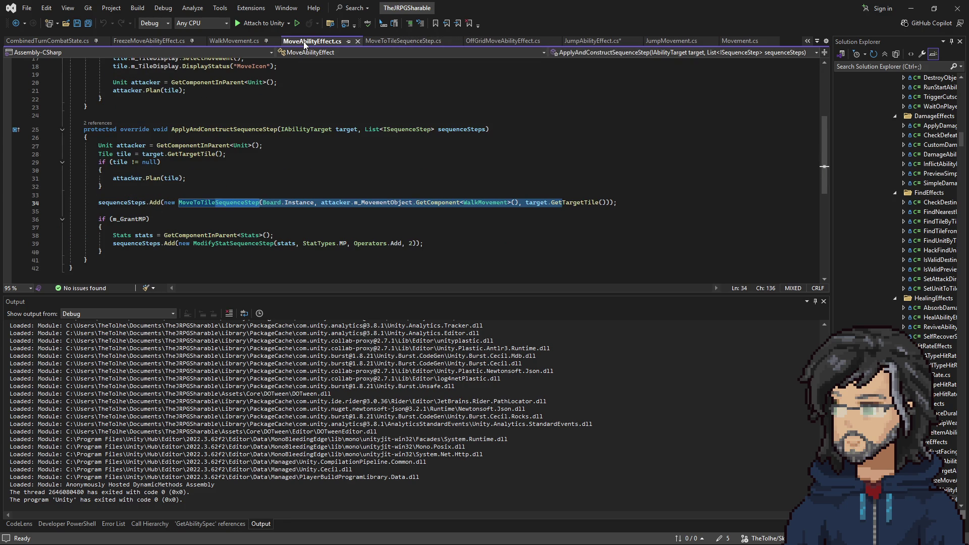
scroll(227, 201, "up", 5)
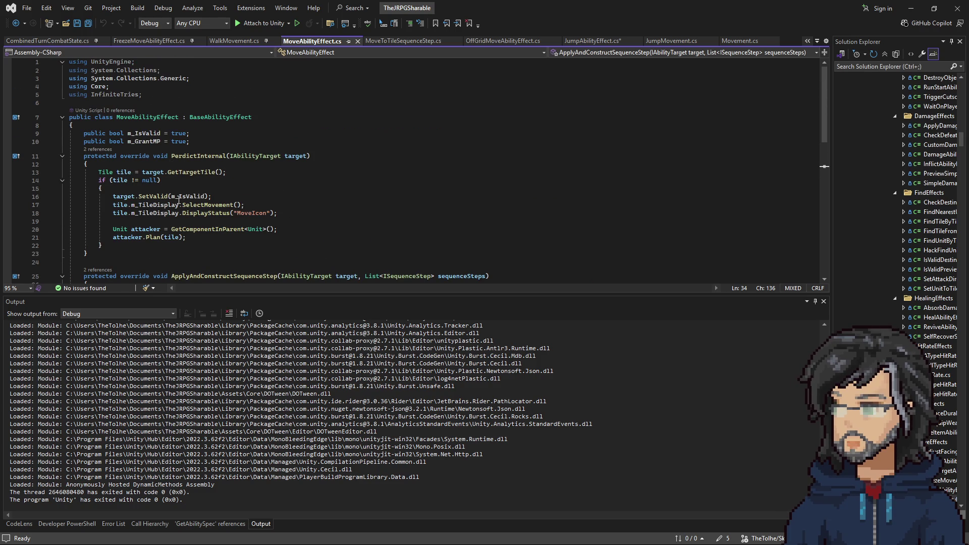
left_click_drag(150, 205, 246, 213)
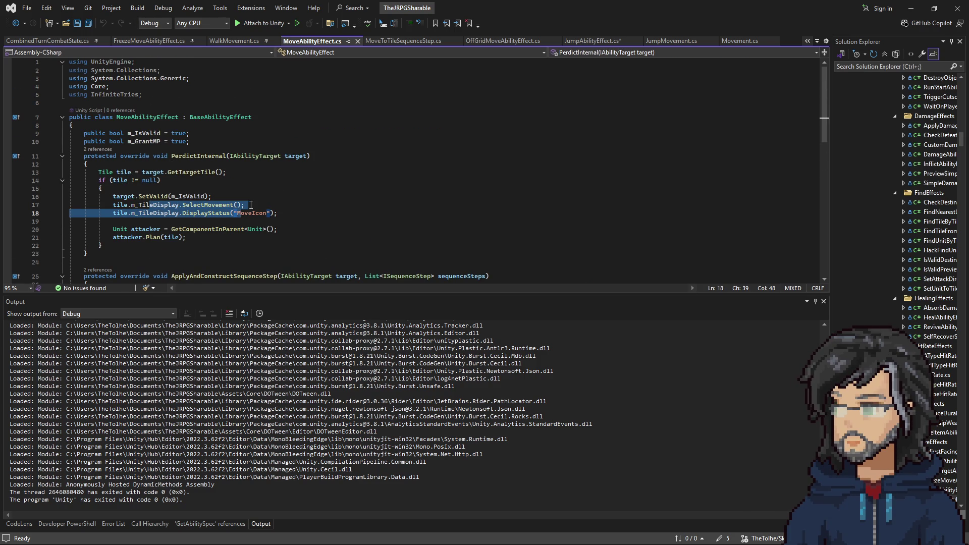
left_click(589, 41)
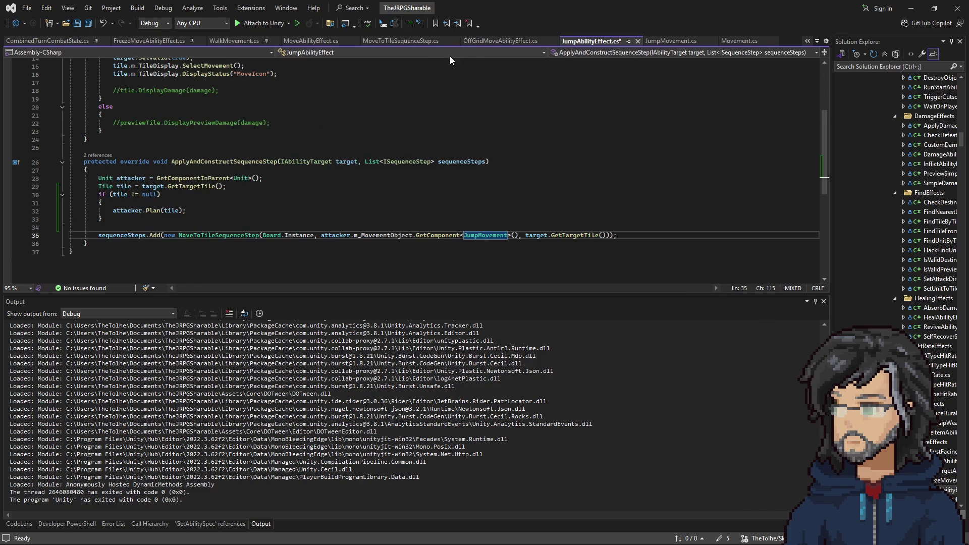
scroll(269, 151, "up", 3)
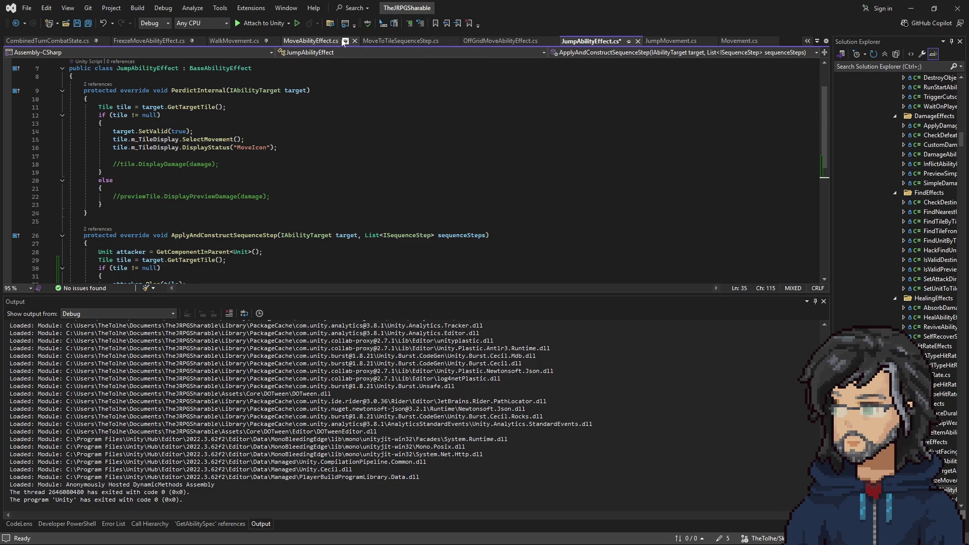
- Copy the Unit attacker and attacker.Plan(tile) lines into JumpAbilityEffect's PerdictInternal and save the file
left_click(317, 42)
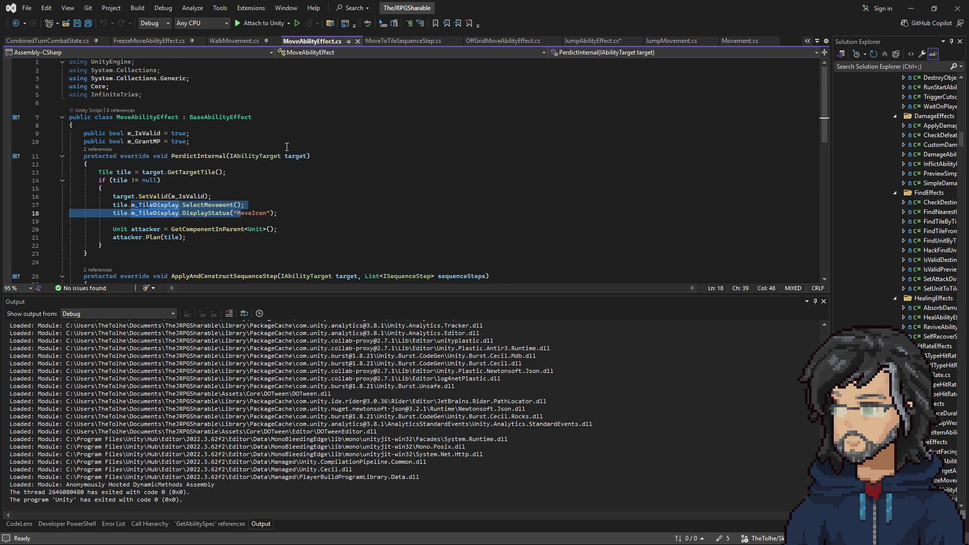
scroll(287, 143, "down", 1)
mouse_move(207, 211)
left_mouse_down()
mouse_move(230, 190)
mouse_move(224, 194)
left_mouse_up()
left_click(592, 40)
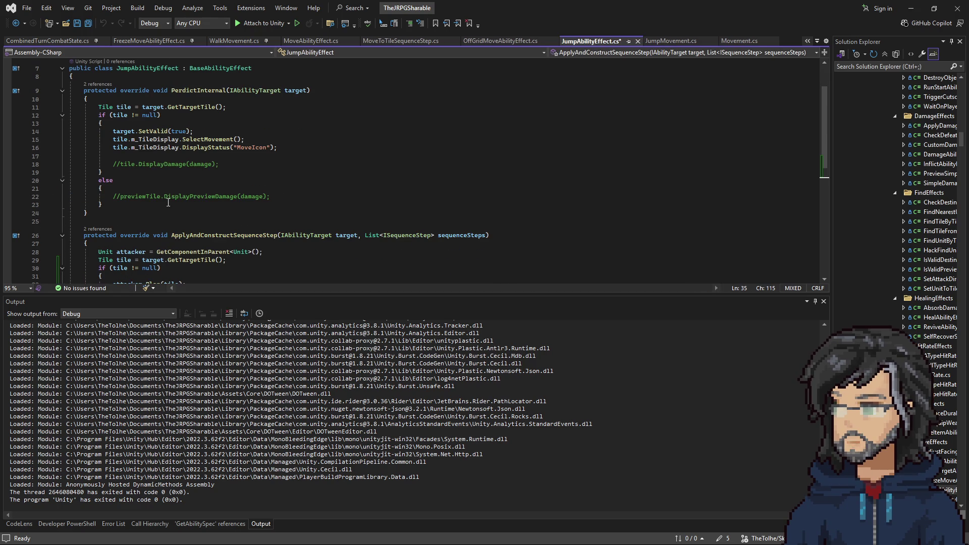
left_click(175, 154)
key("ctrl+v")
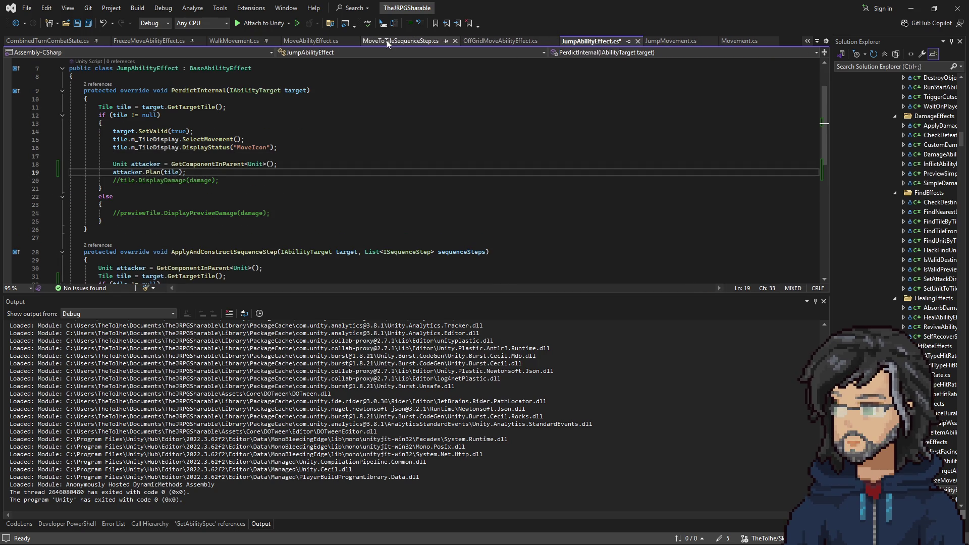
left_click(312, 41)
left_click_drag(113, 155, 143, 155)
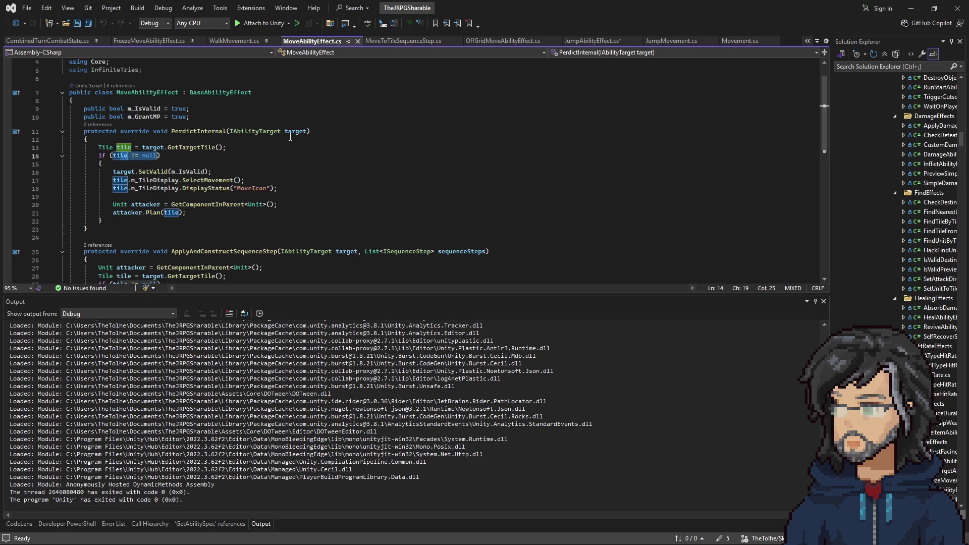
left_click(594, 42)
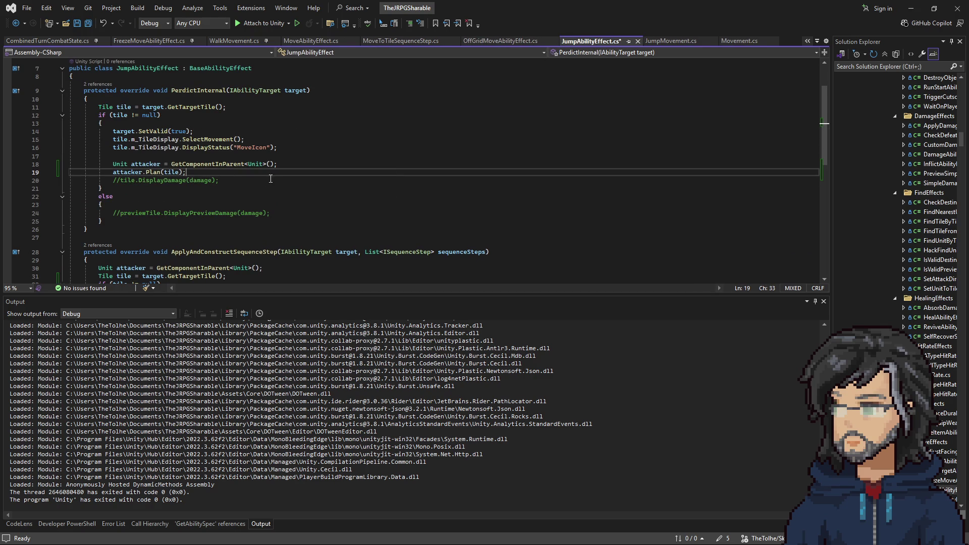
key("ctrl+s")
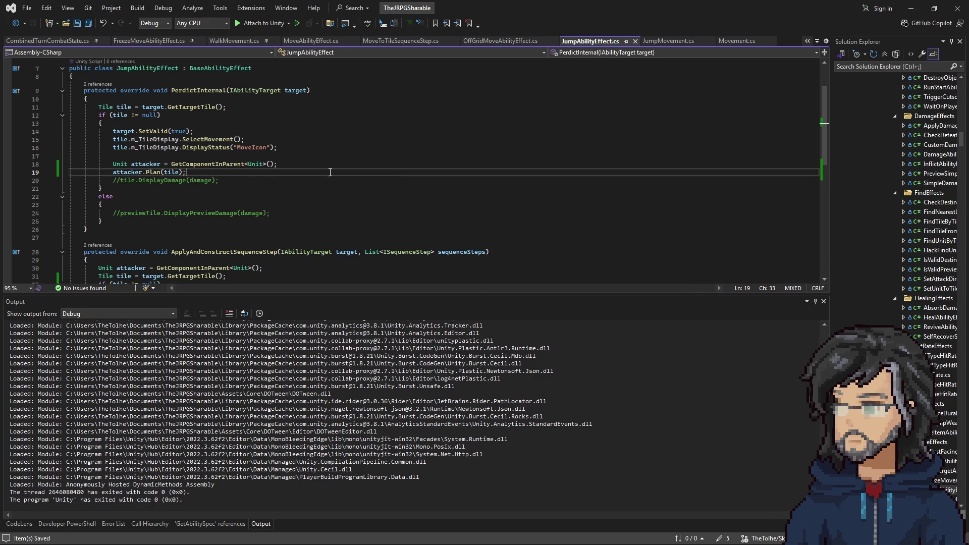
- Remove the Move Ability Effect component from MoveEffect in Unity's Inspector
left_click(911, 8)
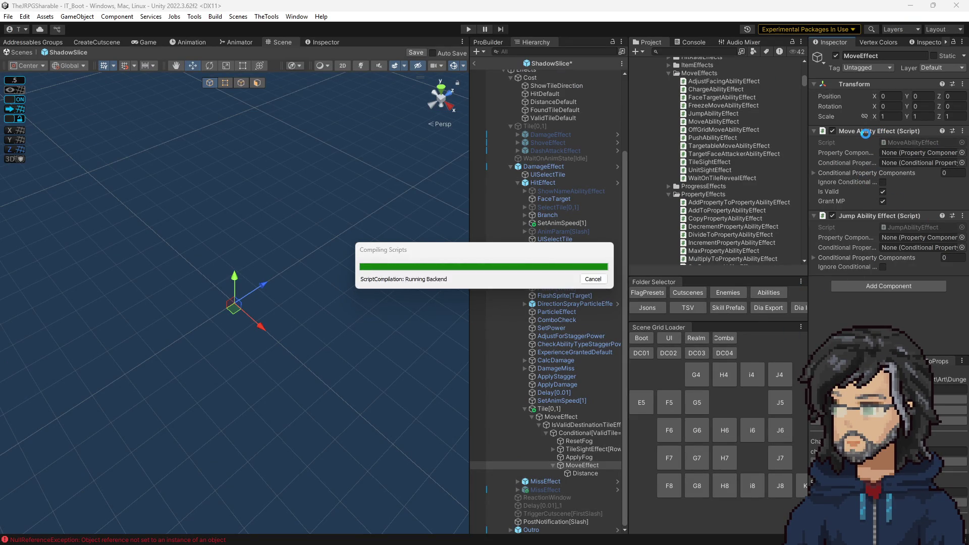
right_click(855, 135)
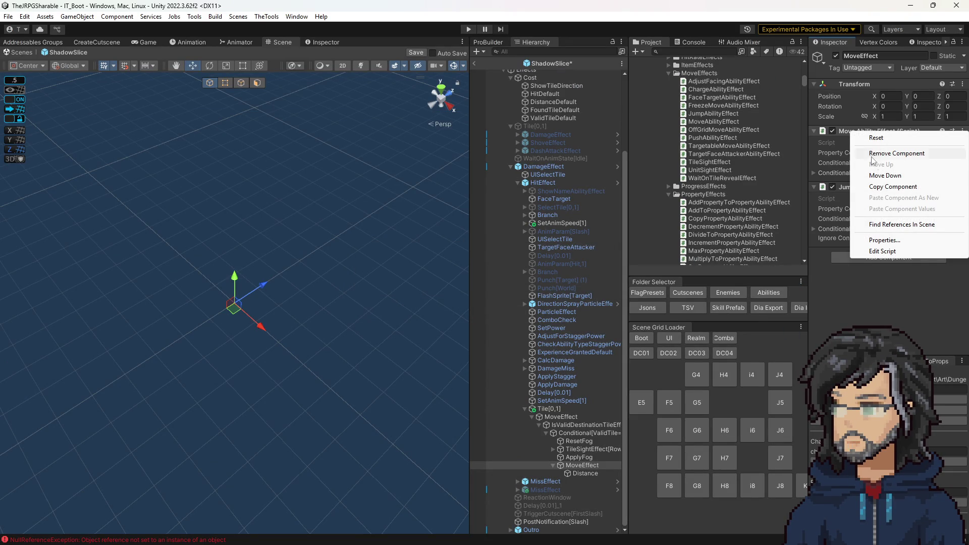
left_click(878, 154)
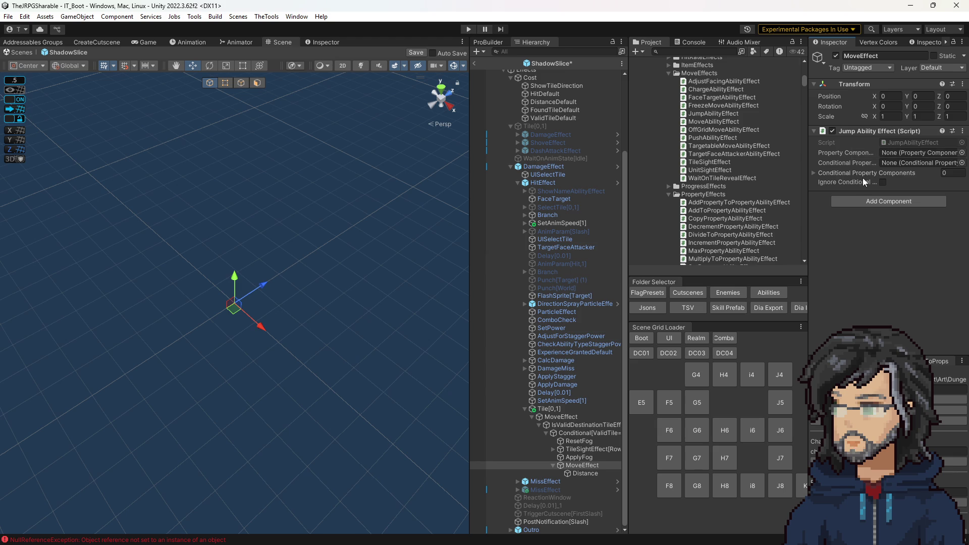
- Expand TileSightEffect[Row1] in a widened Hierarchy and open its TileSightEffect script
left_click(581, 458)
left_click(560, 450)
left_click(554, 449)
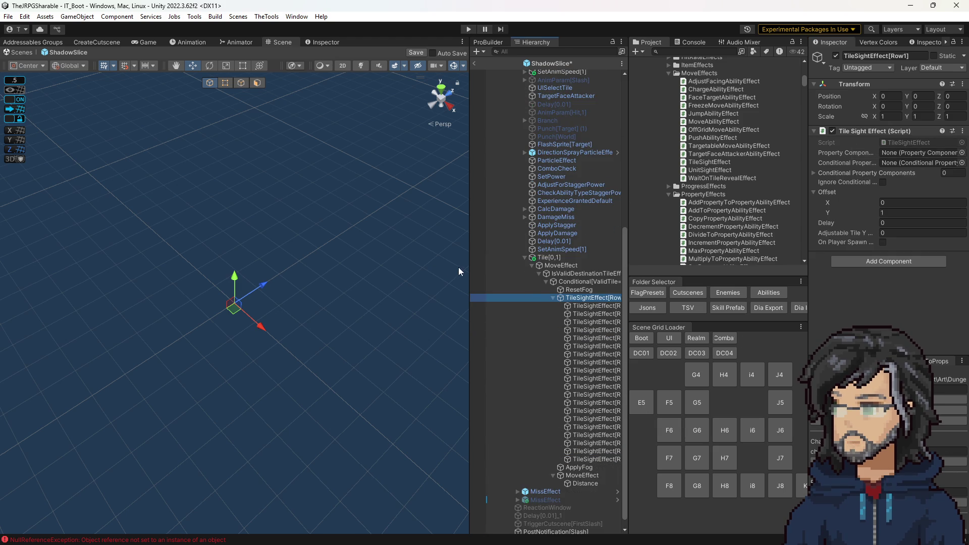
left_click_drag(469, 264, 389, 264)
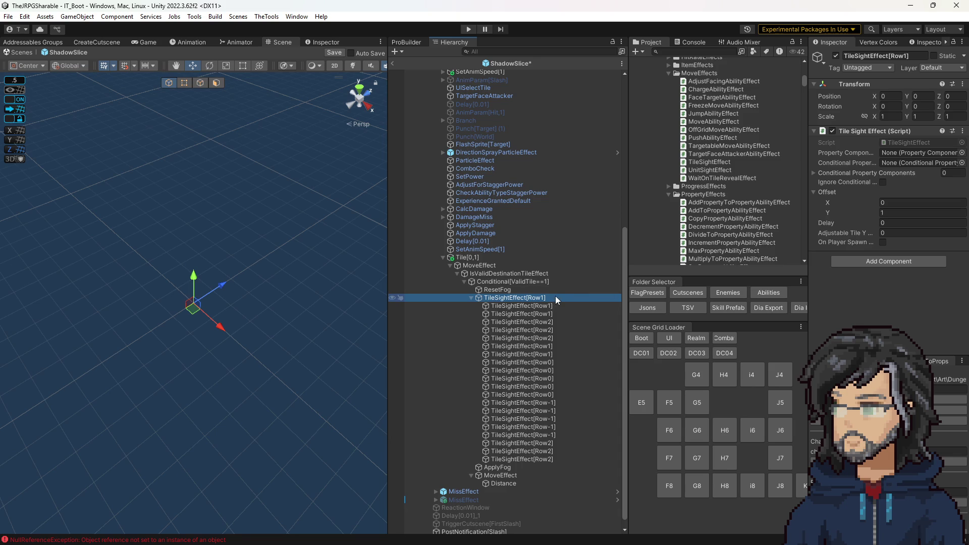
left_click(908, 143)
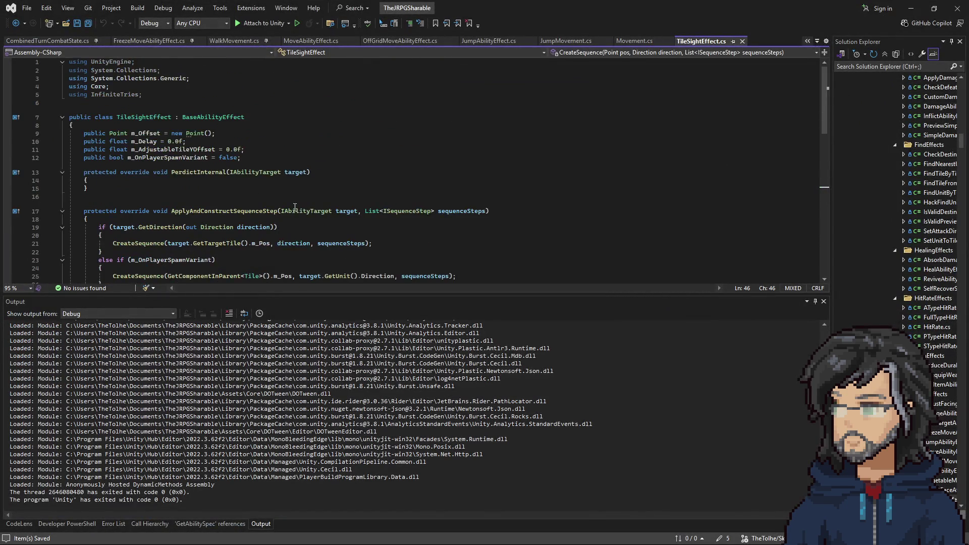
- Review the GetTargetTile call on line 21 of TileSightEffect.cs, then go back to Unity
scroll(299, 208, "down", 4)
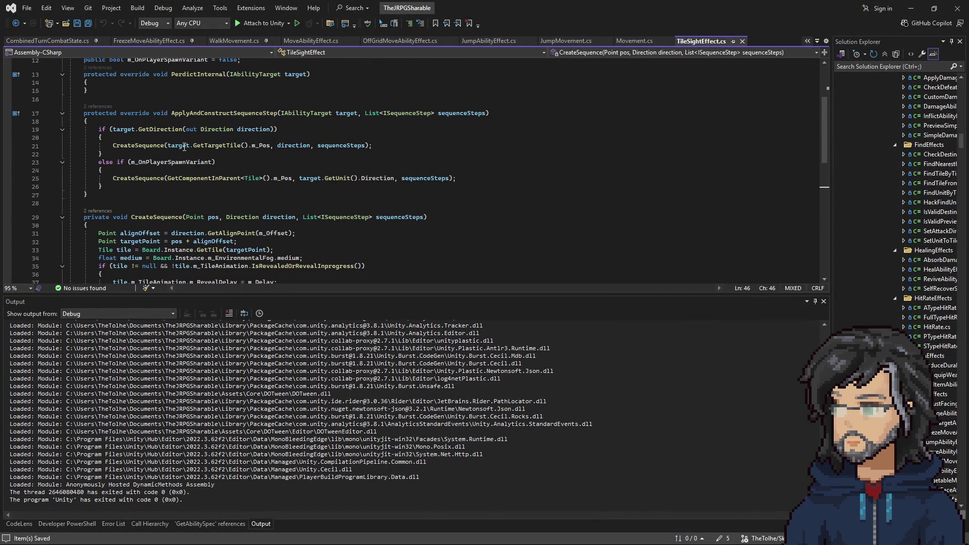
double_click(217, 145)
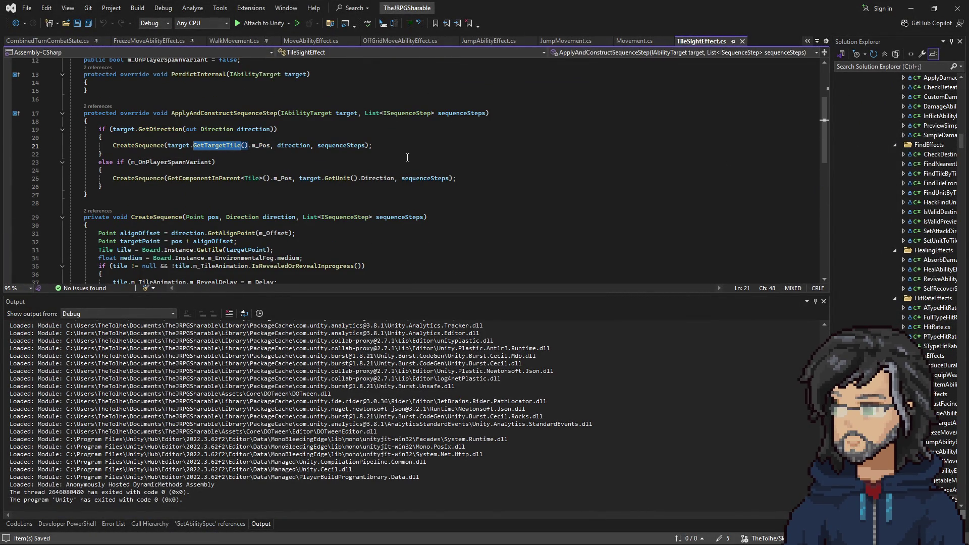
left_click(919, 9)
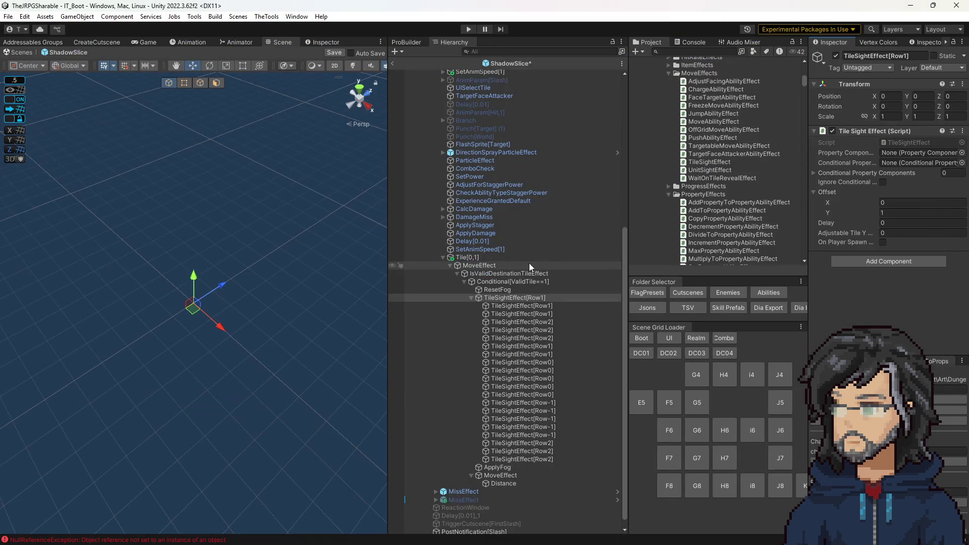
- Check Conditional[ValidTile==1] and IsValidDestinationTileEffect, then open Tile[0,1]'s FindUnitByTileOffsetEffect script
left_click(509, 275)
left_click(509, 280)
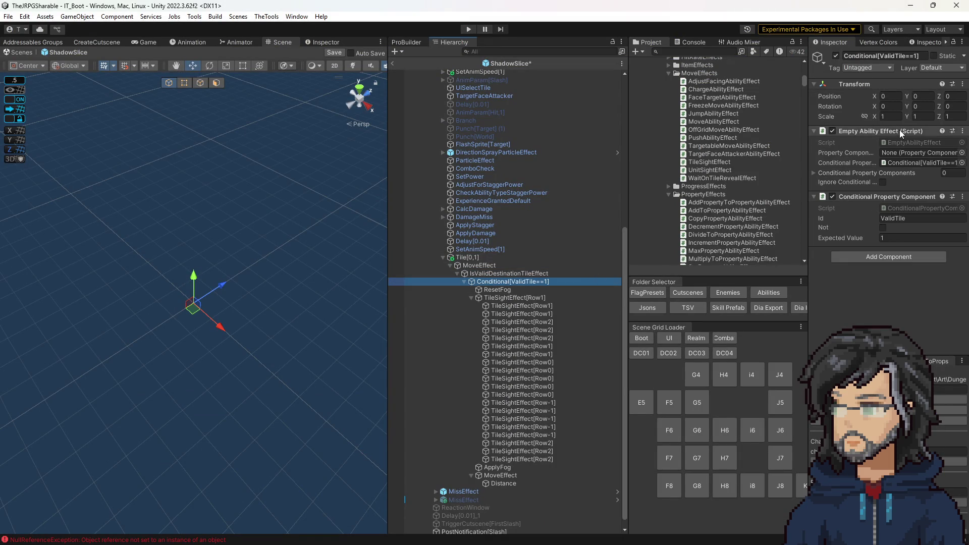
left_click(515, 273)
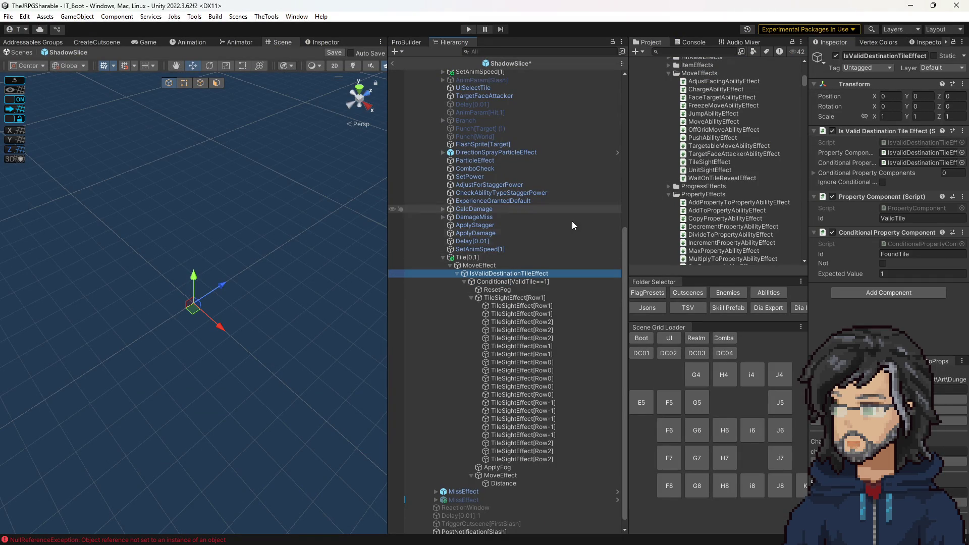
double_click(918, 143)
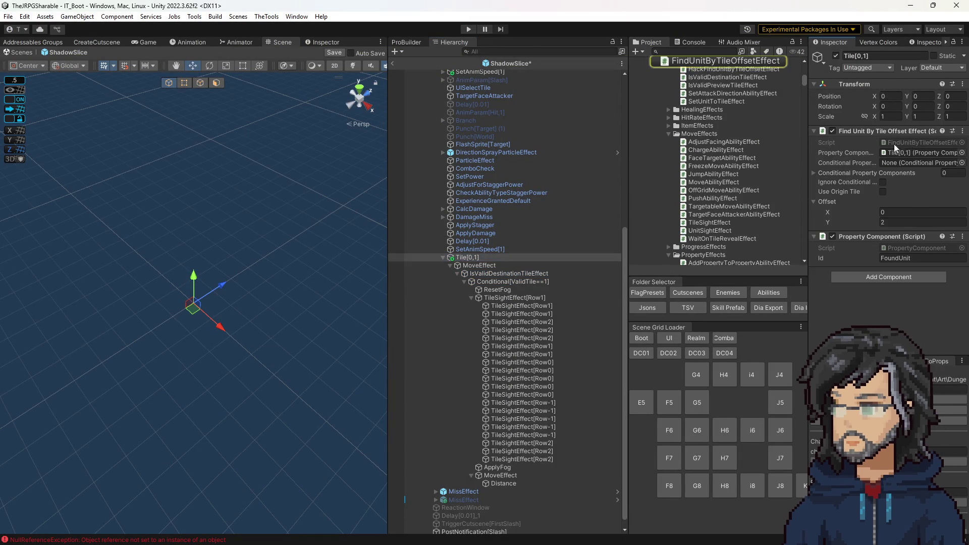
scroll(214, 215, "up", 2)
scroll(187, 238, "down", 4)
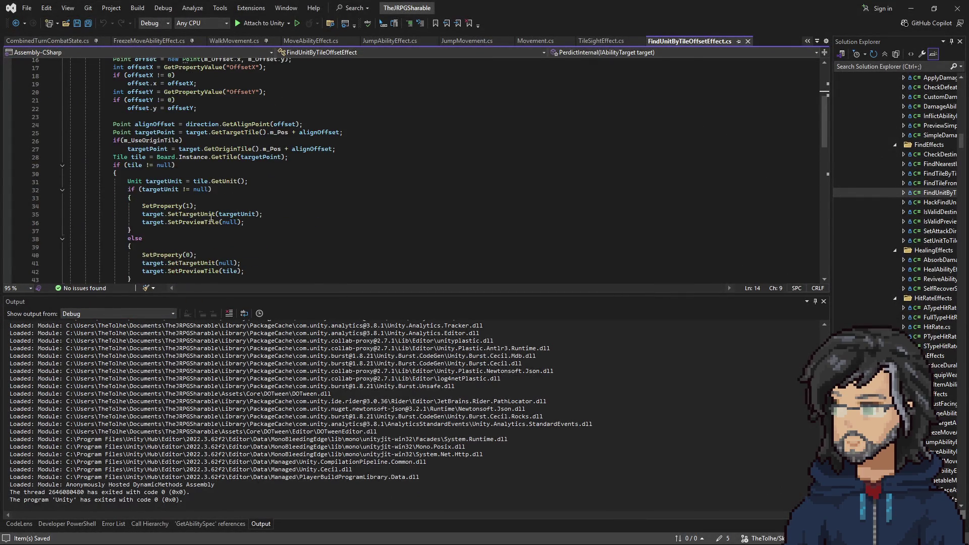
- Go from FindUnitByTileOffsetEffect's GetTargetTile call to its definition in AbilityTarget.cs
double_click(218, 190)
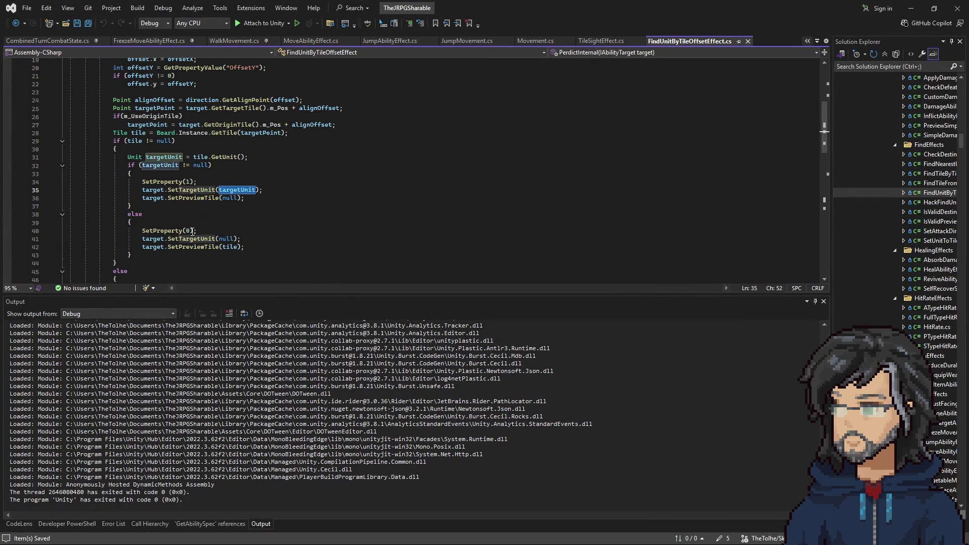
scroll(212, 238, "up", 1)
scroll(212, 238, "up", 3)
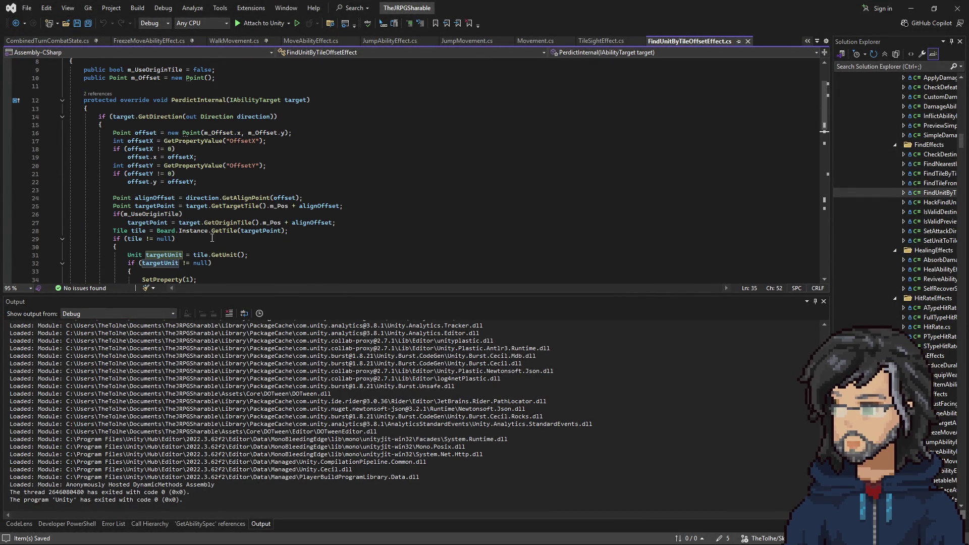
scroll(227, 230, "up", 1)
double_click(235, 231)
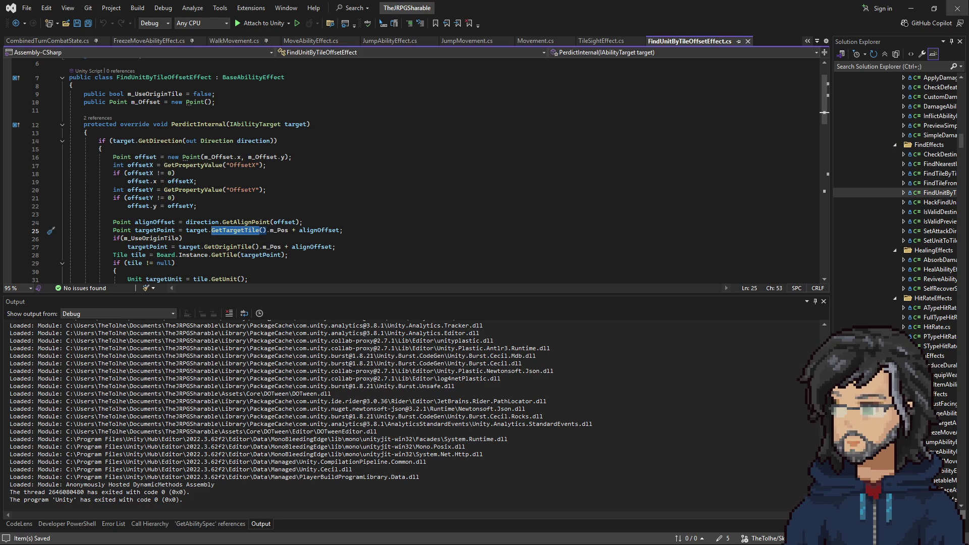
right_click(241, 230)
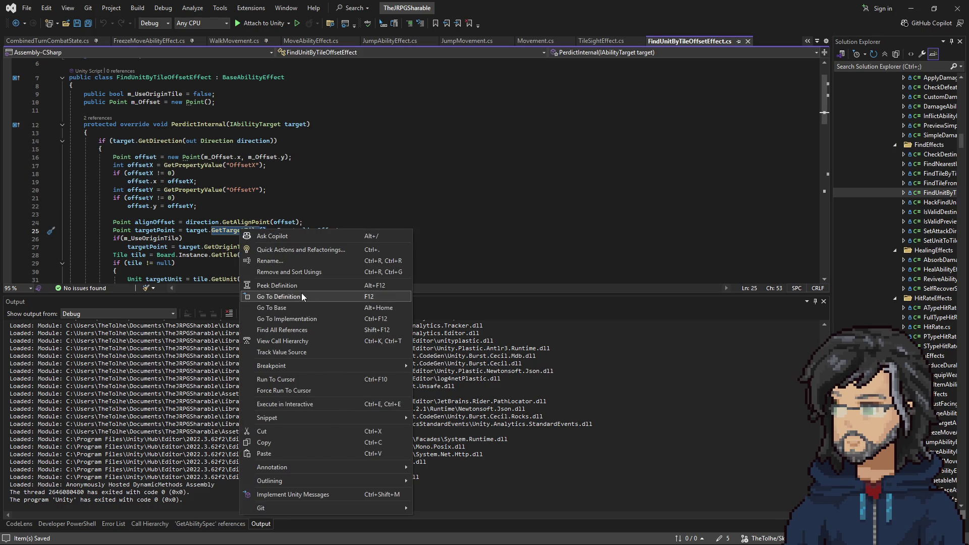
left_click(283, 297)
- Bring up the context menu for SetTargetTile in the IAbilityTarget interface
right_click(150, 175)
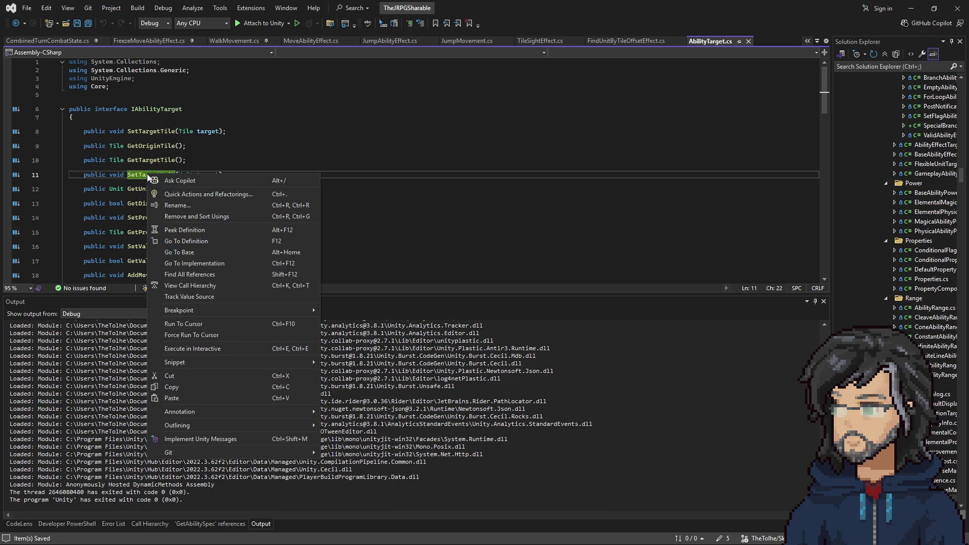
left_click(175, 146)
left_click(160, 159)
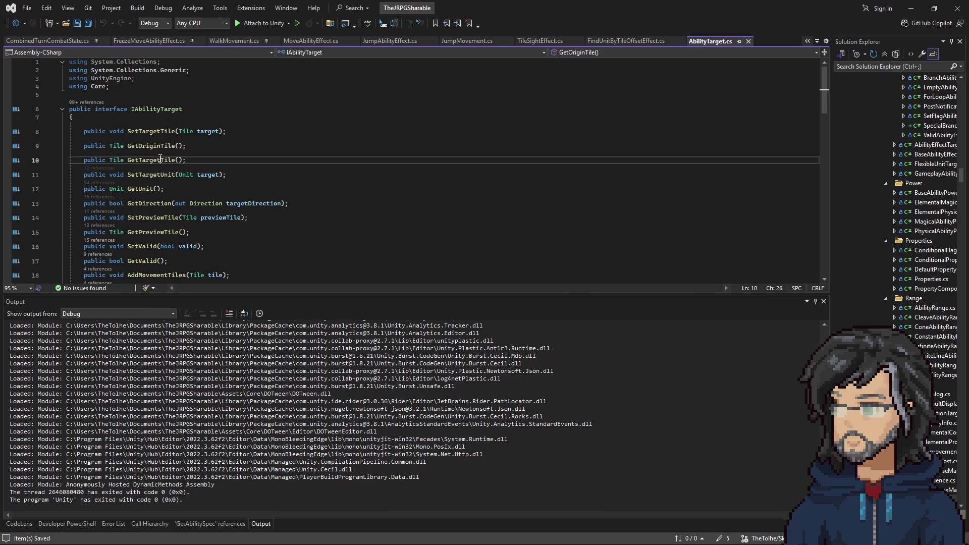
right_click(155, 131)
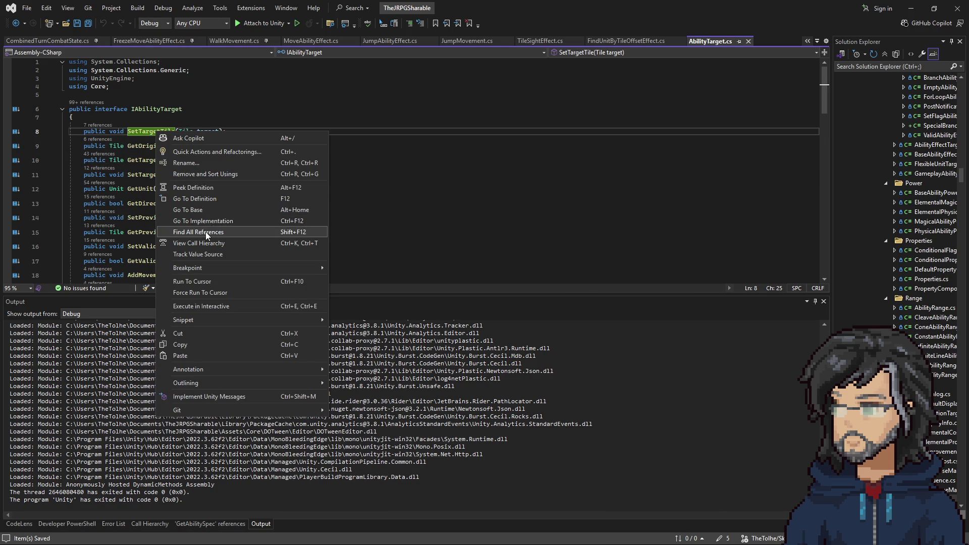
- Find all SetTargetTile references, open the FindNearestUnitEffect and FindTileByTileOffsetEffect callers, then return to Unity
left_click(218, 231)
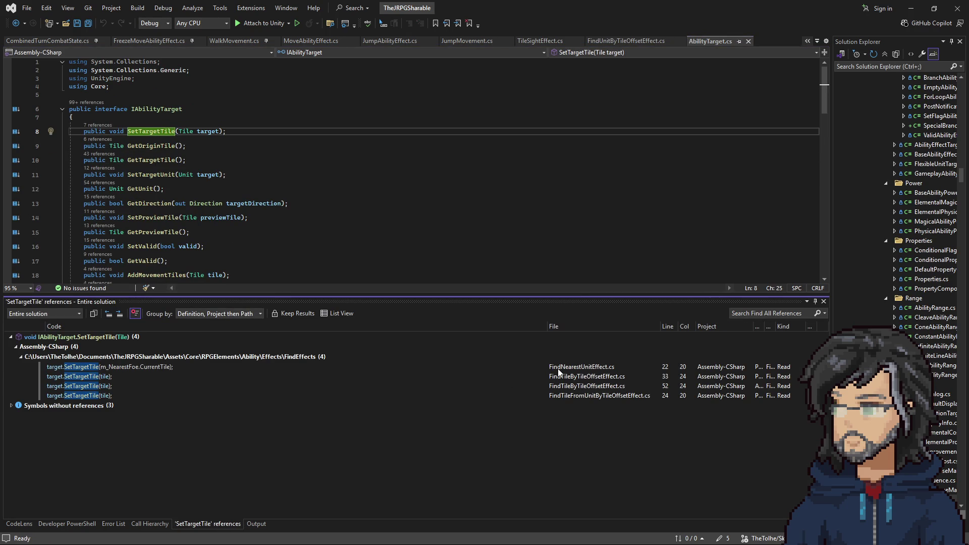
double_click(559, 367)
double_click(559, 377)
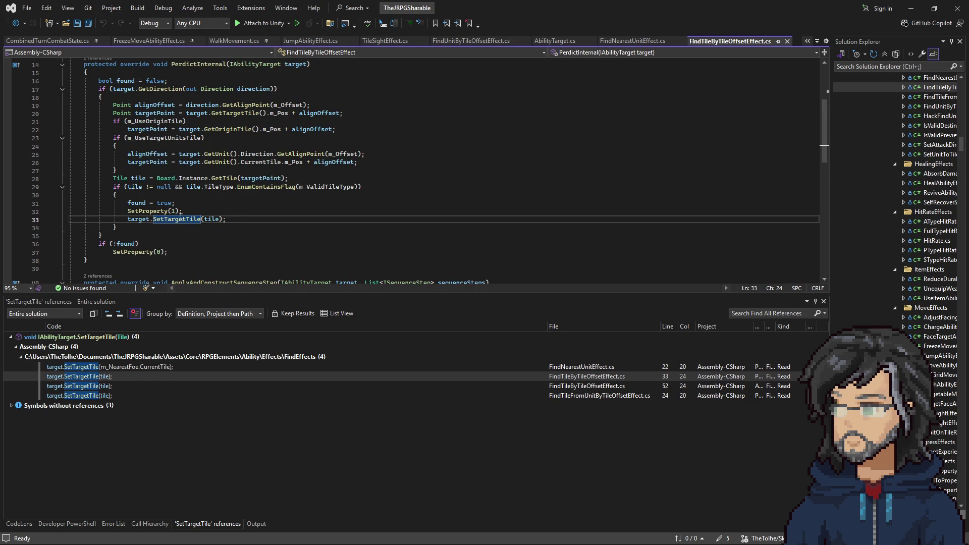
scroll(183, 218, "up", 2)
scroll(155, 98, "up", 2)
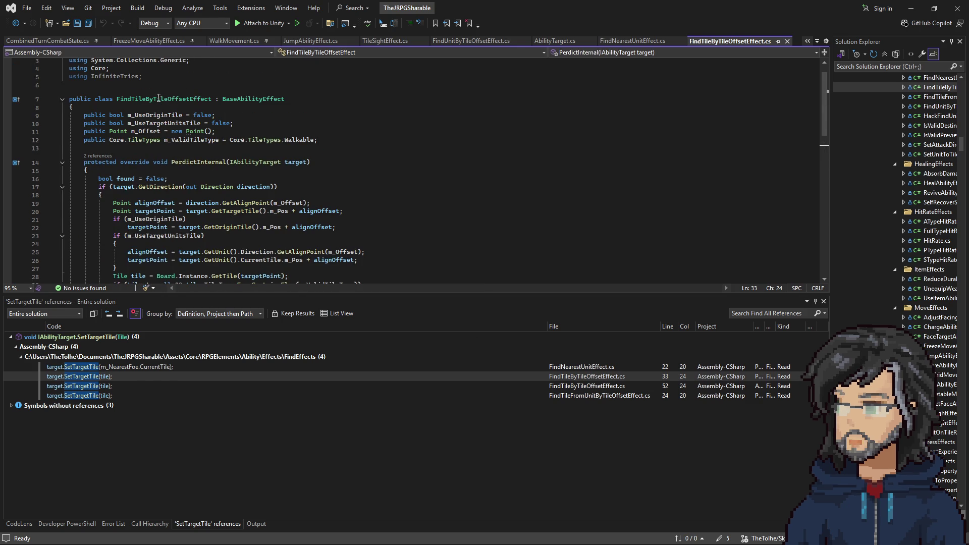
key("alt+Tab")
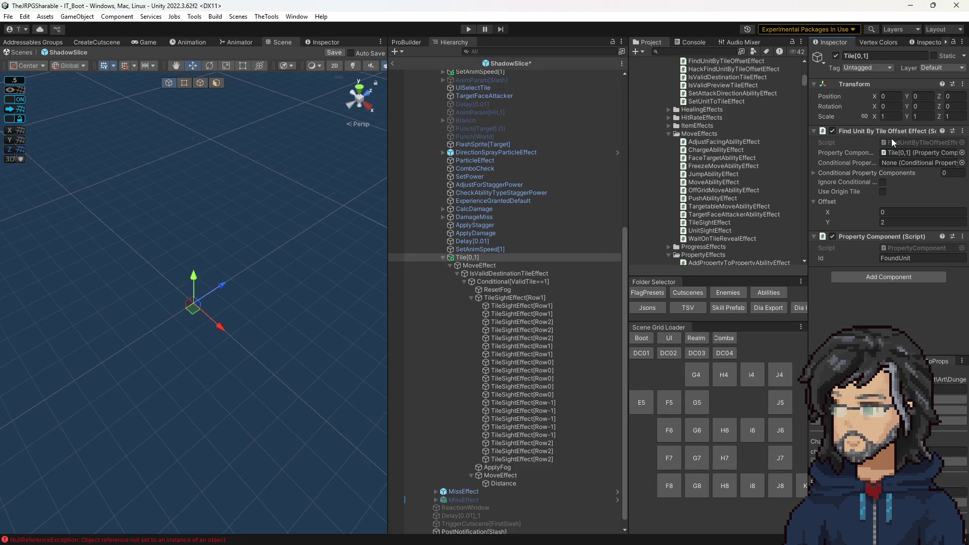
left_click(482, 265)
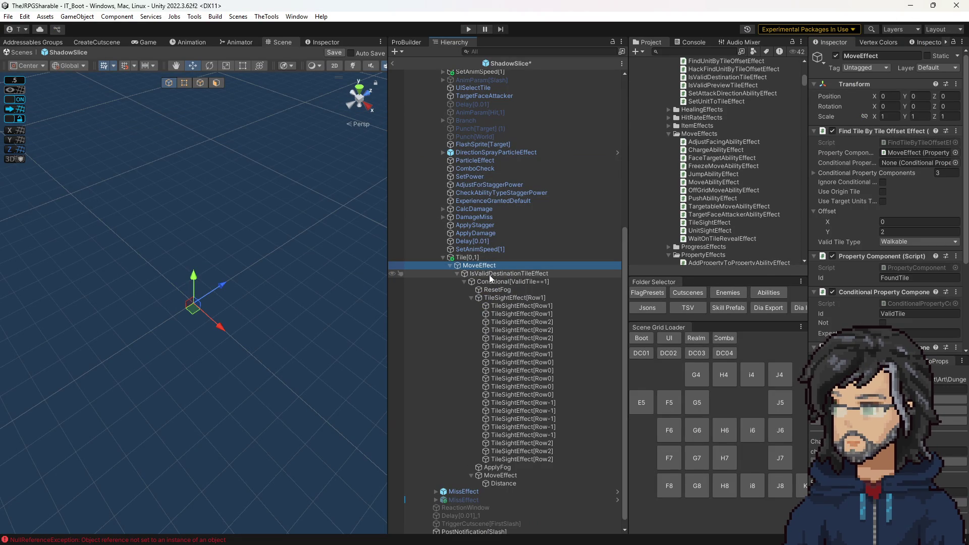
- Open MoveEffect's FindTileByTileOffsetEffect script and review its SetTargetTile line 33
left_click(916, 143)
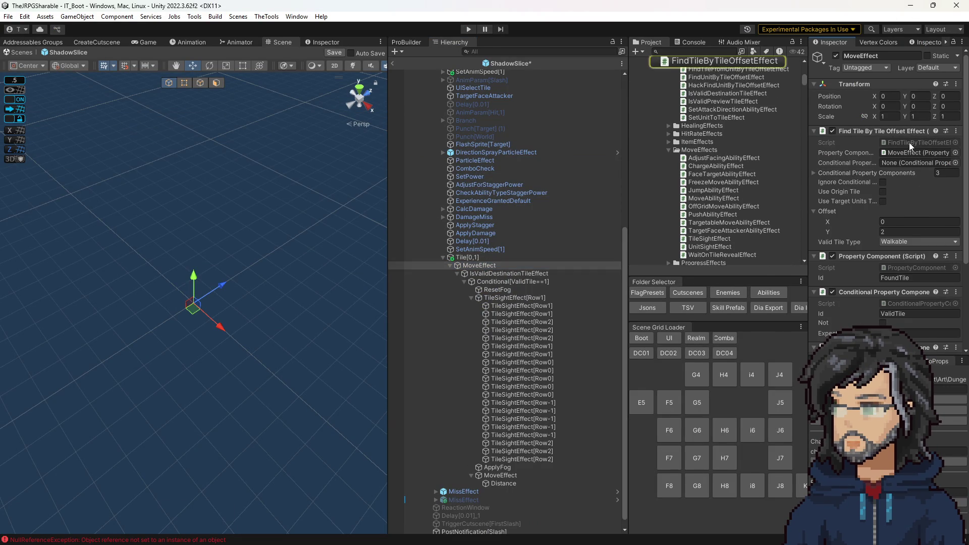
double_click(915, 145)
triple_click(235, 145)
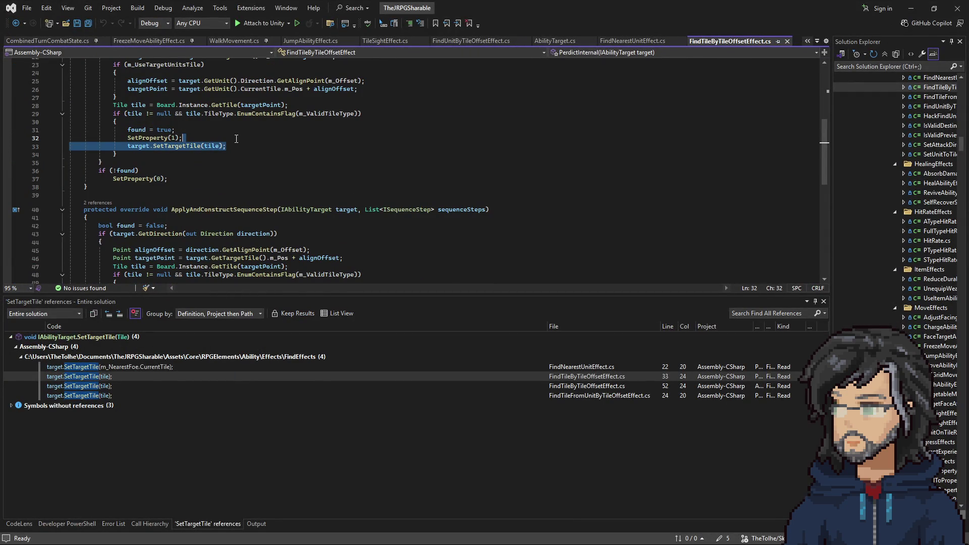
left_click(911, 8)
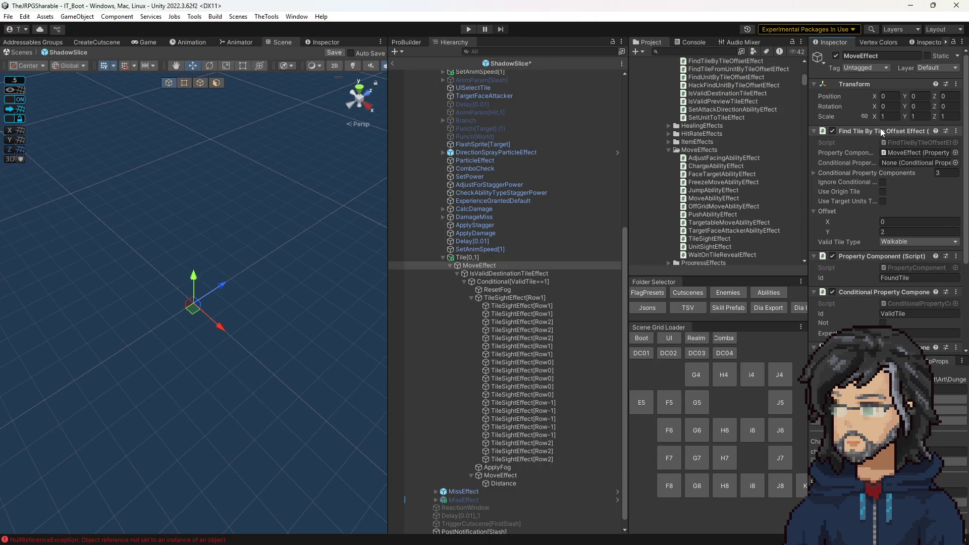
- Check the Row1 and Row2 tile-sight offsets and delays, then exit the ShadowSlice prefab
left_click(508, 299)
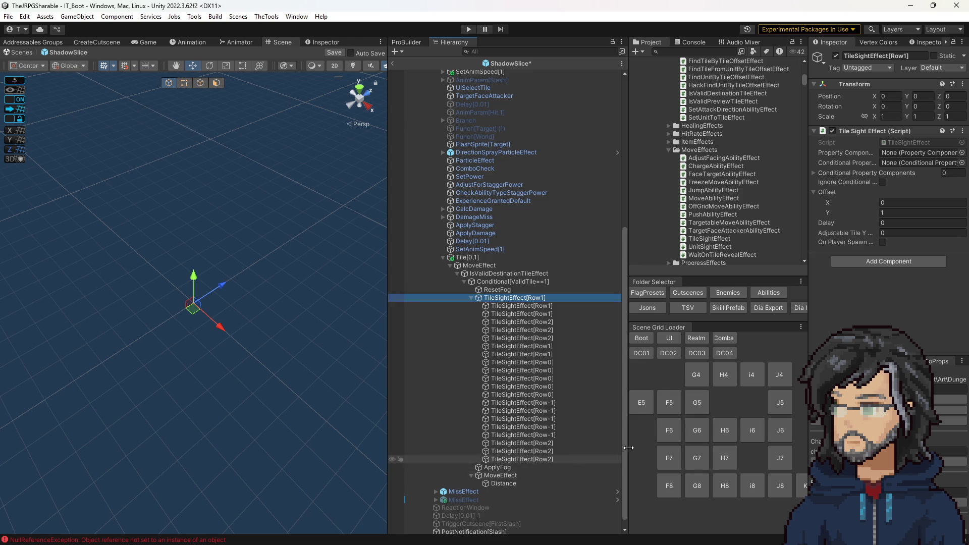
left_click(520, 330)
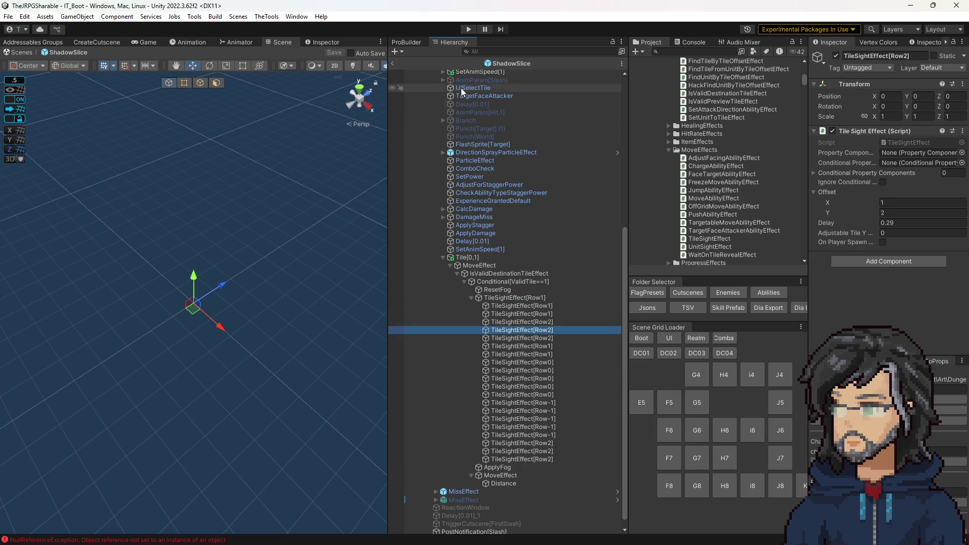
left_click(395, 65)
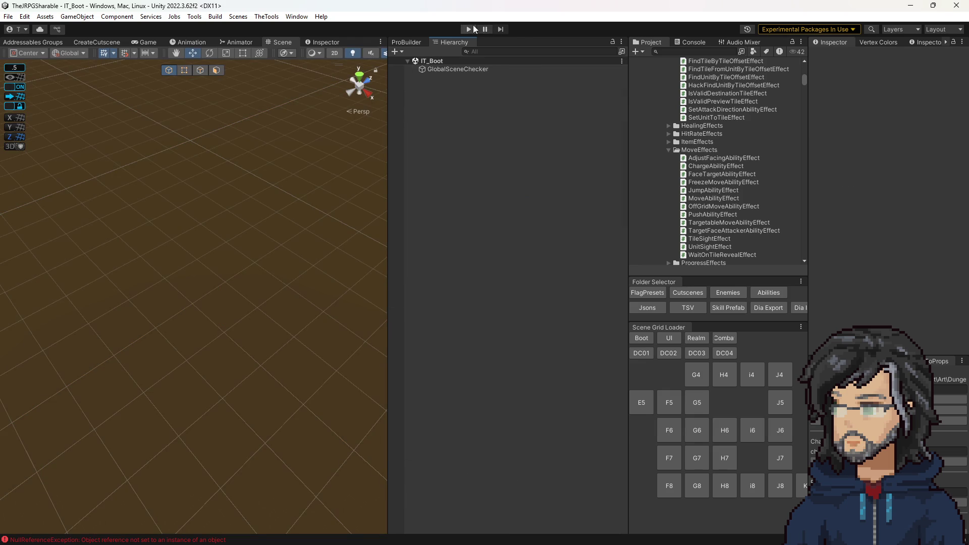
- Briefly run Play mode from IT_Boot, then load the IT_Combat_Grounds scene
left_click(474, 29)
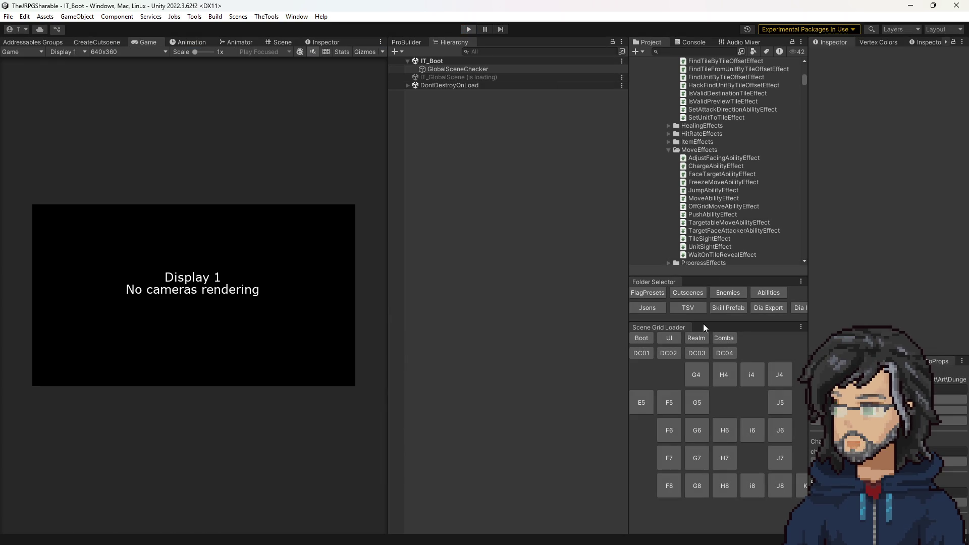
left_click(469, 29)
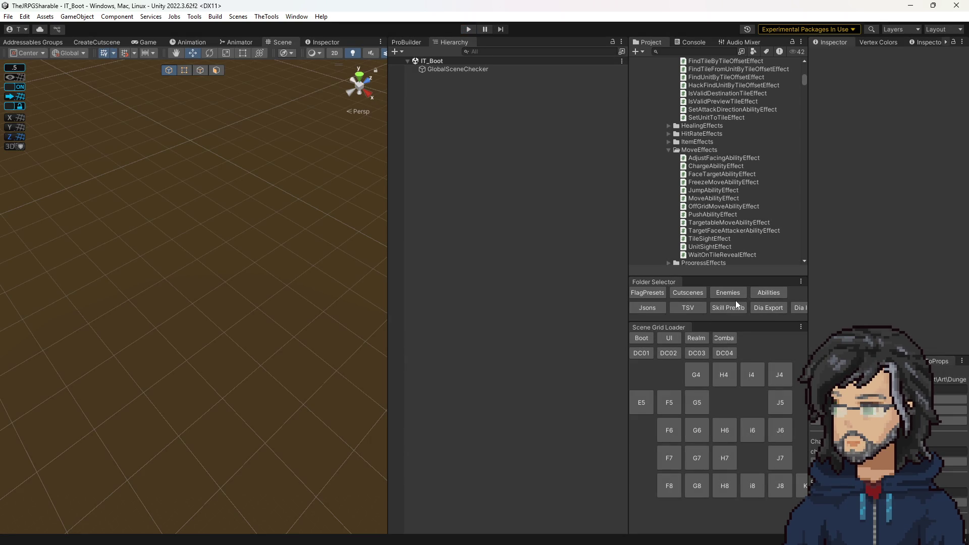
left_click(724, 339)
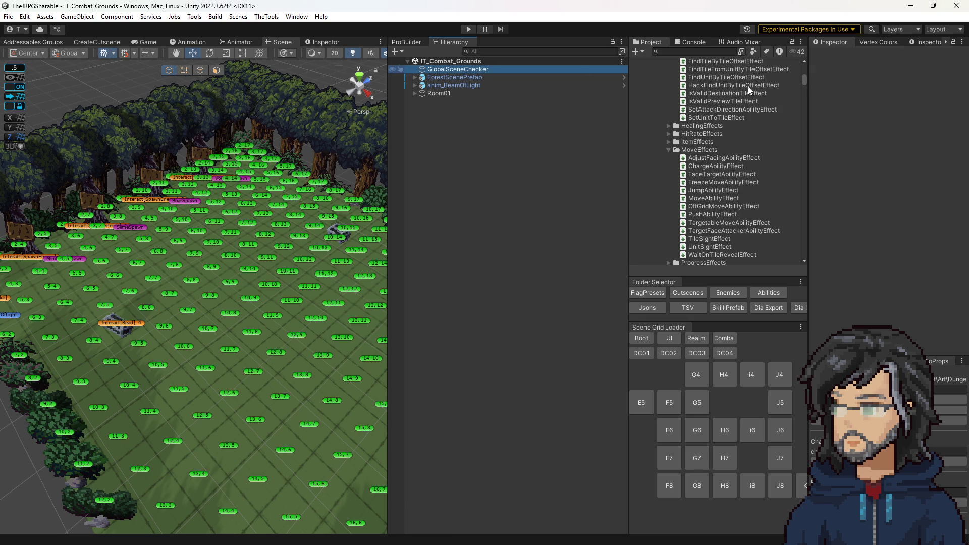
- Add ShadowSlice as a sixth default ability in the Combat_Test flags preset
left_click(455, 69)
left_click(919, 203)
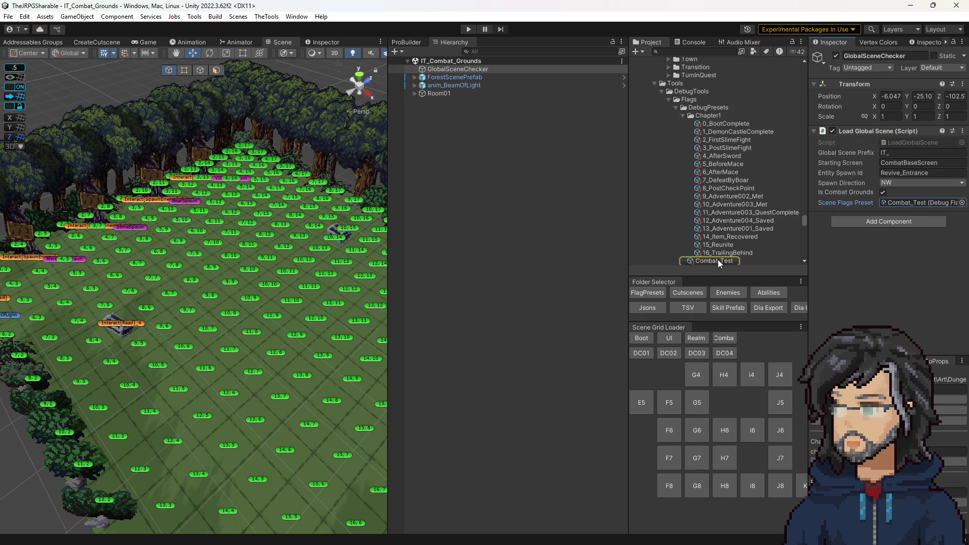
left_click(719, 261)
scroll(883, 244, "down", 10)
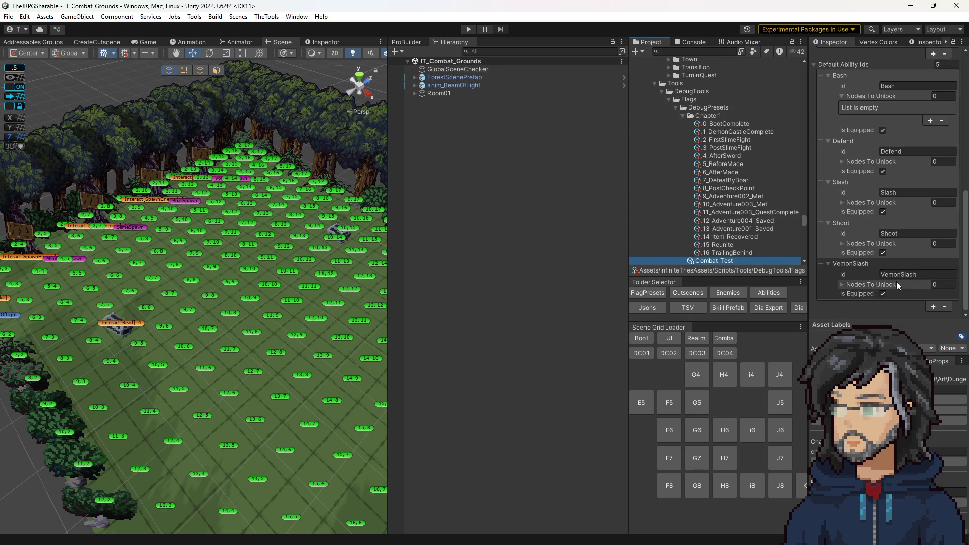
left_click(934, 306)
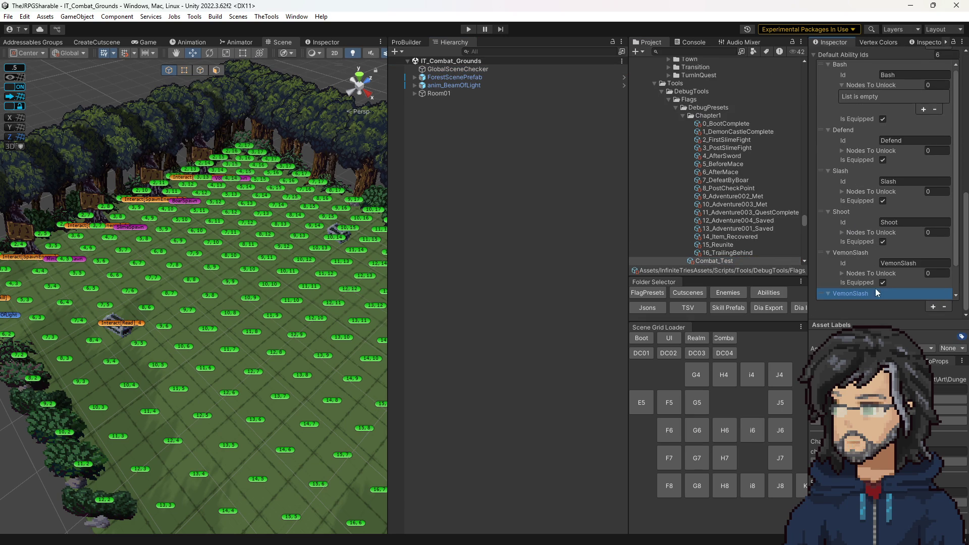
scroll(889, 283, "down", 2)
type("ShadowSlice")
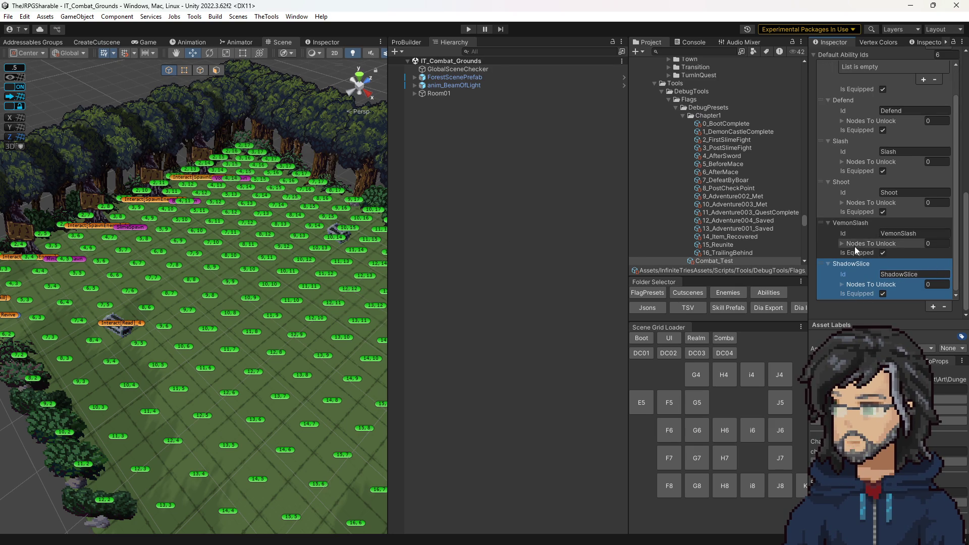
left_click(882, 253)
left_click(525, 226)
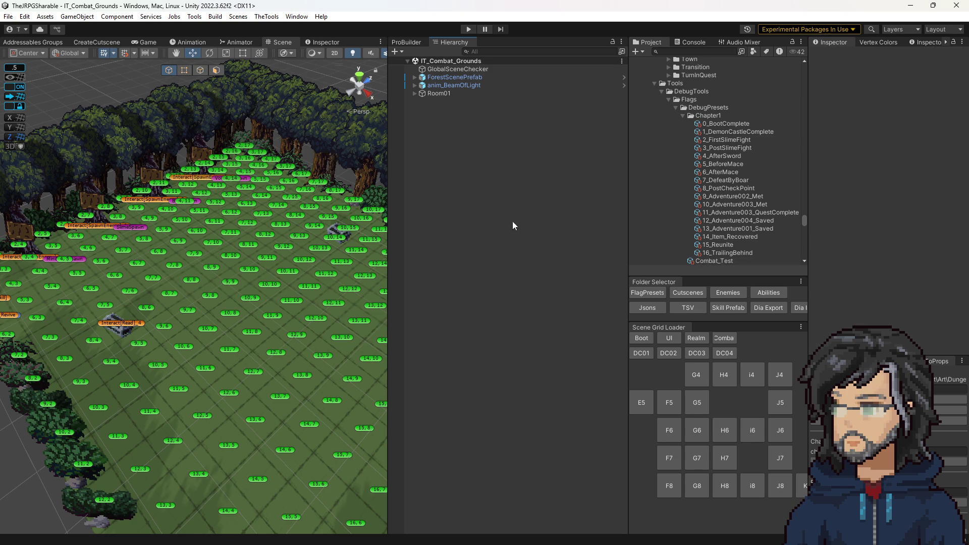
- Play-test IT_Combat_Grounds in a widened Game view, confirming ShadowSlice appears among combat actions
left_click(469, 29)
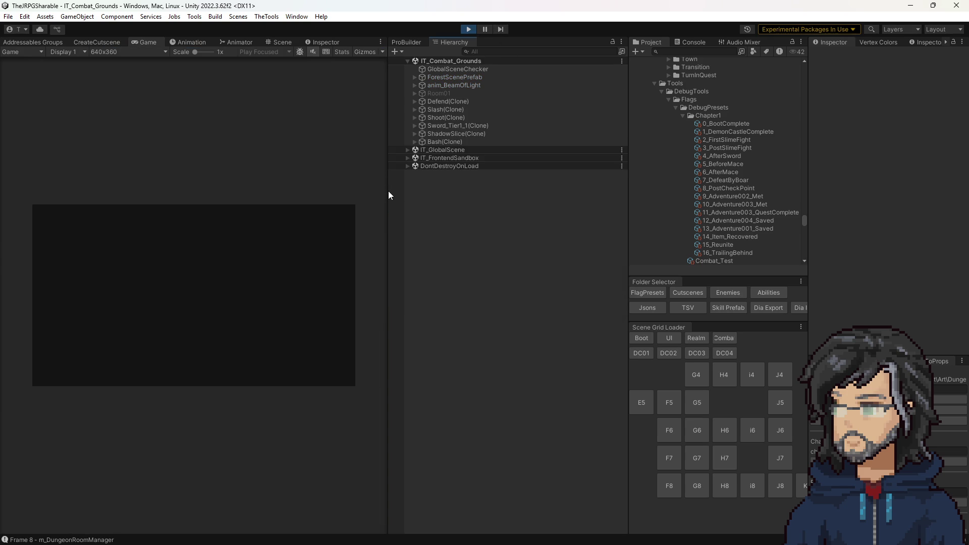
left_click_drag(388, 190, 655, 207)
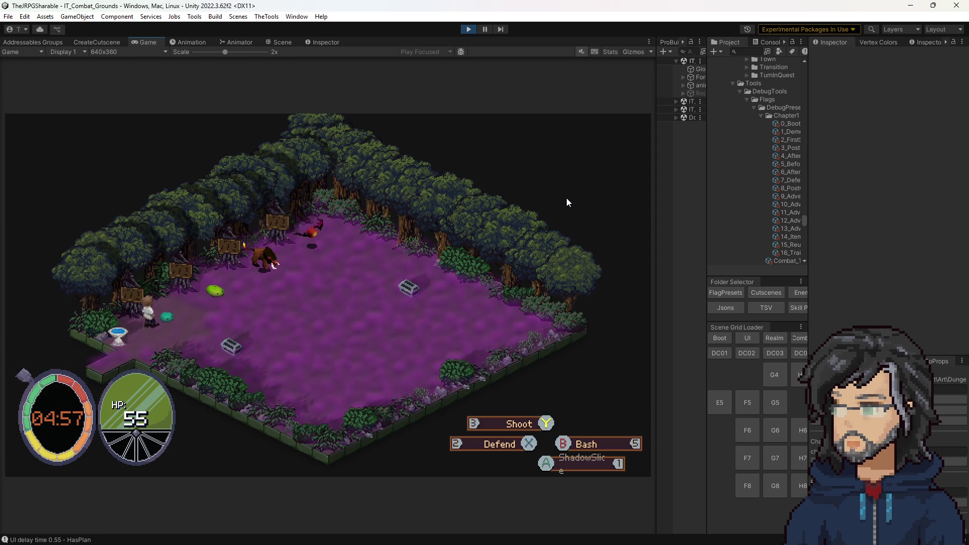
left_click(468, 28)
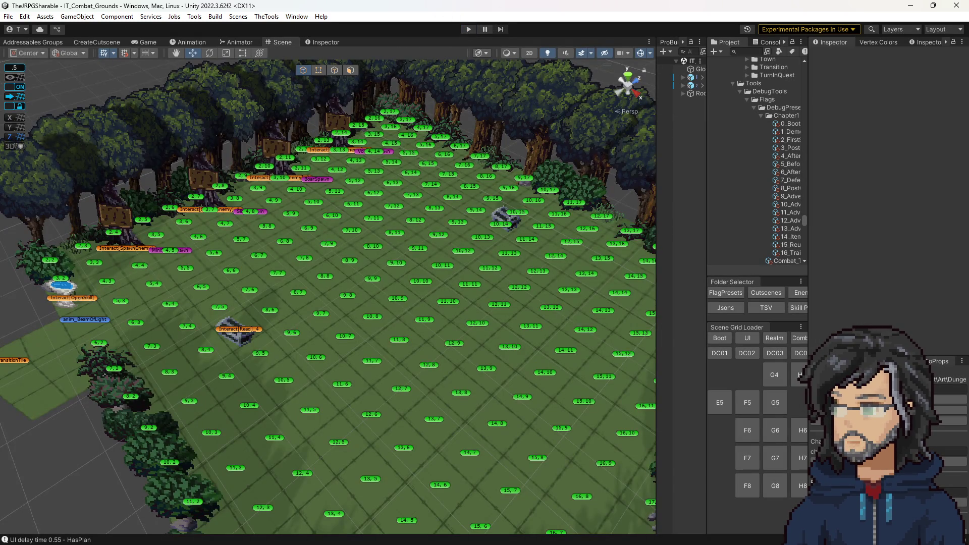
key("alt+Tab")
left_click(379, 114)
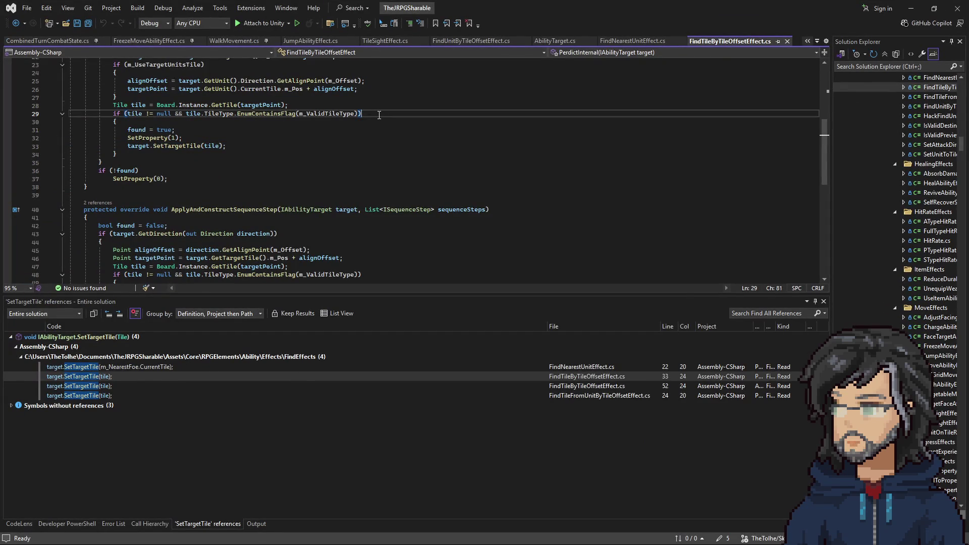
- Open UnitPersistentData.cs through Code Search and scroll to the constructor
key("ctrl+t")
type("unitper")
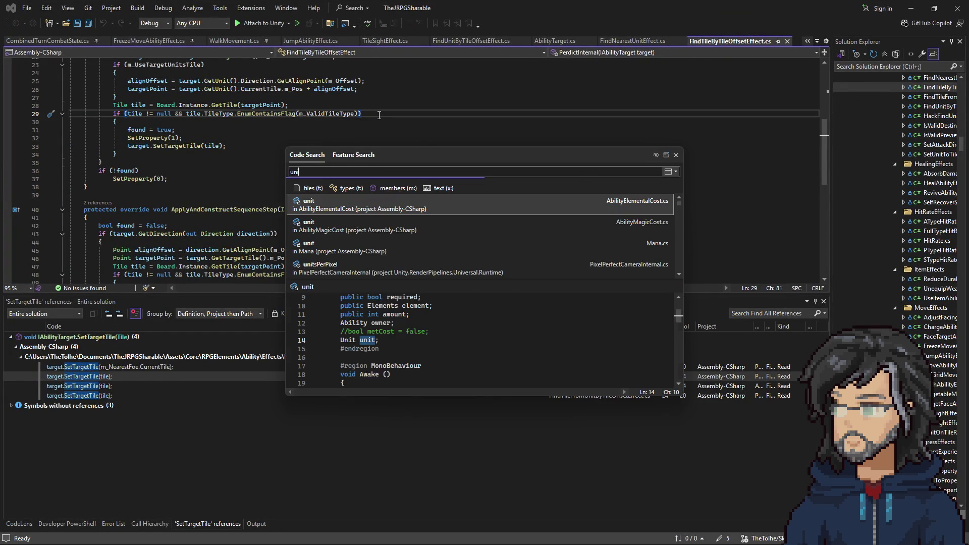
key("Return")
scroll(213, 200, "down", 7)
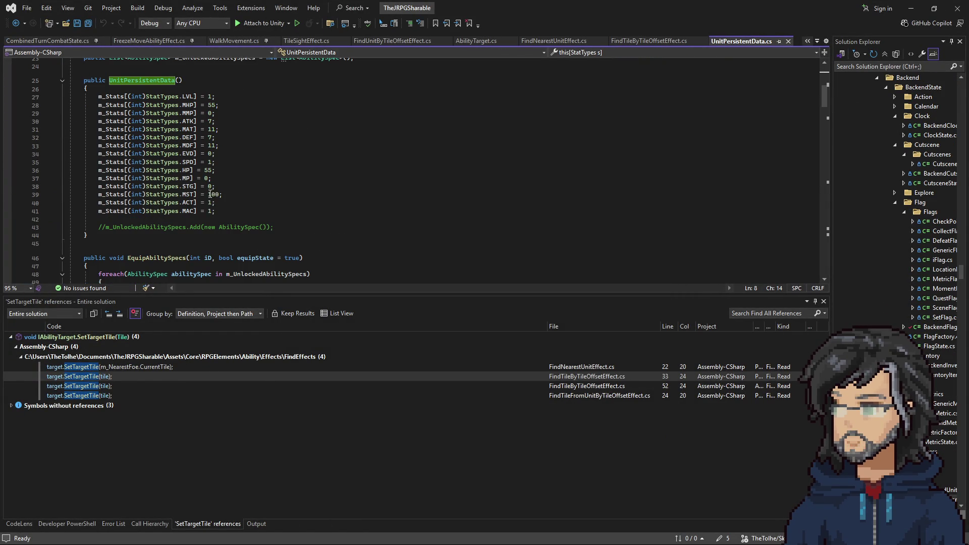
- Change the constructor's MMP and MP starting values to 100, then switch back to Unity
double_click(211, 113)
type("1")
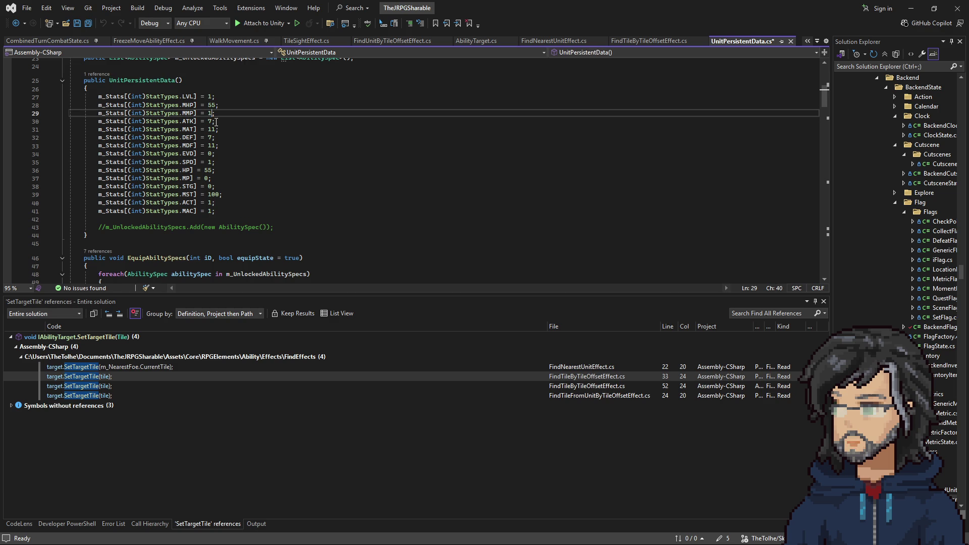
double_click(209, 178)
type("100")
left_click(253, 171)
key("shift+Up")
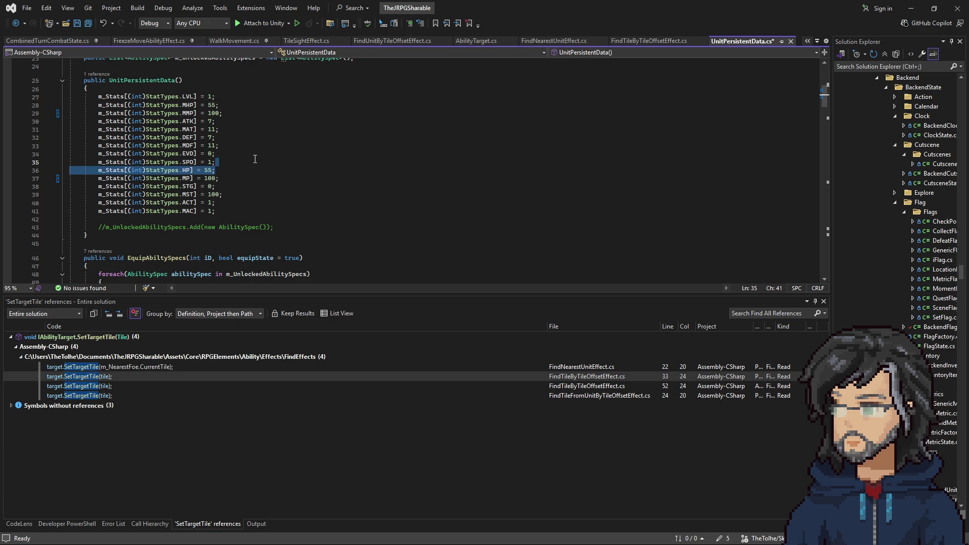
left_click(259, 155)
key("alt+Tab")
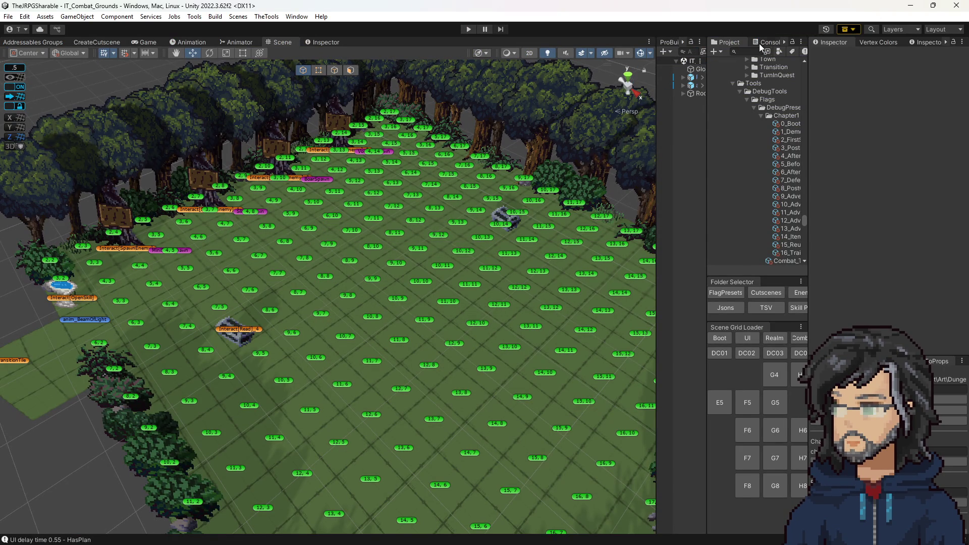
- Clear the Console and play-test the combat room in a widened Game view
left_click(759, 43)
left_click(720, 50)
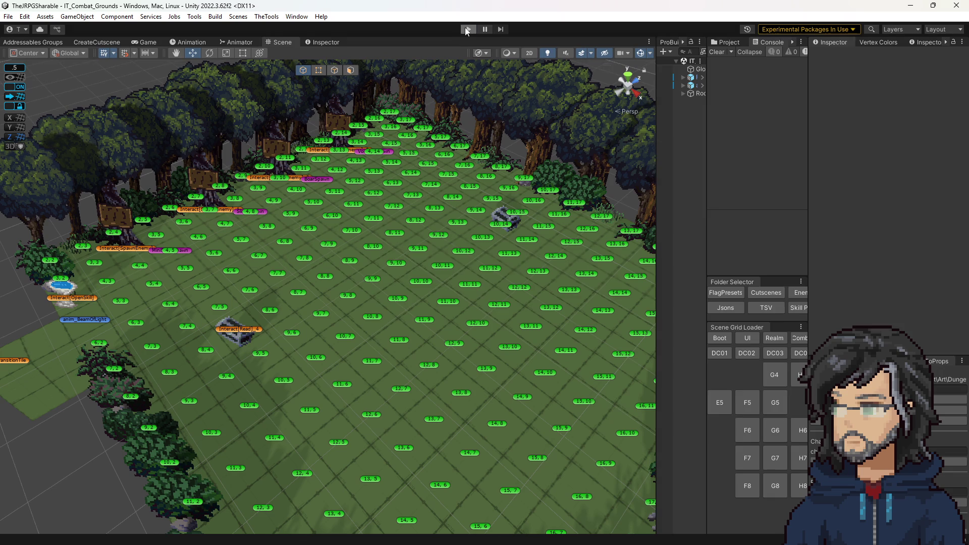
left_click(466, 29)
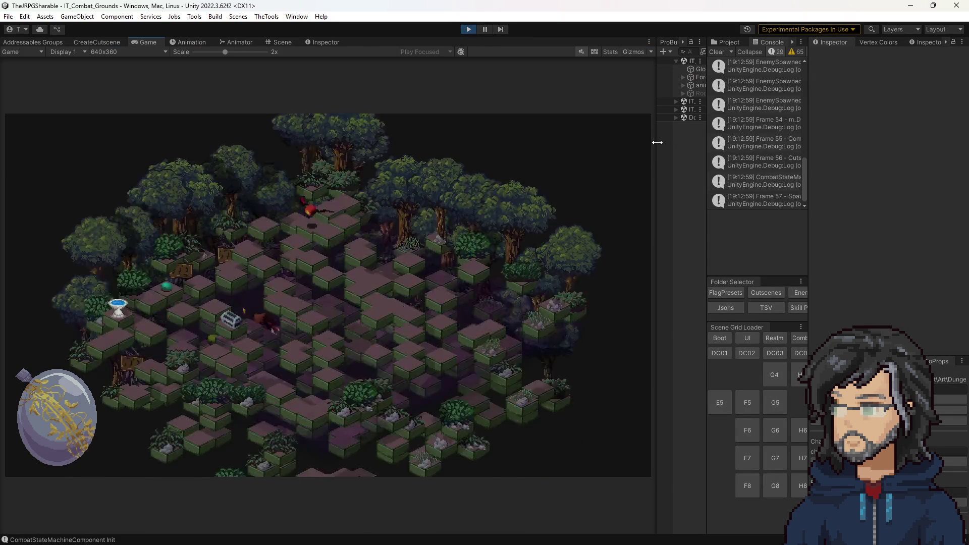
left_click_drag(658, 142, 731, 146)
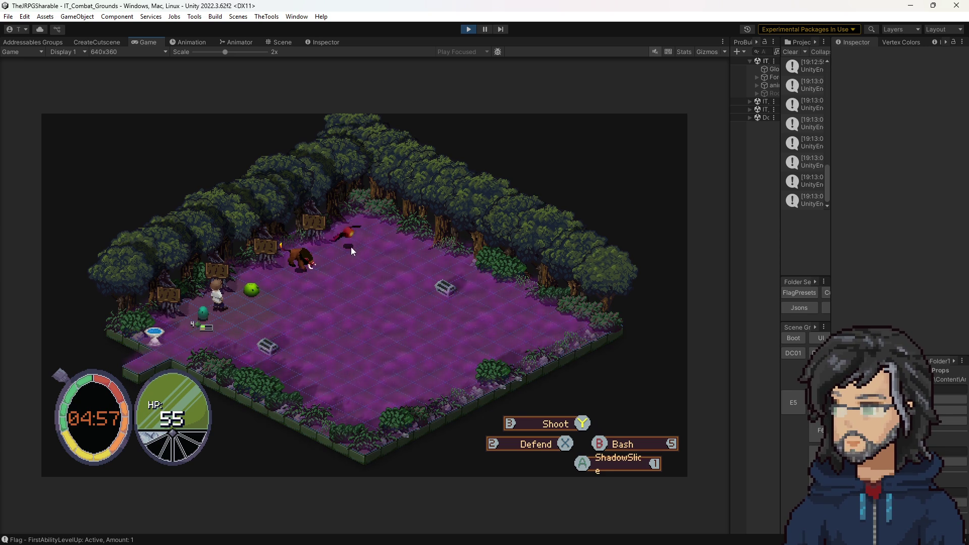
- Restart the play test, stop it, and widen the Hierarchy to show full names
left_click(468, 29)
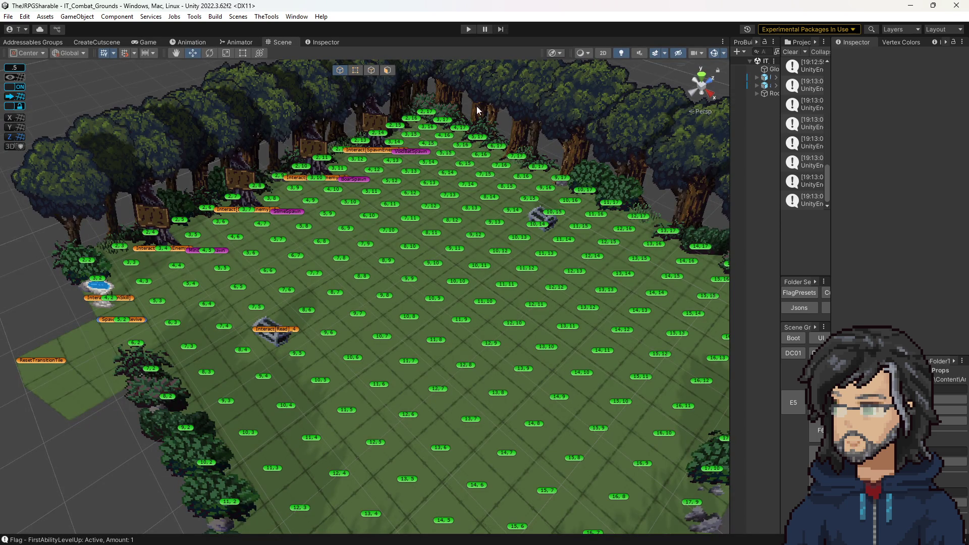
left_click(467, 30)
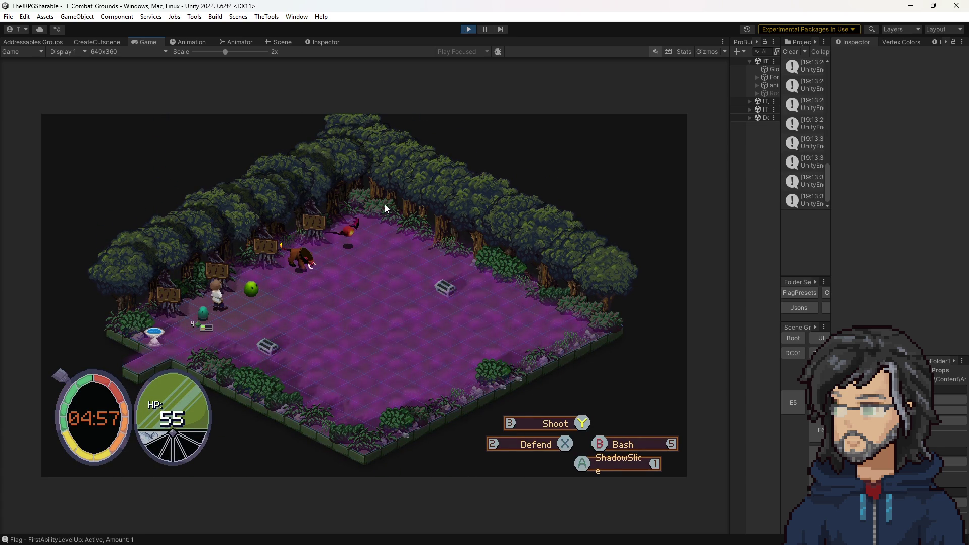
key("ctrl+p")
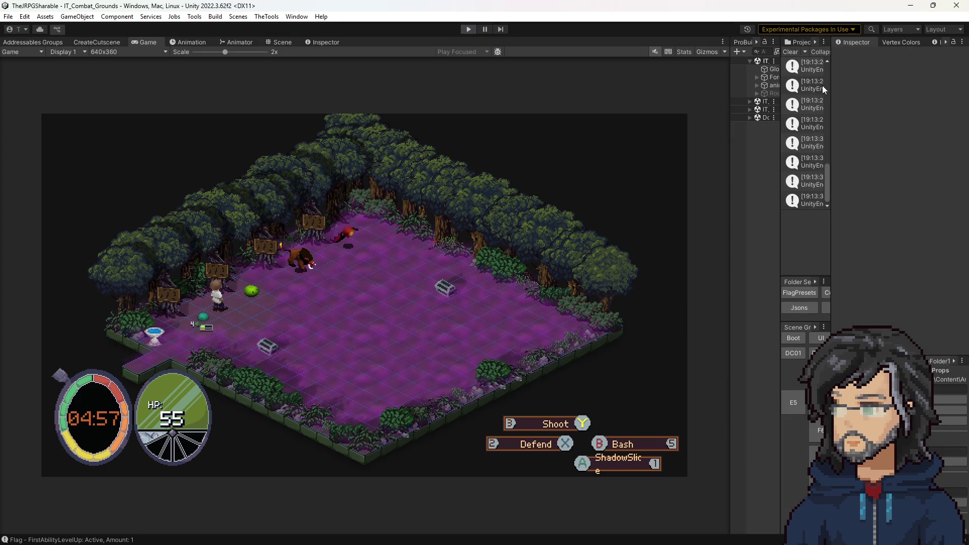
left_click_drag(728, 127, 651, 136)
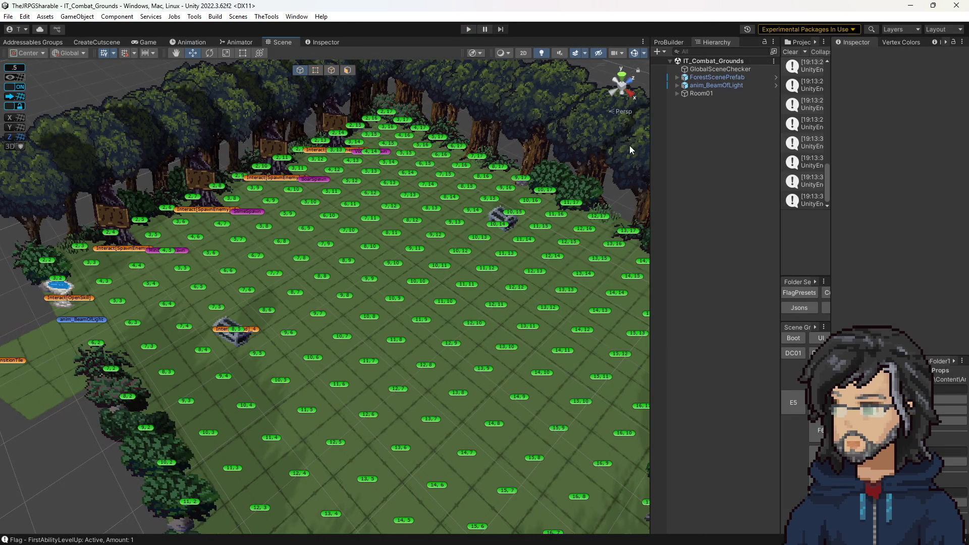
- Open the ShadowSlice prefab from the Abilities folder in the Project panel
left_click_drag(782, 226, 675, 234)
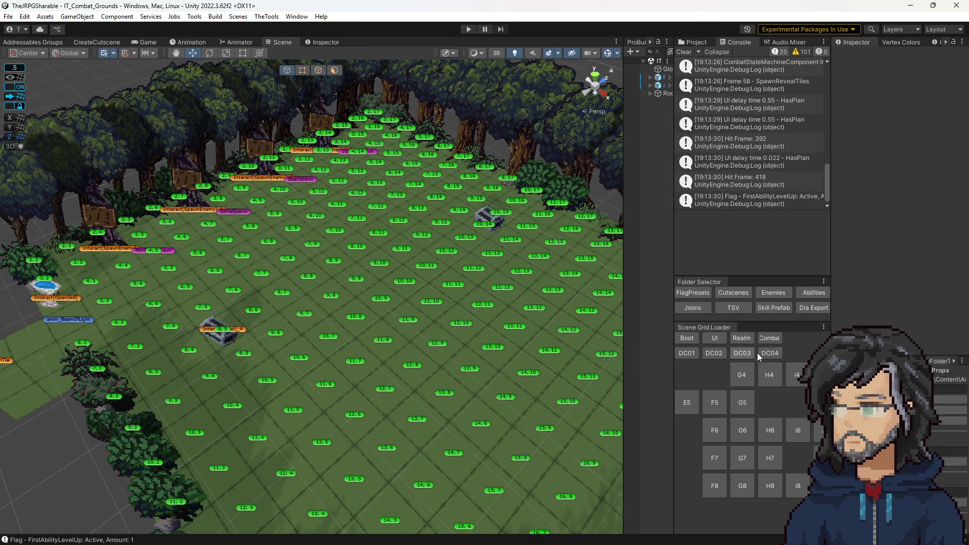
left_click(692, 292)
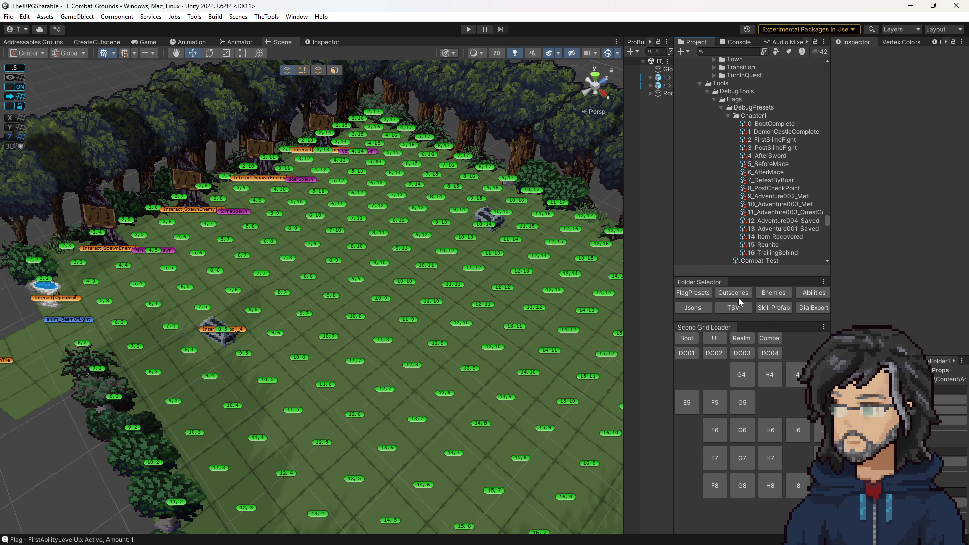
left_click(806, 295)
double_click(750, 133)
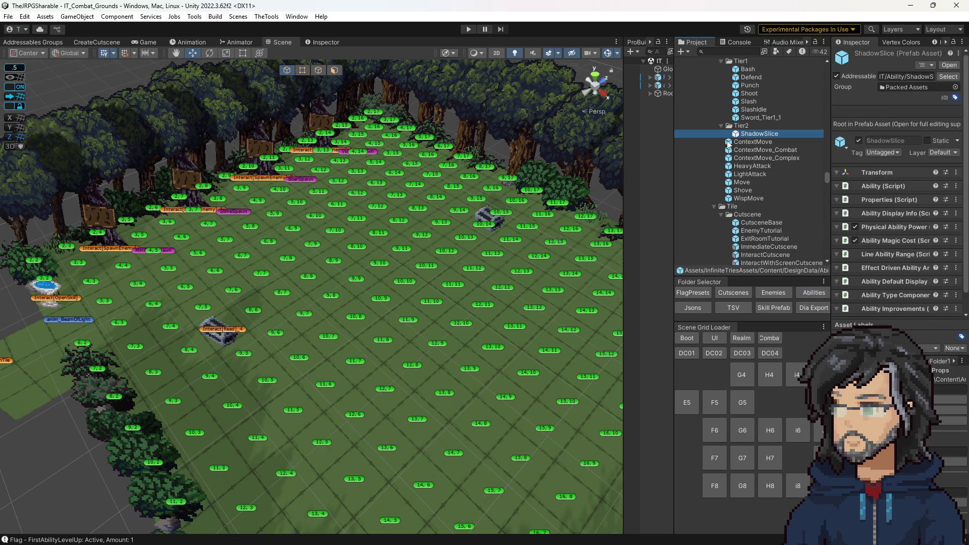
- Check the MoveEffect and Distance settings, then select PostNotification[Slash]'s Notification Name field
scroll(568, 422, "down", 10)
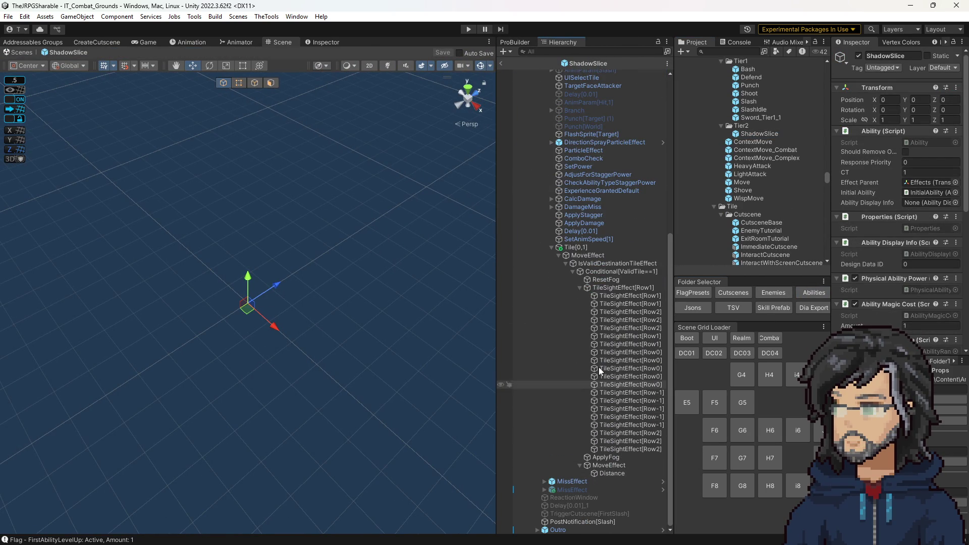
left_click(600, 466)
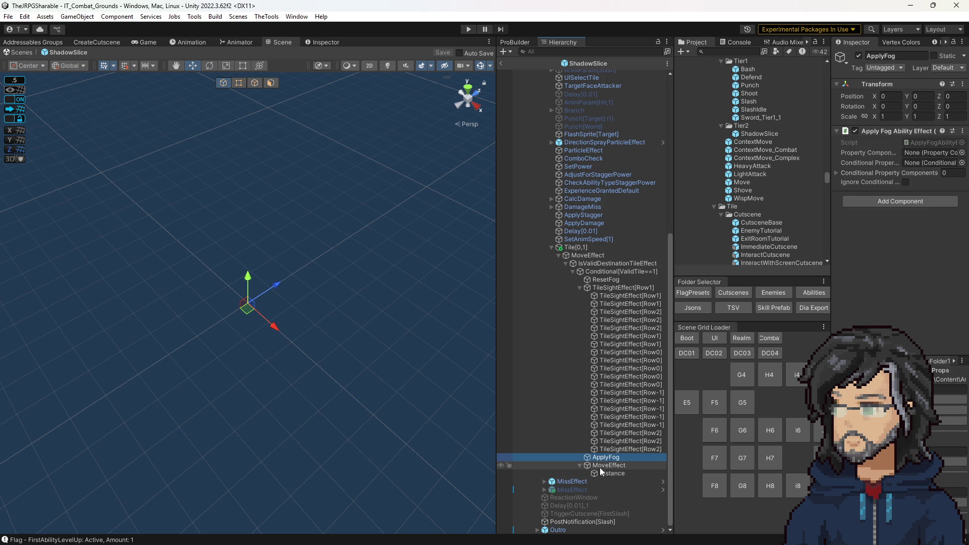
left_click(601, 474)
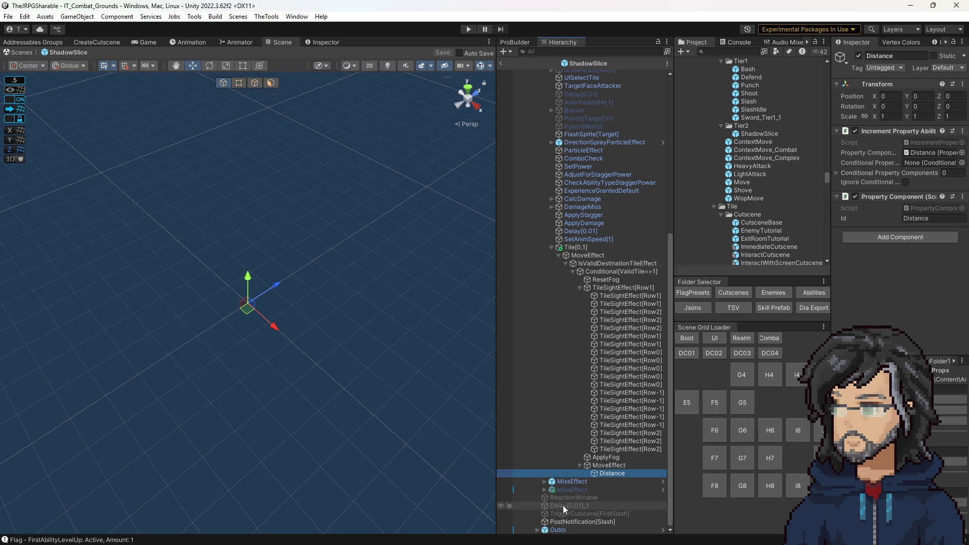
left_click(583, 521)
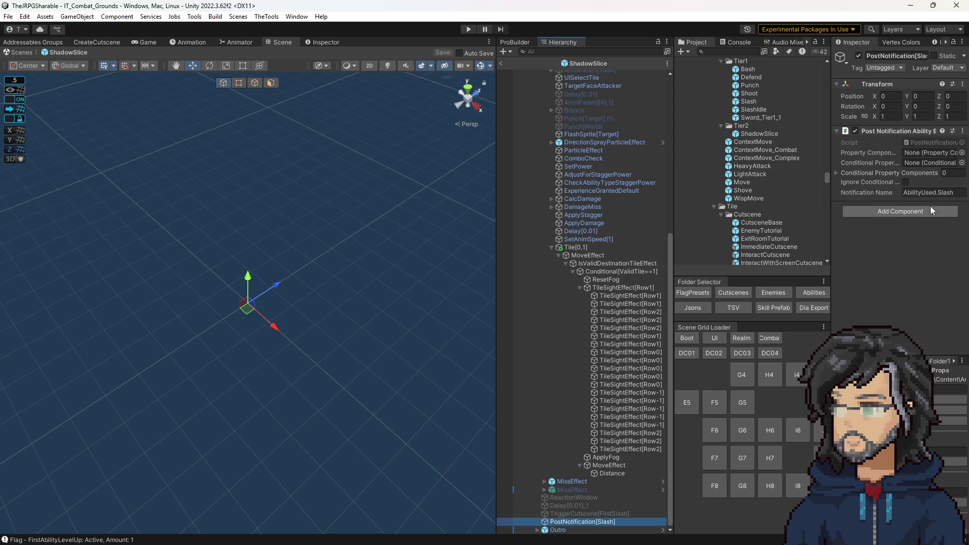
left_click(941, 193)
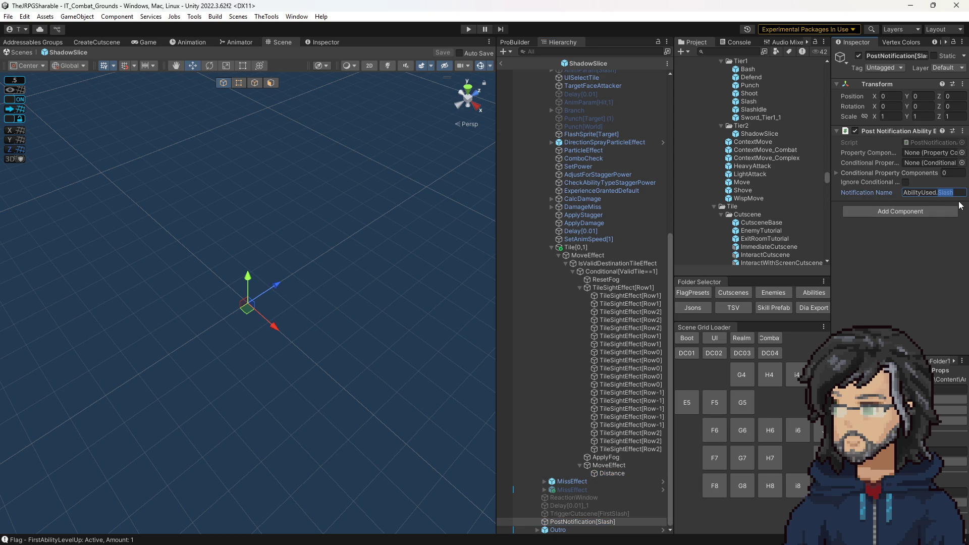
- Change the notification name to AbilityUsed.ShadowSlice and rename the object PostNotification[ShadowSlice]
type("Slice")
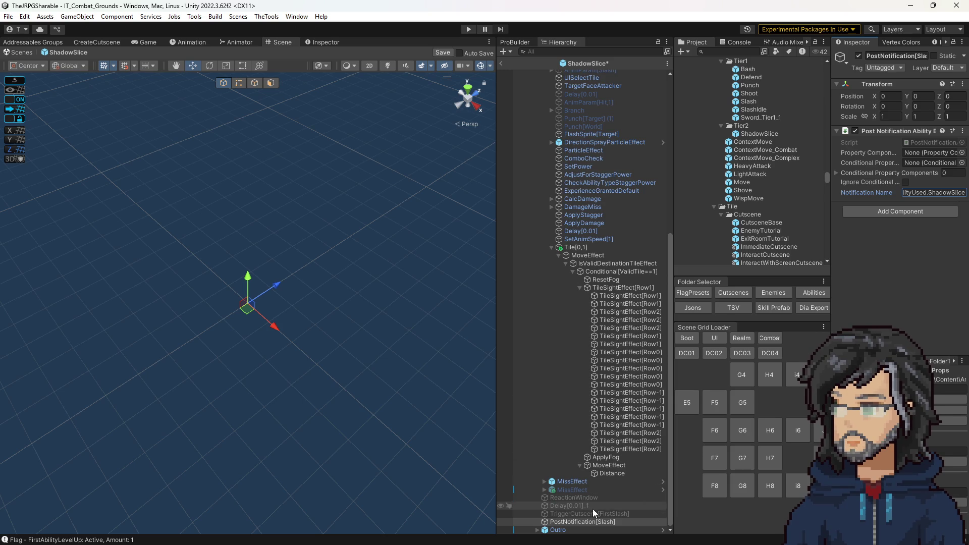
left_click(910, 55)
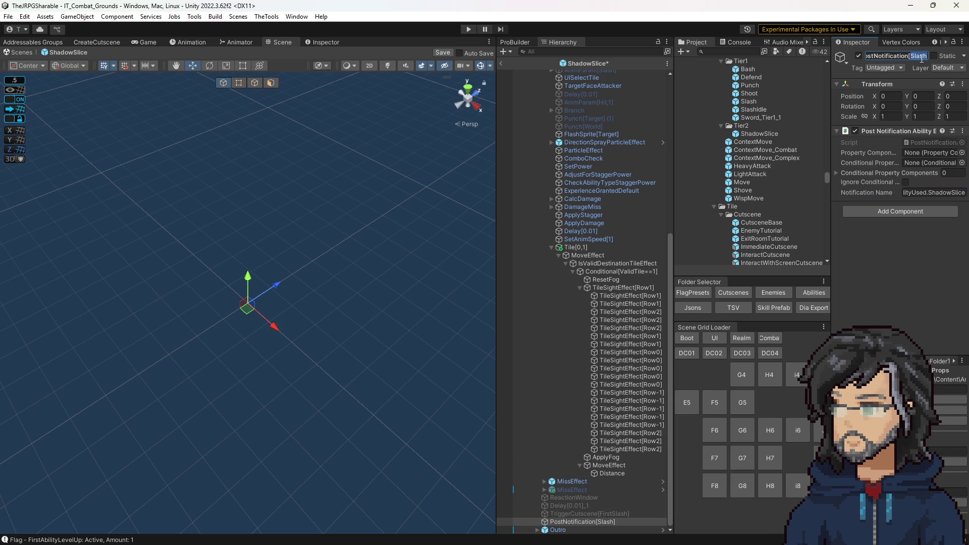
double_click(942, 192)
key("ctrl+c")
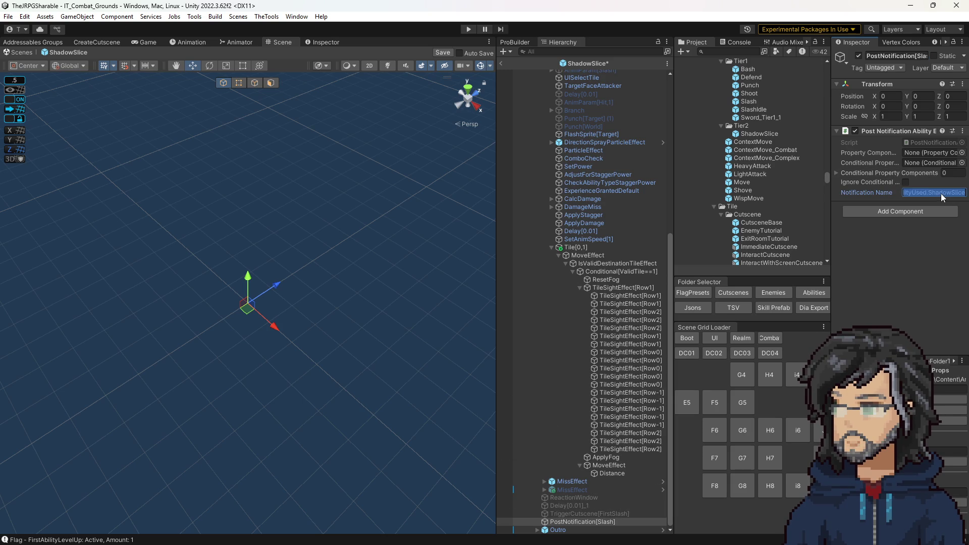
double_click(927, 55)
key("ctrl+v")
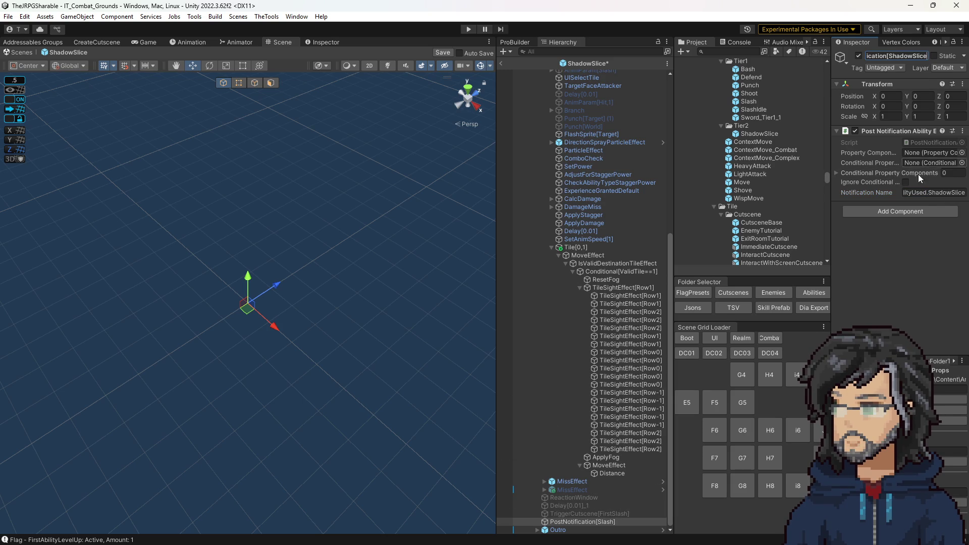
key("Return")
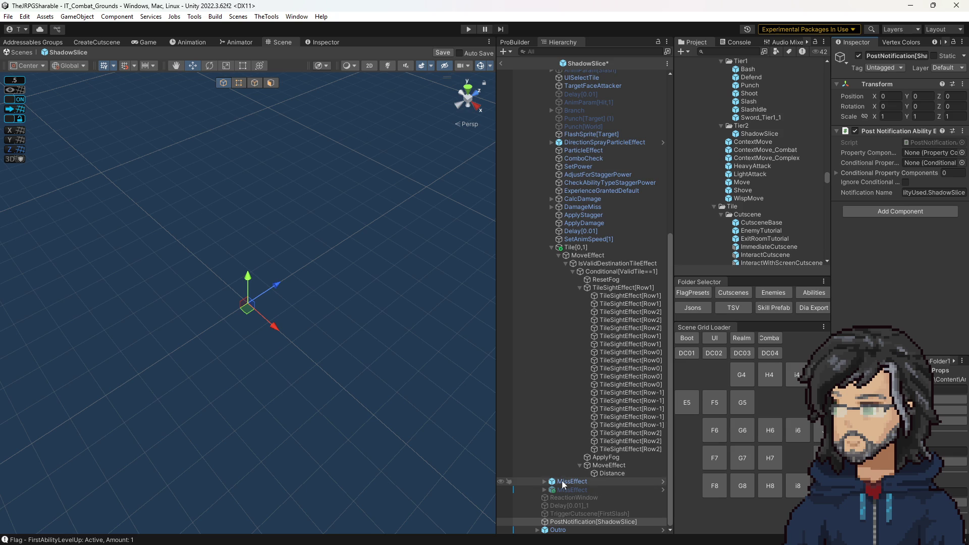
left_click(543, 482)
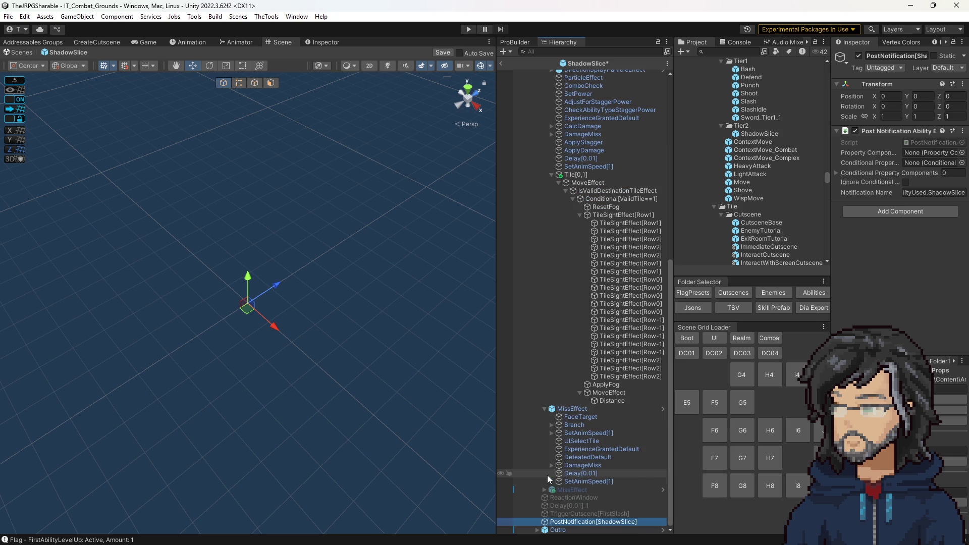
- Inspect MissEffect, HitEffect and Tile[0,1] under DamageEffect, tidying the expanded branches
left_click(579, 409)
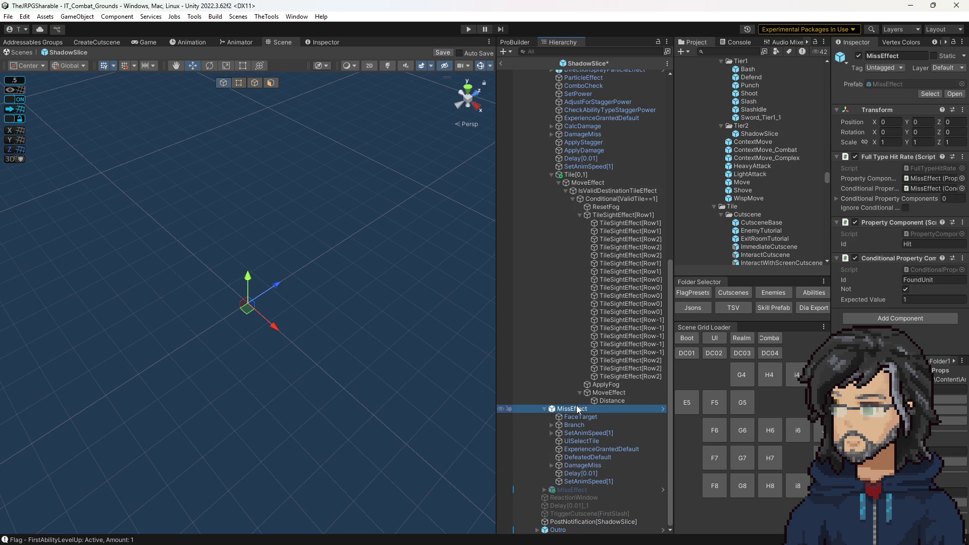
left_click(552, 175)
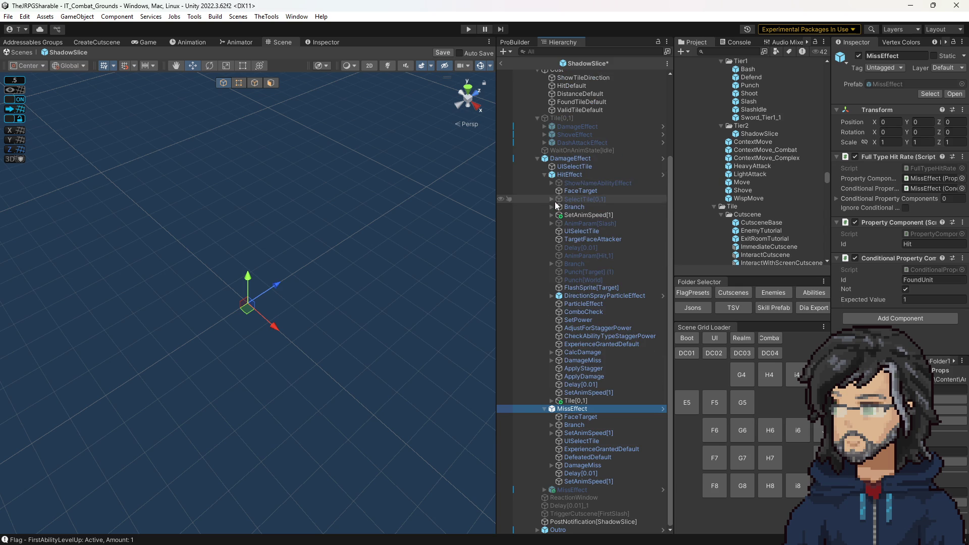
left_click(539, 162)
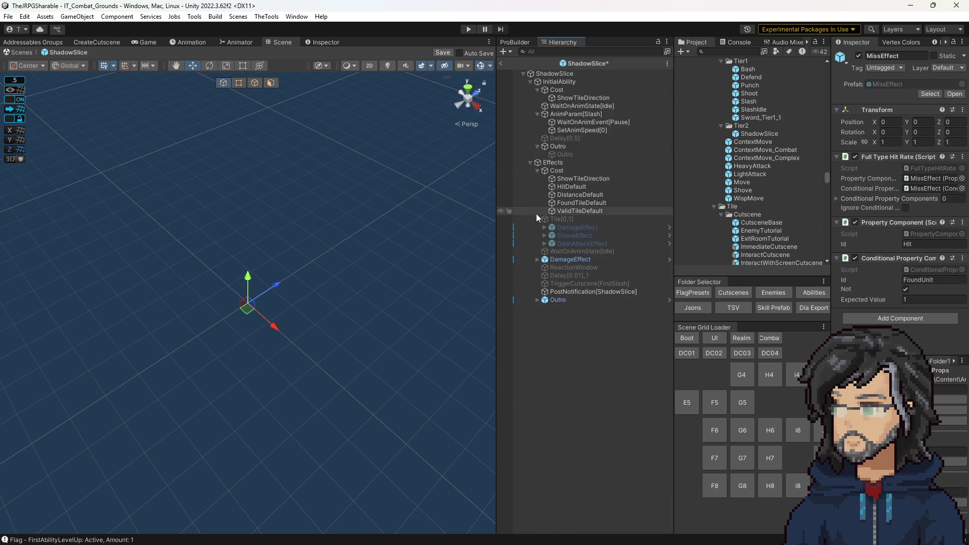
left_click(537, 259)
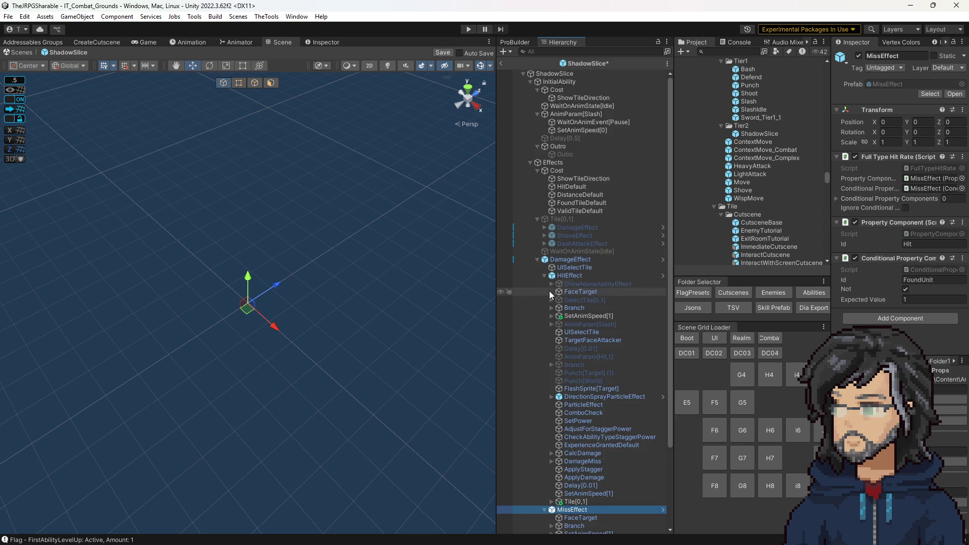
left_click(544, 276)
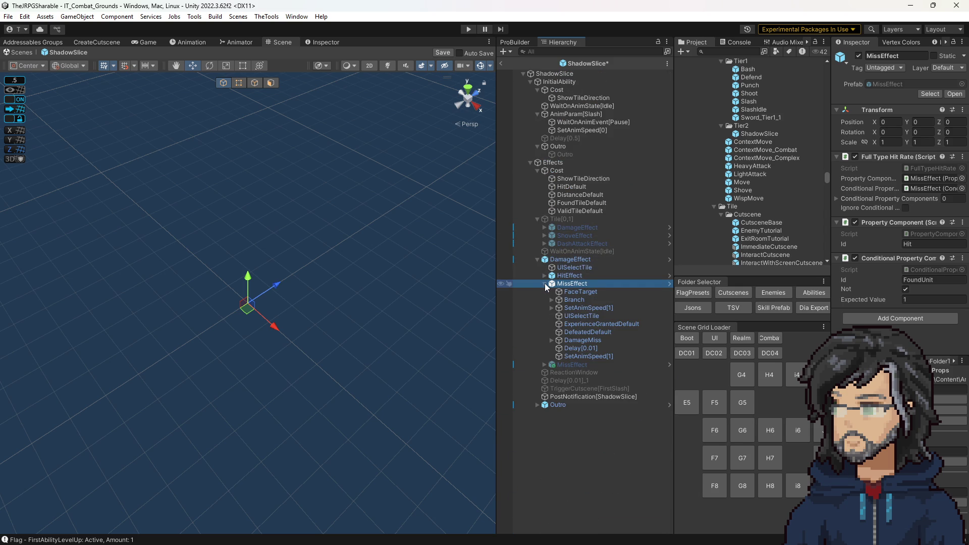
left_click(544, 275)
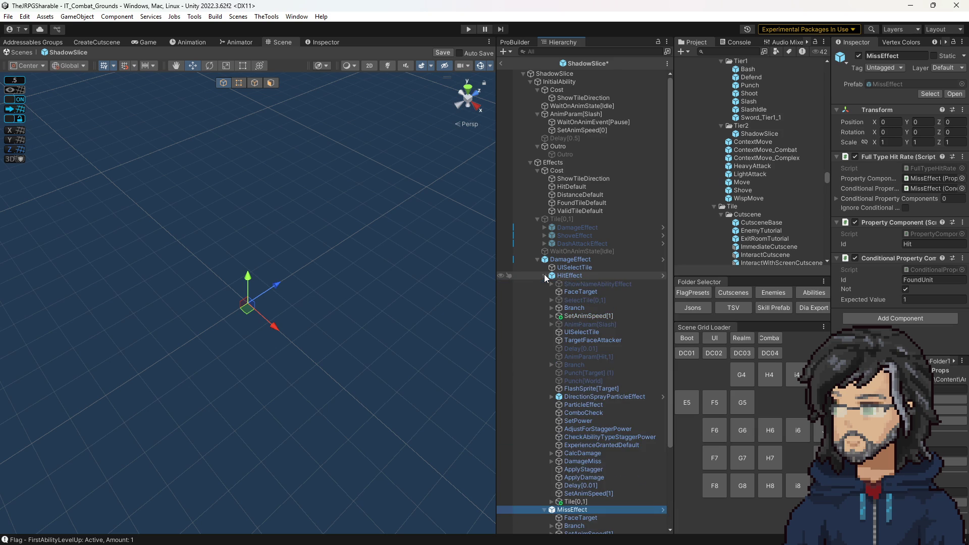
scroll(573, 309, "down", 3)
scroll(574, 309, "down", 1)
left_click(585, 400)
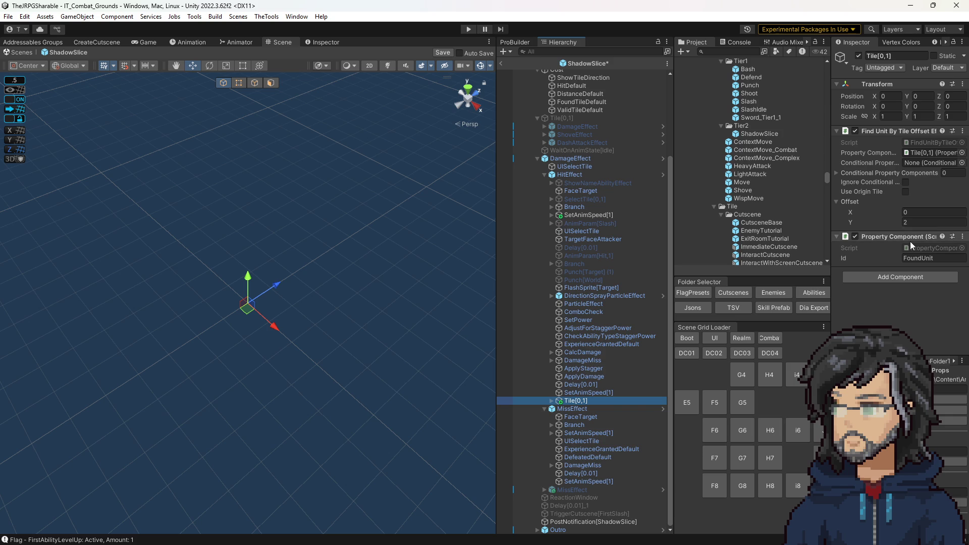
left_click(566, 410)
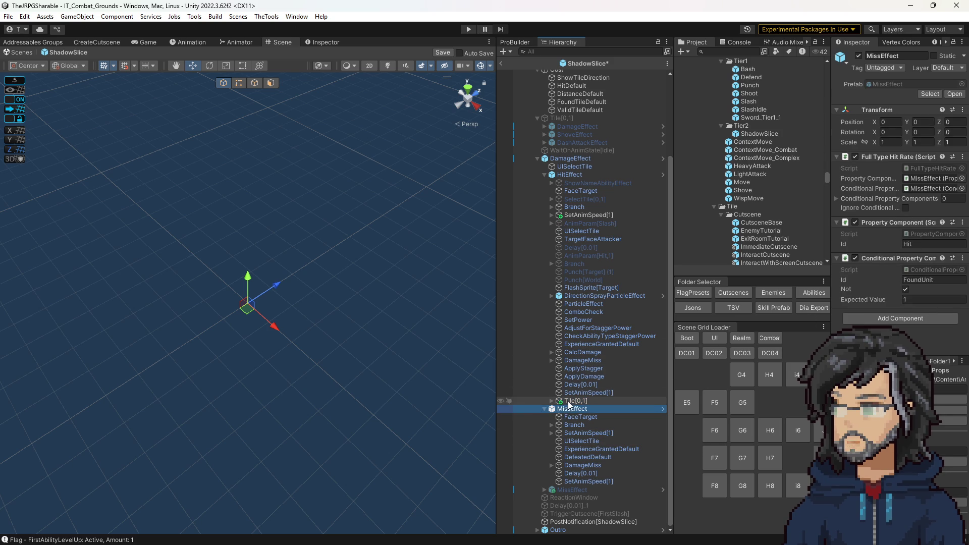
left_click(545, 409)
- Move Tile[0,1] to sit just below MissEffect under DamageEffect
left_click(562, 473)
left_click_drag(562, 490, 555, 487)
left_click(562, 474)
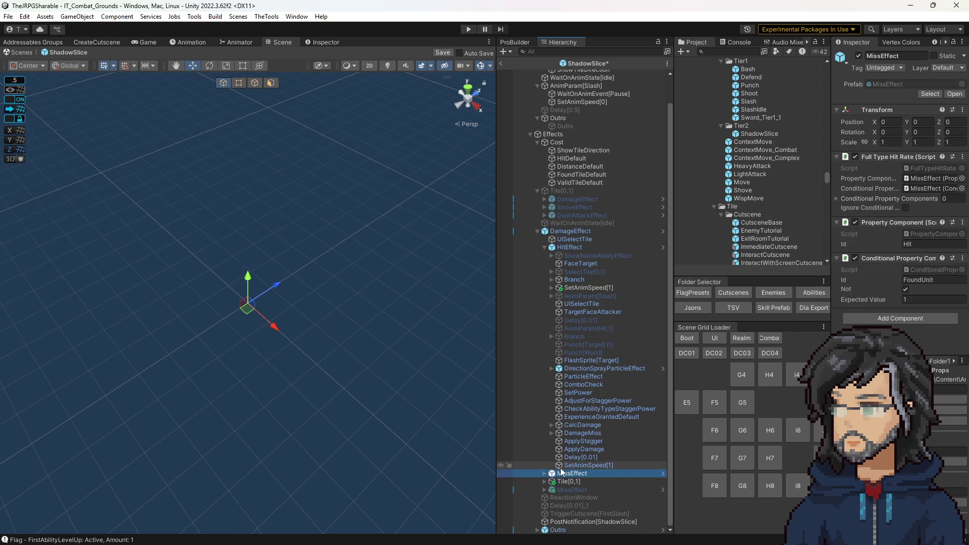
left_click(544, 474)
left_click(544, 474)
- Compare HitEffect's and MissEffect's settings and Tile[0,1]'s unit-finding offset
left_click(544, 248)
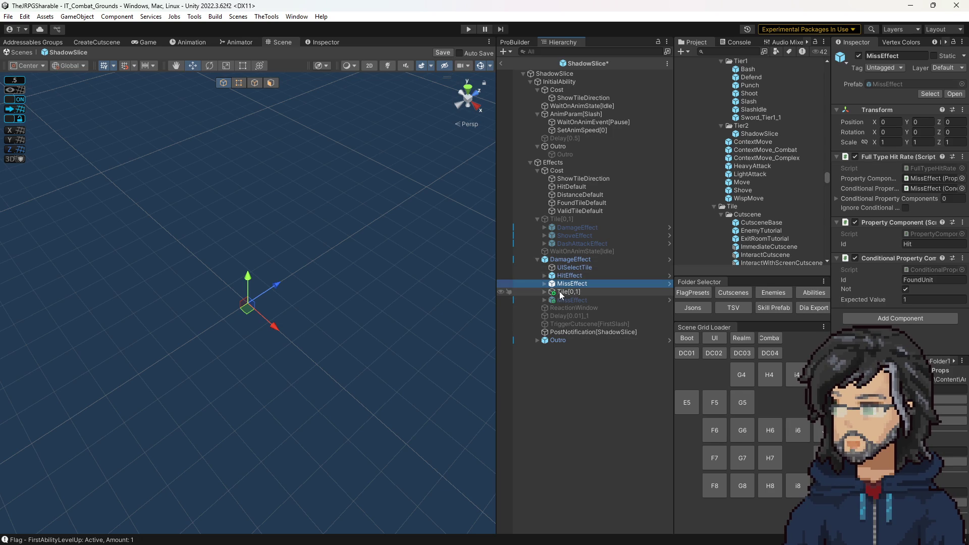
left_click(569, 275)
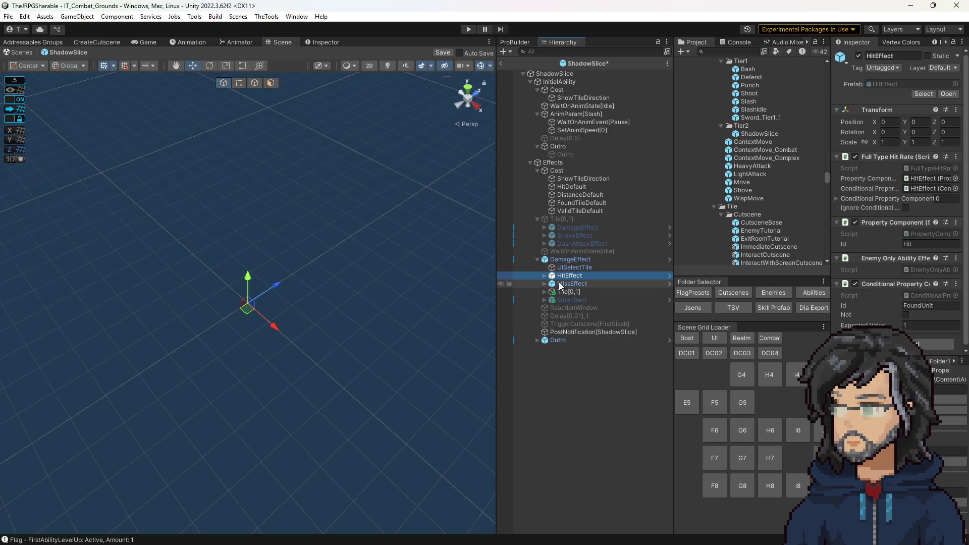
left_click(560, 285)
left_click(567, 276)
left_click(564, 284)
left_click(567, 276)
left_click(566, 284)
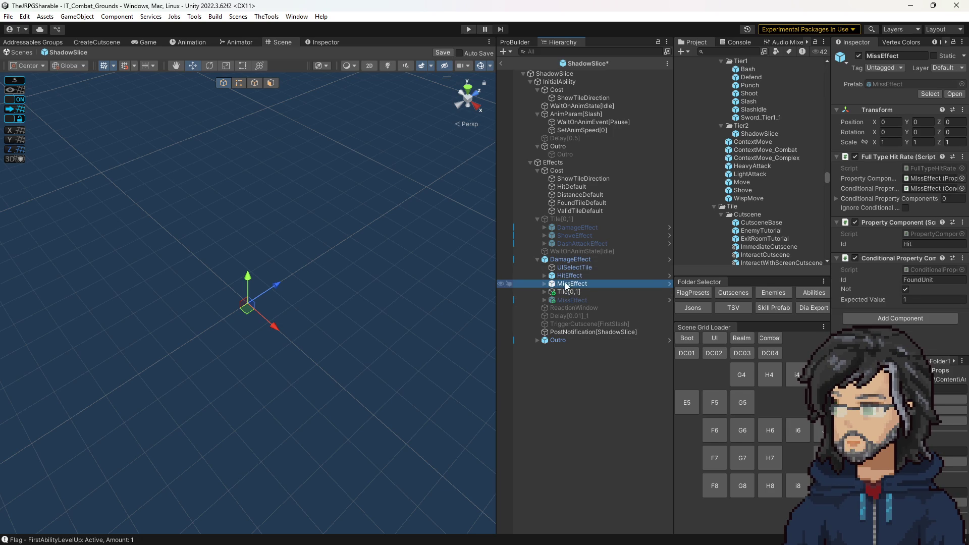
left_click(566, 276)
left_click(559, 284)
left_click(567, 276)
left_click(560, 284)
left_click(553, 292)
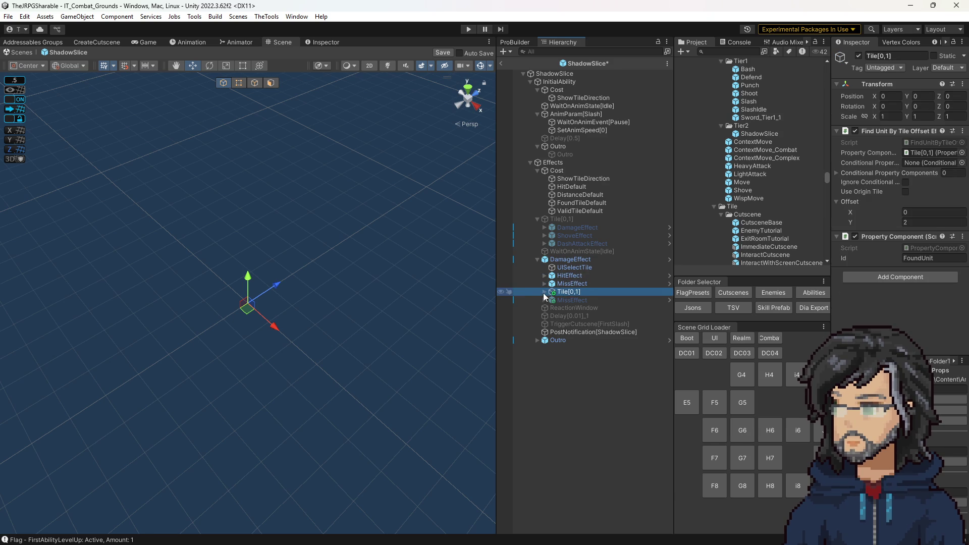
left_click(544, 292)
left_click(545, 292)
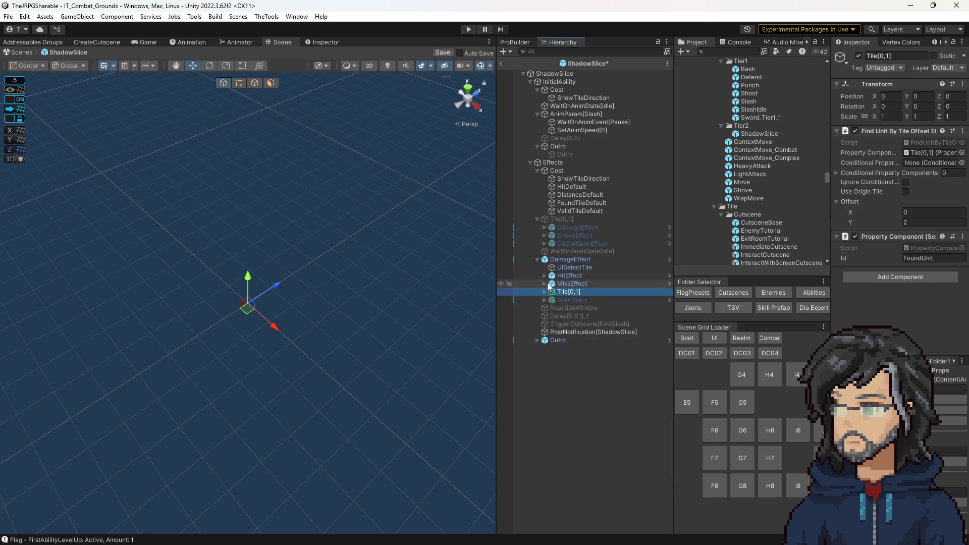
left_click(544, 285)
left_click(566, 284)
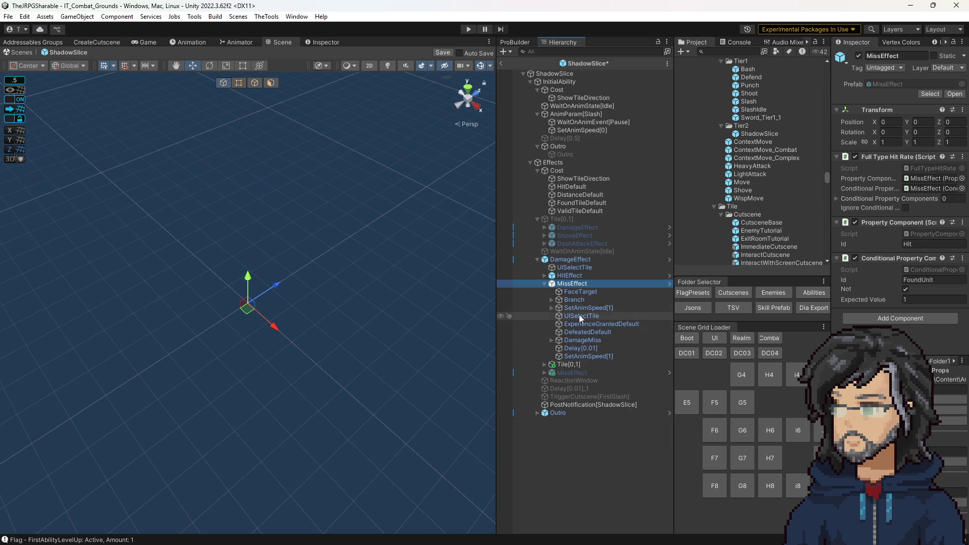
- Save the ShadowSlice prefab and close it, back to the IT_Combat_Grounds scene
mouse_move(398, 315)
left_mouse_down()
mouse_move(381, 318)
mouse_move(447, 223)
left_mouse_up()
key("ctrl+s")
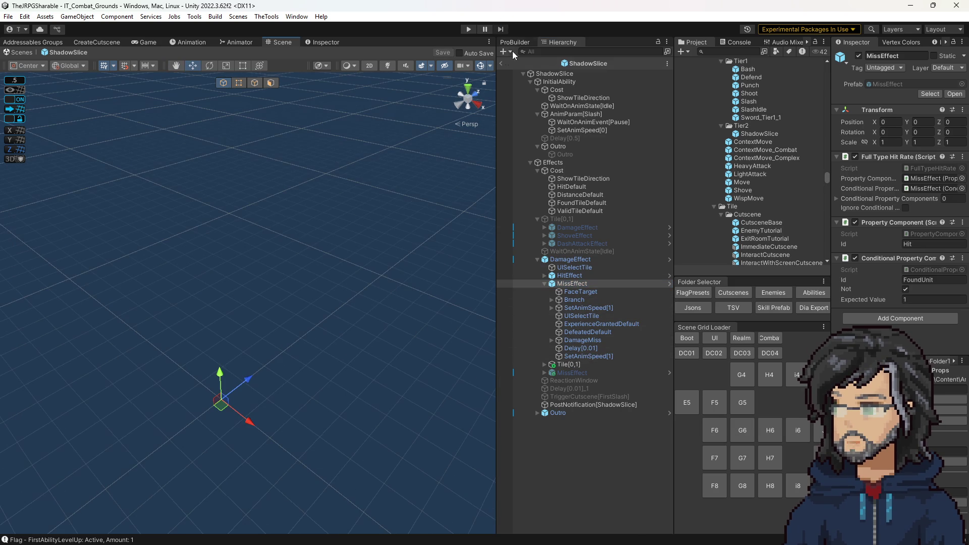
left_click(497, 61)
- Exit Prefab Mode, play-test ShadowSlice in a widened Game view, then stop the game
left_click(503, 63)
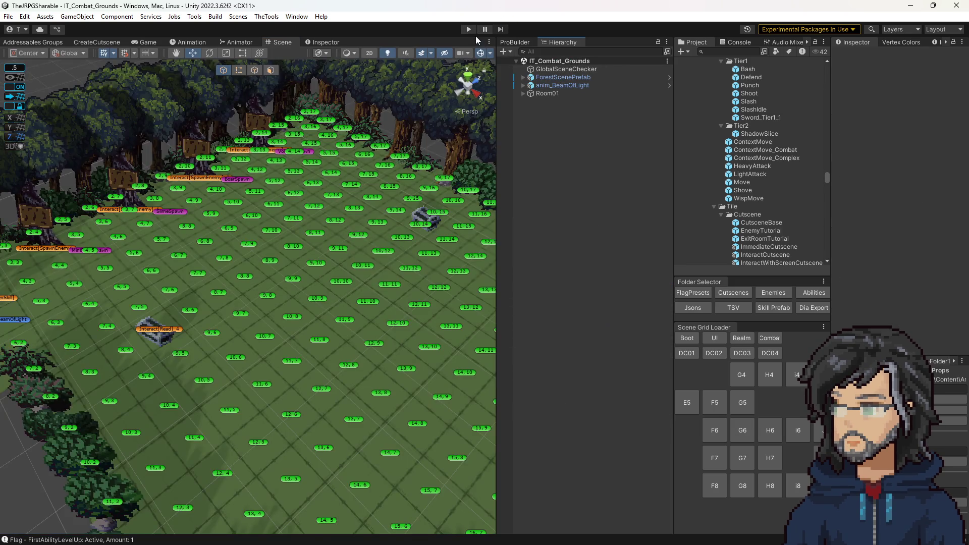
left_click(469, 30)
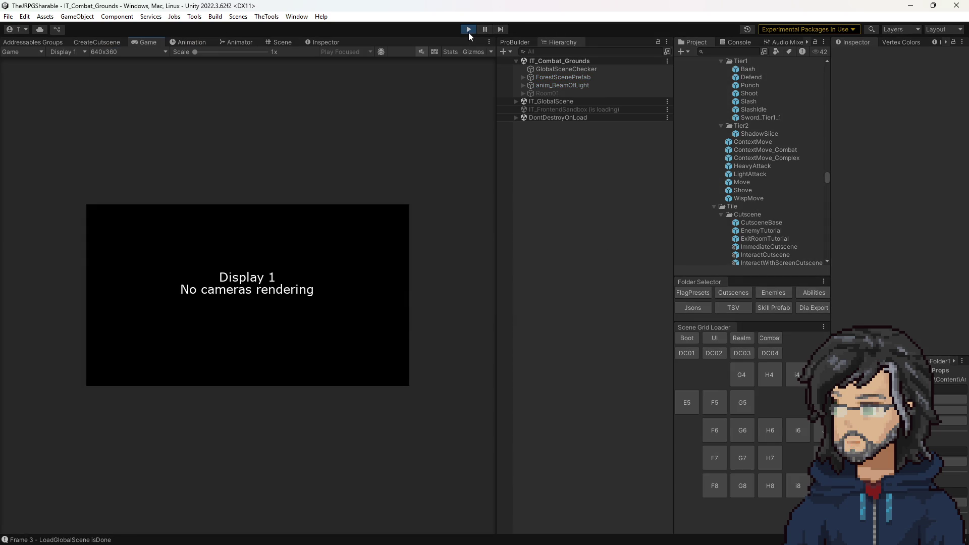
left_click_drag(494, 163, 723, 169)
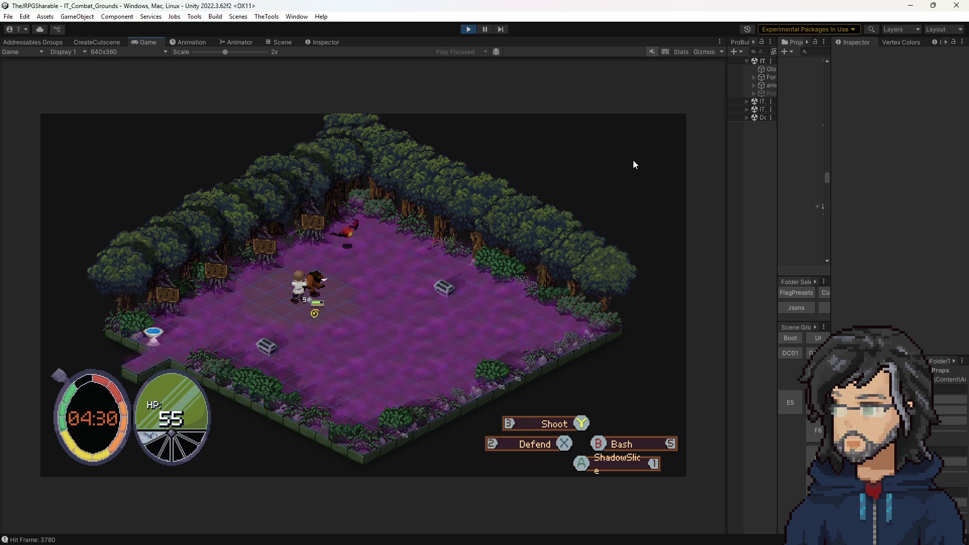
left_click(470, 30)
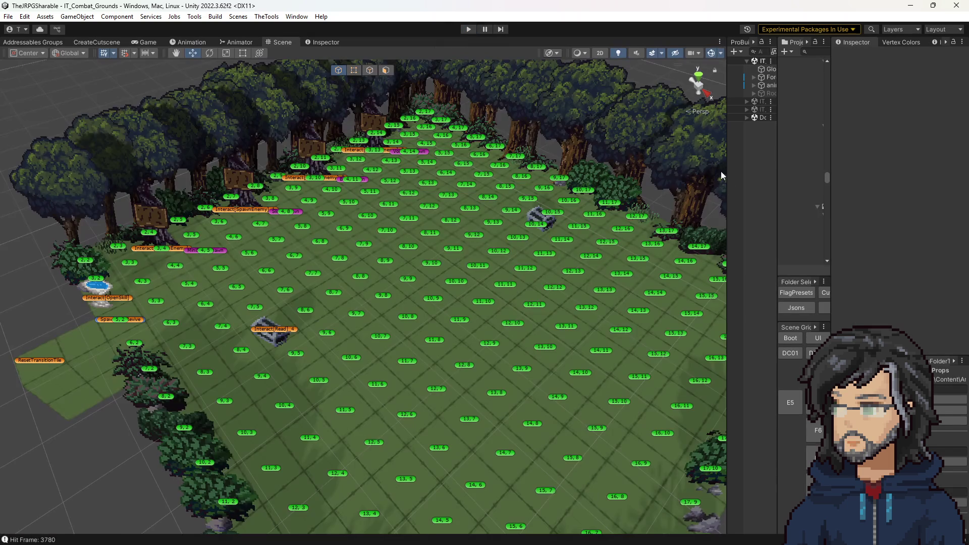
- After a quick look at Visual Studio, widen the panels and reopen the ShadowSlice prefab
mouse_move(725, 177)
left_mouse_down()
mouse_move(539, 172)
mouse_move(571, 170)
left_mouse_up()
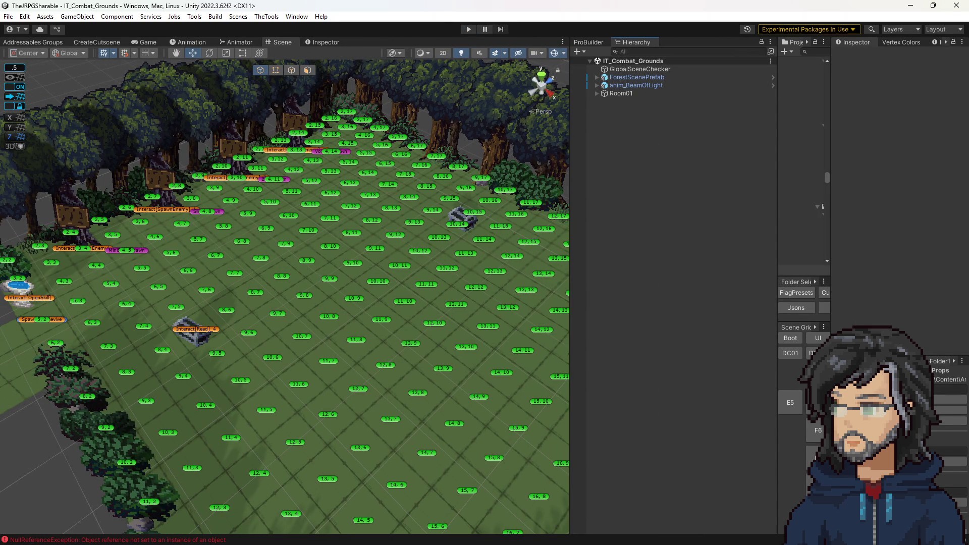
key("alt+Tab")
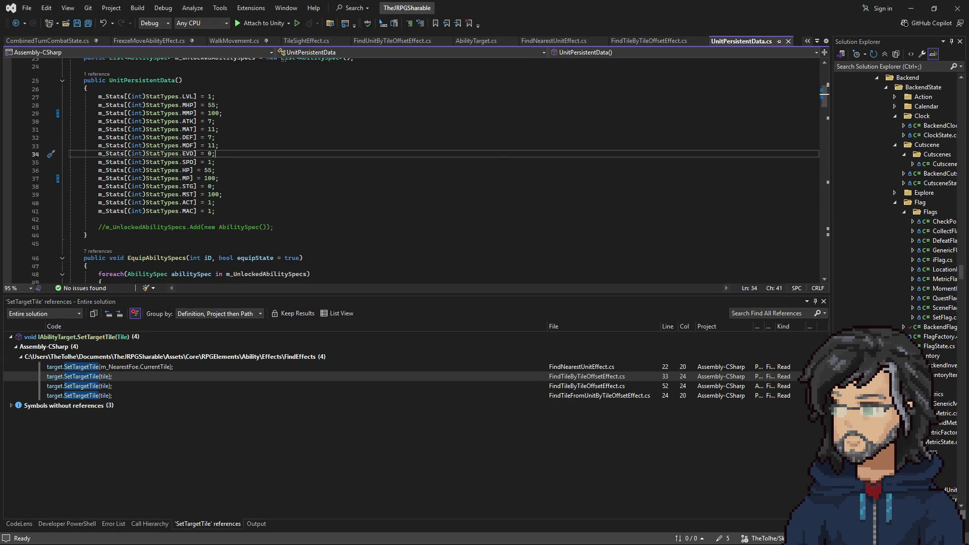
left_click(911, 8)
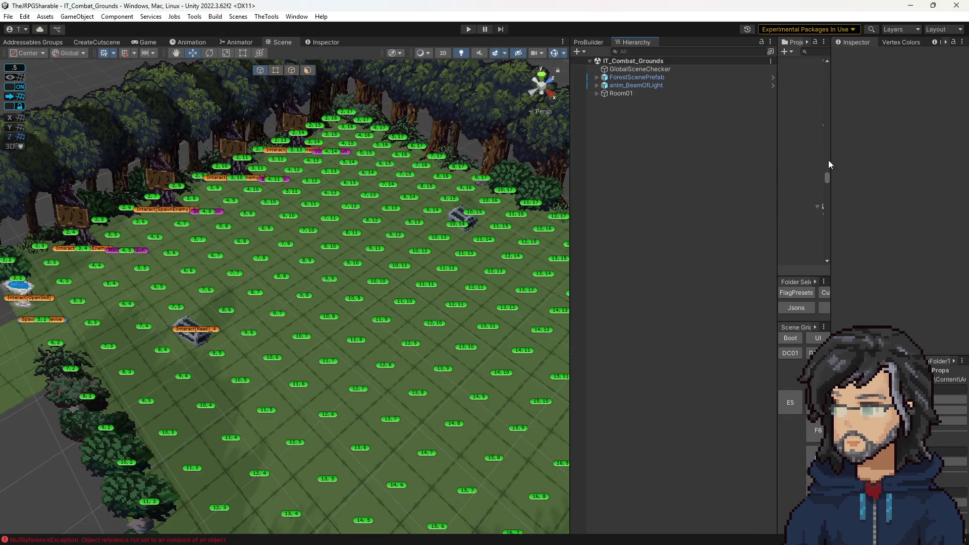
left_click_drag(777, 150, 643, 160)
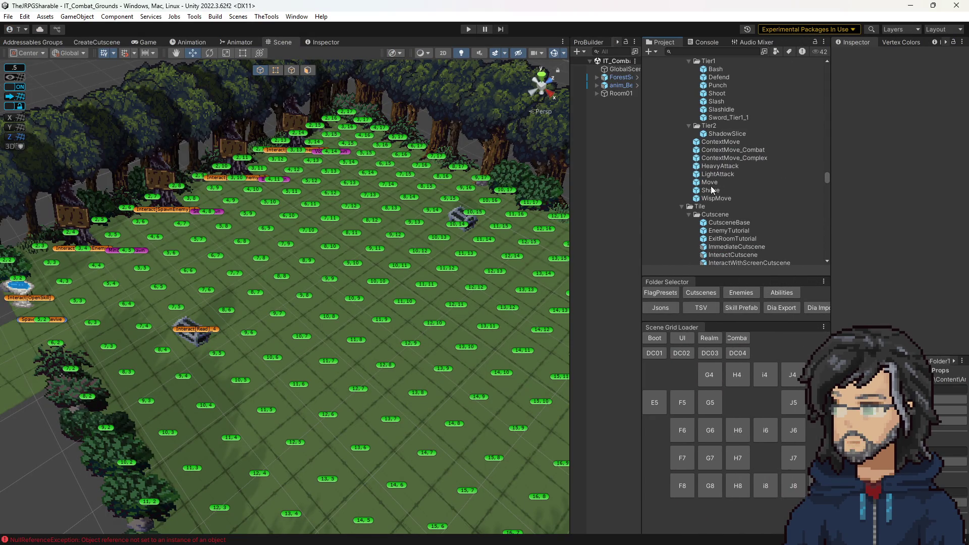
scroll(712, 190, "down", 5)
scroll(728, 205, "down", 4)
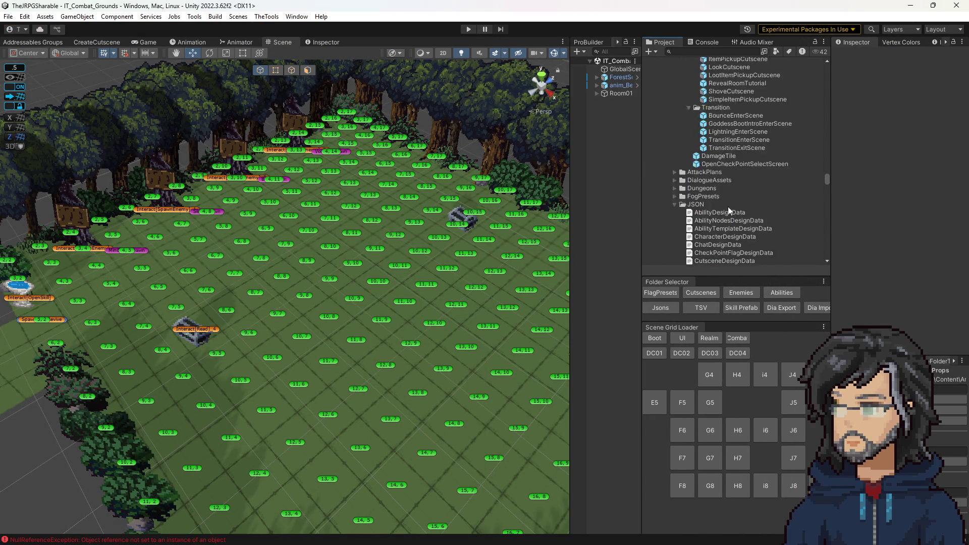
left_click(747, 293)
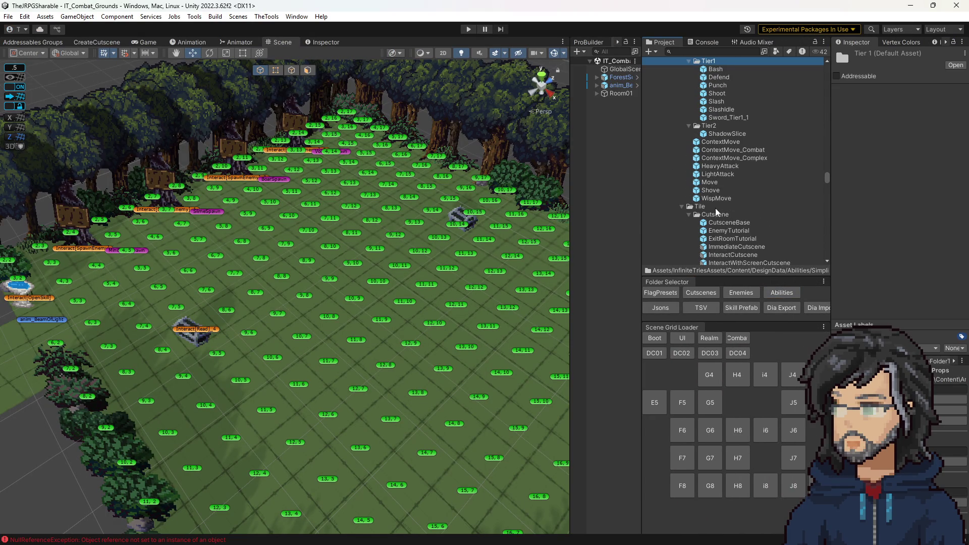
double_click(731, 134)
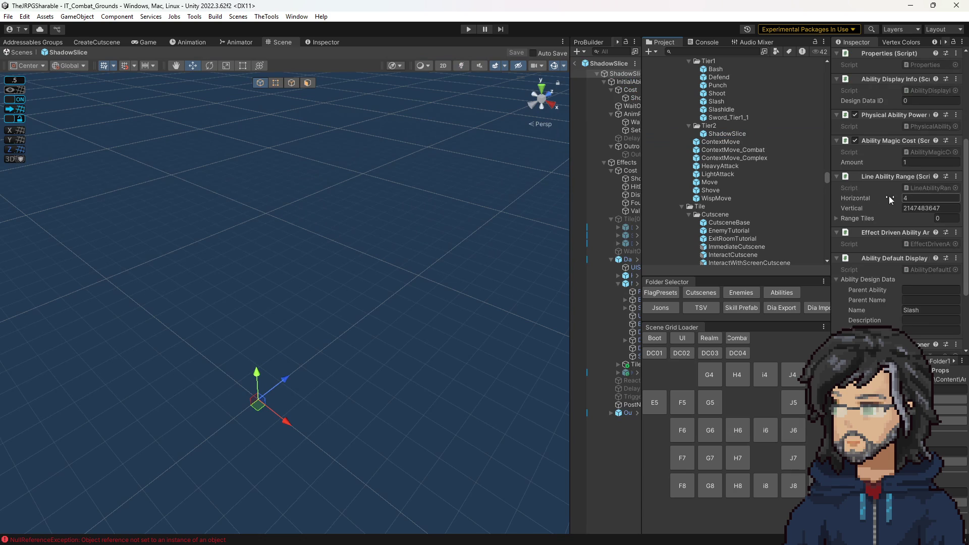
- Switch ShadowSlice's Ability Type Component dropdown from Low to RB Low and start the game
scroll(888, 207, "down", 3)
left_click(915, 270)
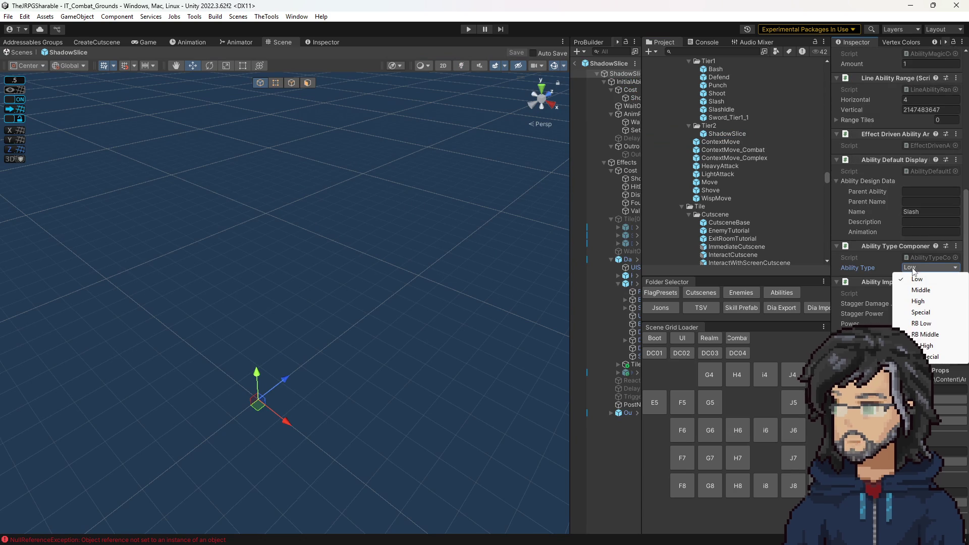
left_click(928, 325)
scroll(497, 210, "up", 3)
left_click(469, 30)
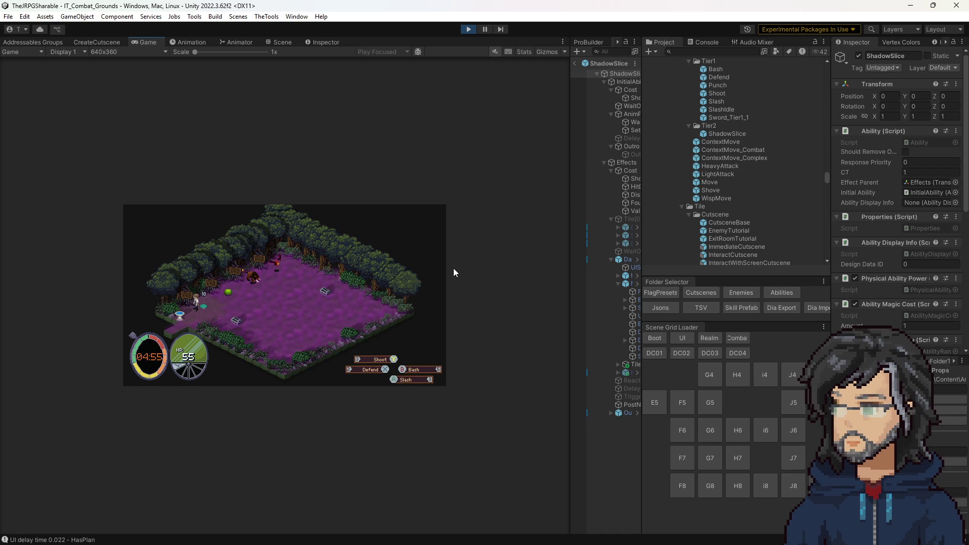
- Stop the game and select ShadowSlice's Ability Magic Cost amount field
left_click(469, 30)
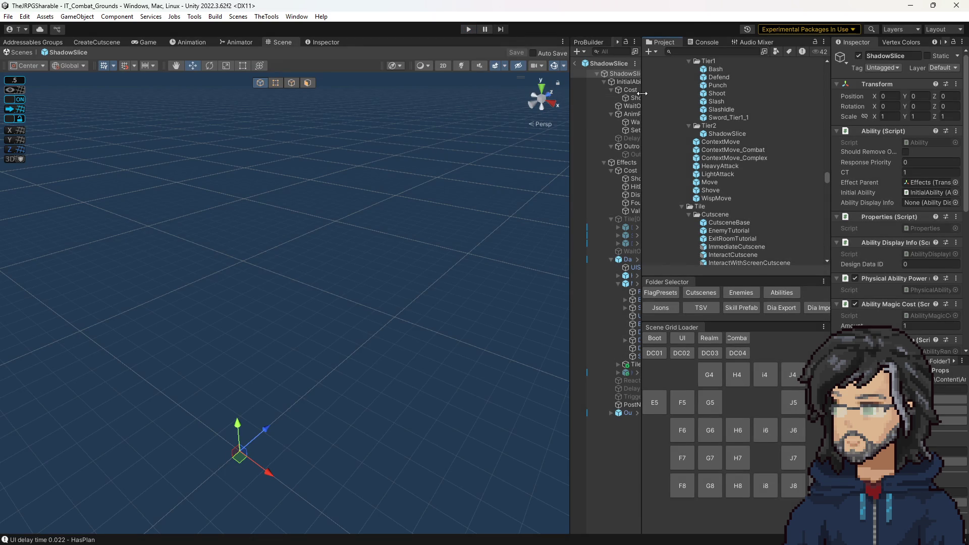
left_click_drag(642, 93, 675, 92)
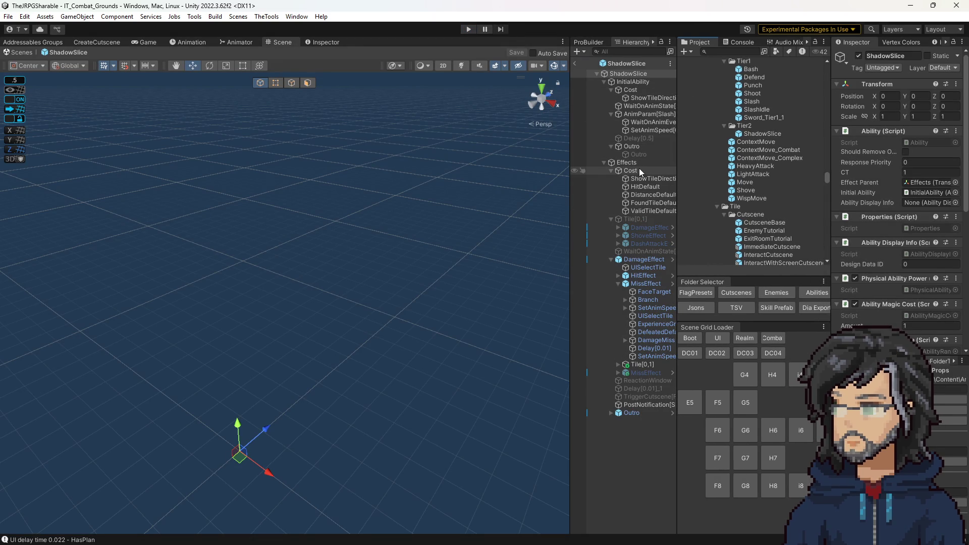
scroll(911, 250, "down", 2)
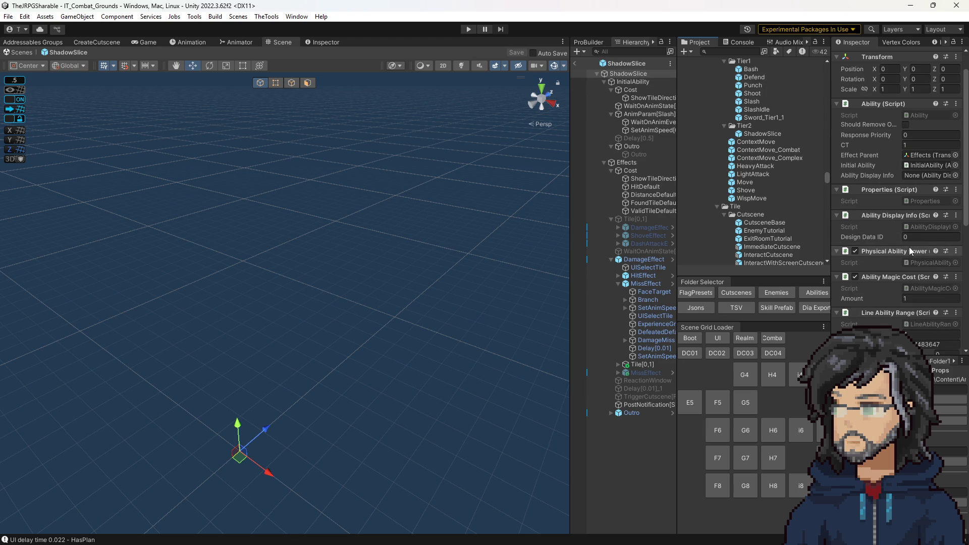
left_click(925, 297)
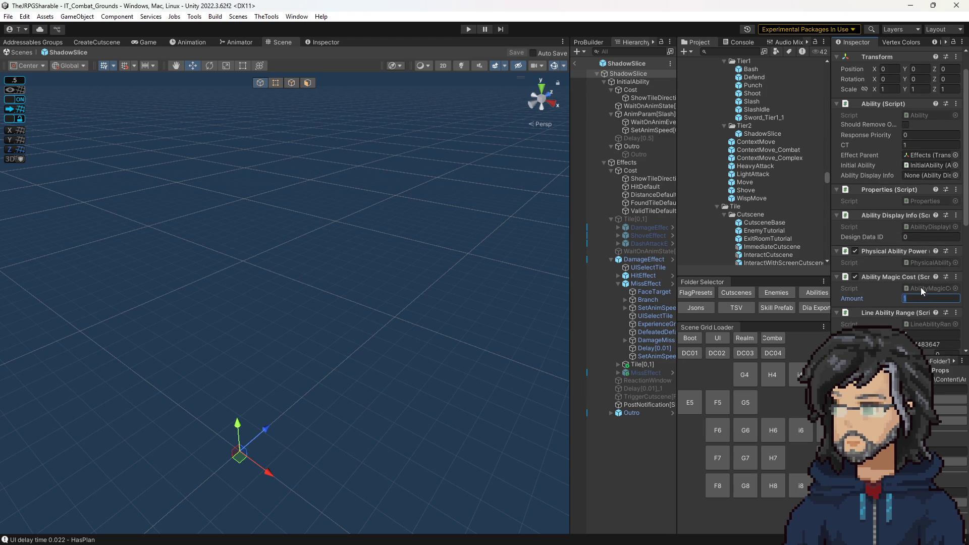
- Open Sword_Tier1_1 to see its Ability Magic Cost amount of 100
scroll(920, 287, "down", 2)
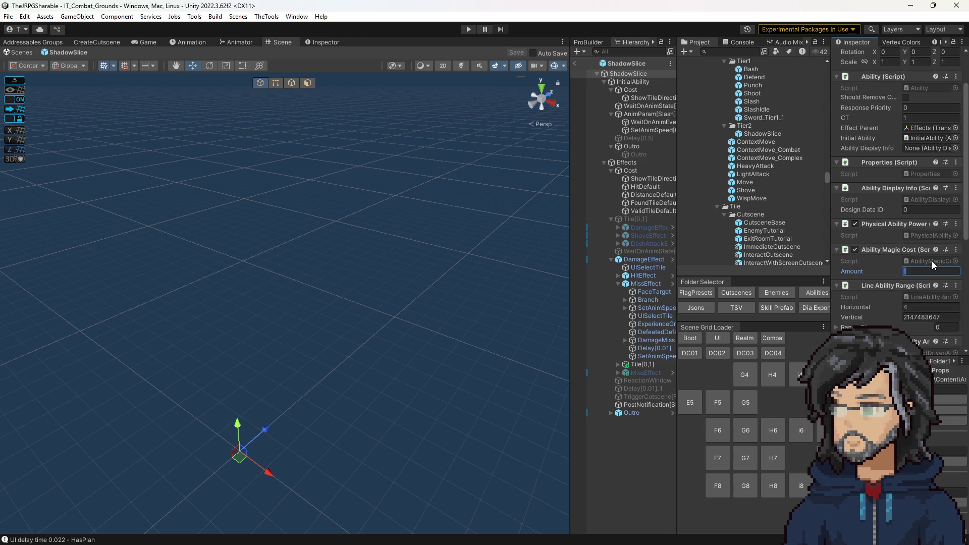
scroll(747, 186, "up", 3)
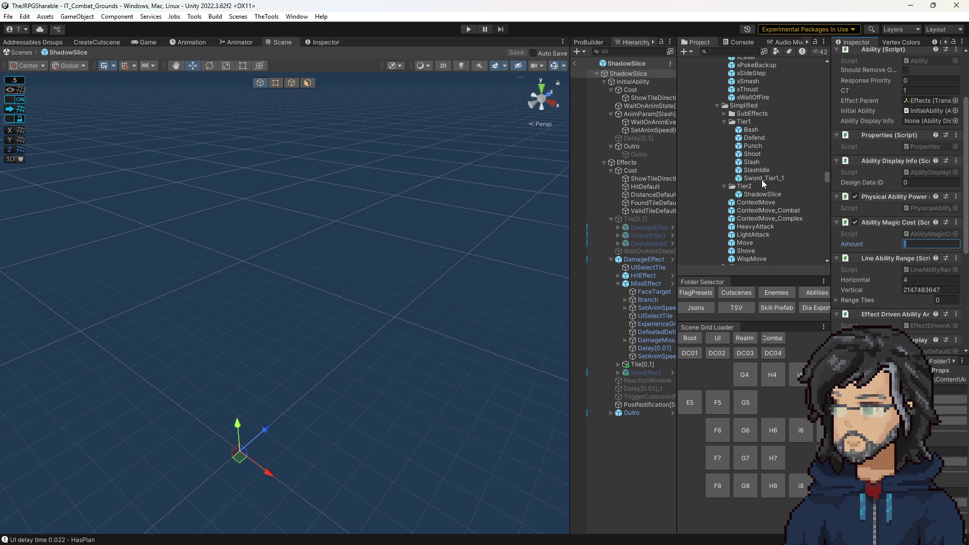
double_click(760, 179)
scroll(901, 253, "down", 2)
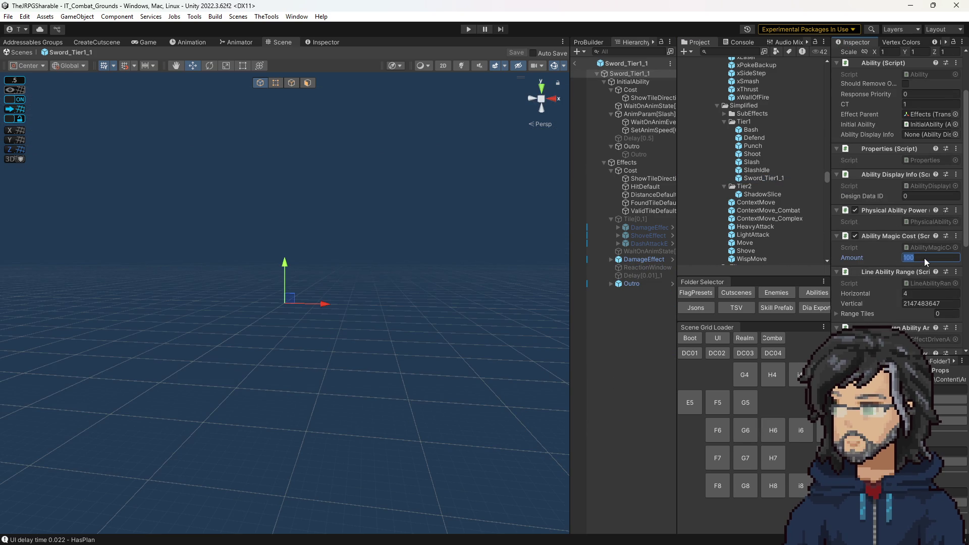
- Set ShadowSlice's Ability Magic Cost amount to 100, exit Prefab Mode and start the game
double_click(760, 193)
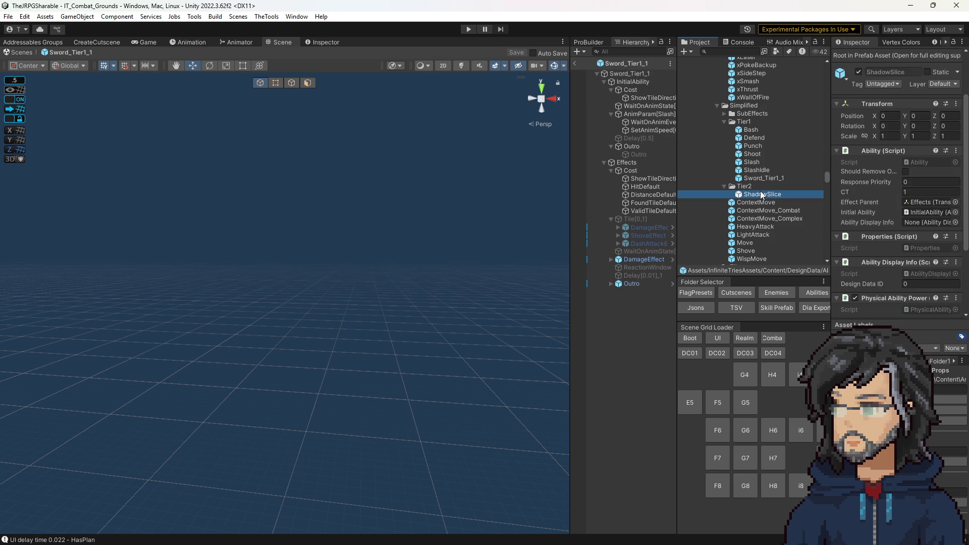
scroll(920, 231, "down", 4)
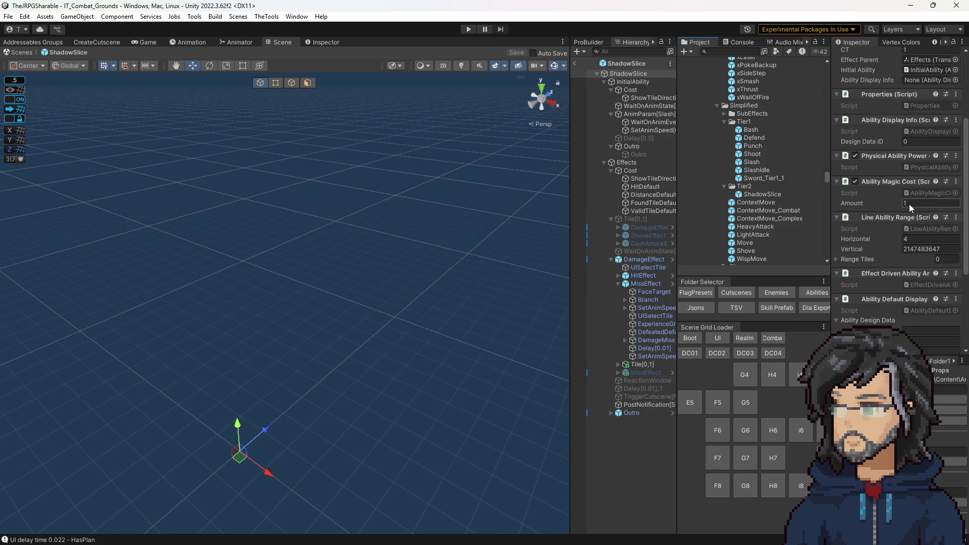
type("00")
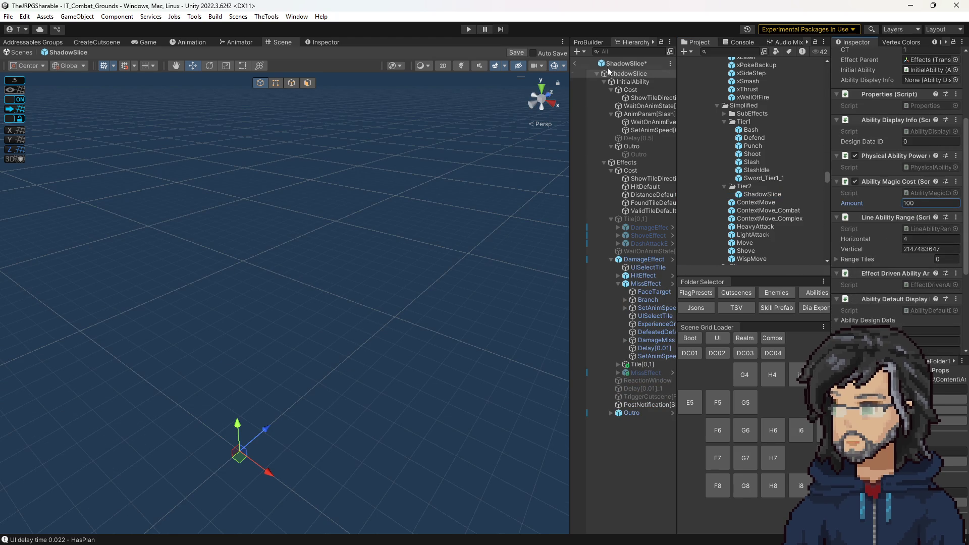
left_click(576, 63)
left_click(468, 29)
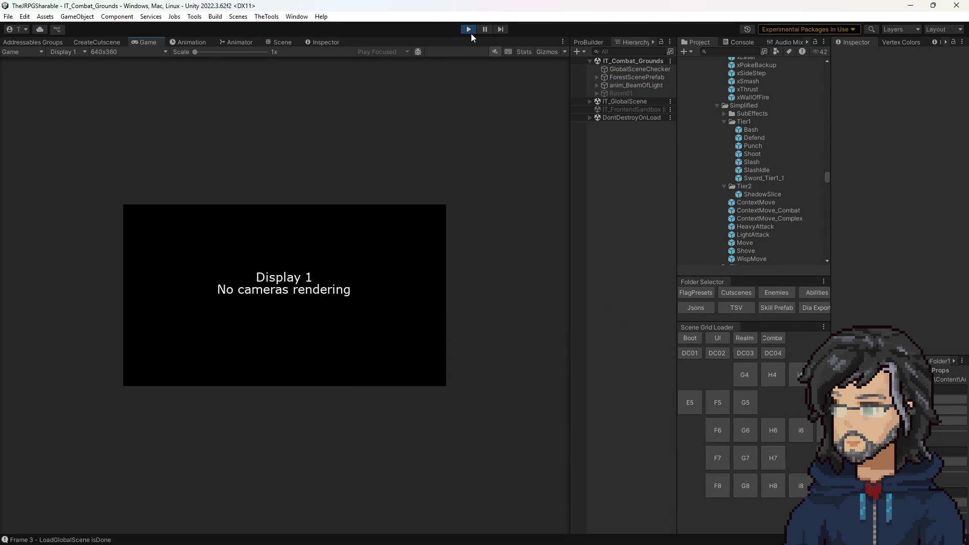
- Watch the battle in an enlarged Game view, stop play, and widen the Project asset list
left_click_drag(569, 223, 729, 228)
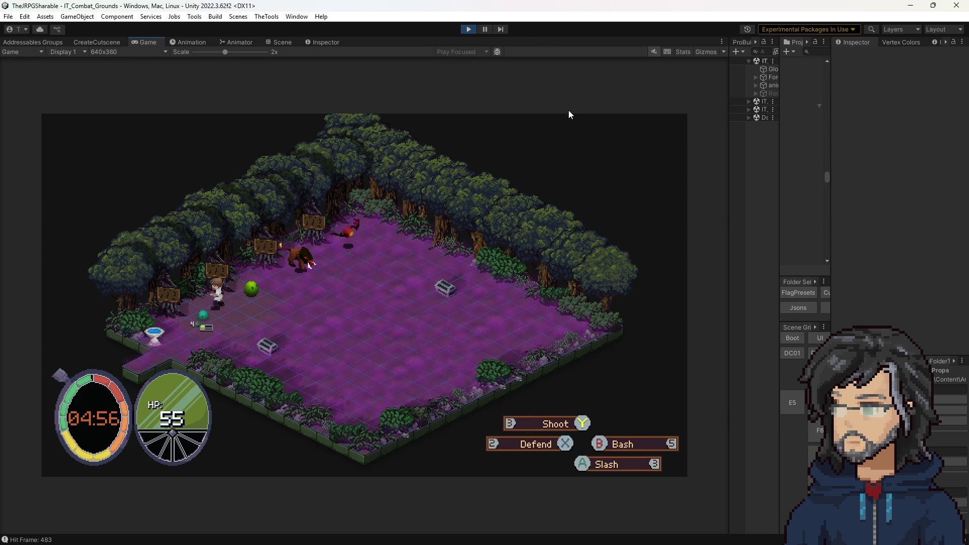
left_click_drag(730, 147, 548, 142)
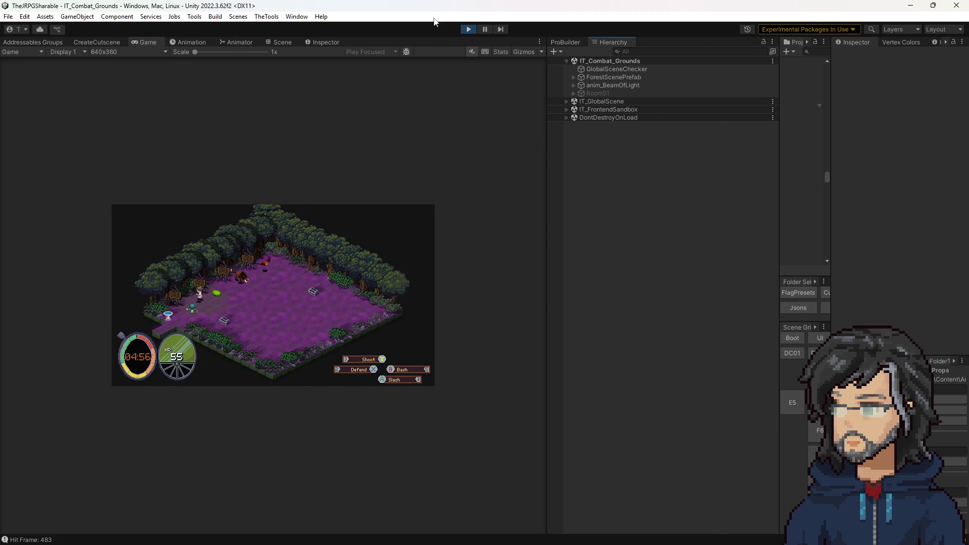
left_click(472, 32)
left_click_drag(781, 147, 673, 143)
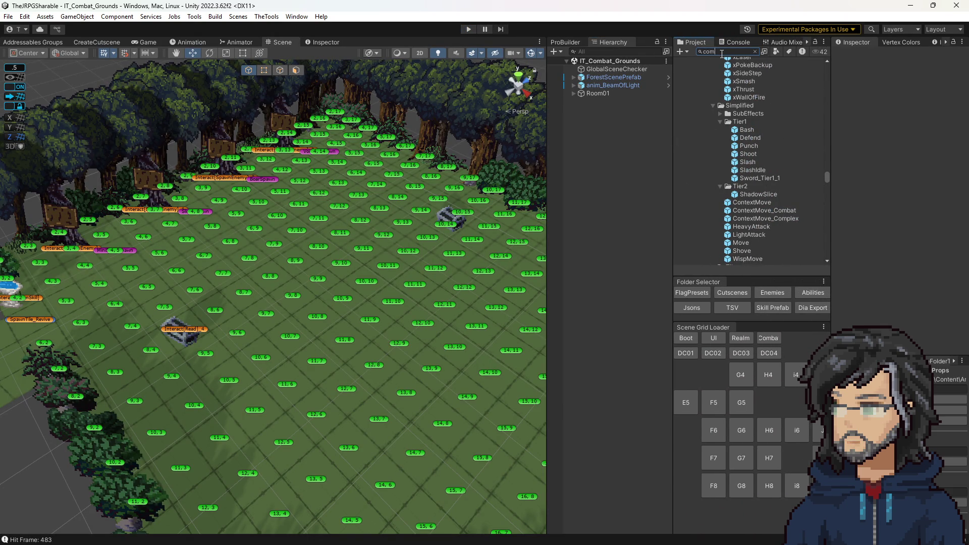
- Go from CombatBase to CombatAbilitySelect and open the nested InputsCenter prefab, discarding unsaved menu changes
scroll(734, 183, "down", 5)
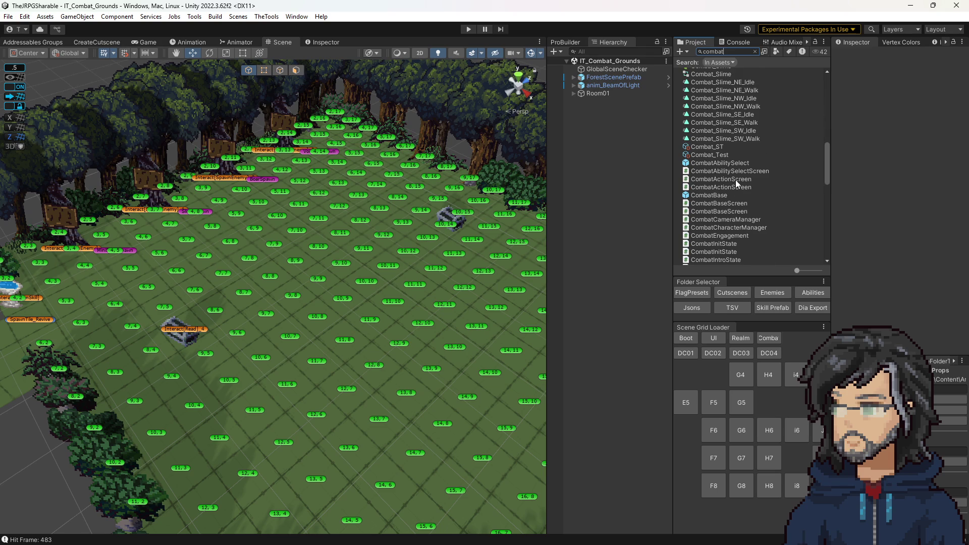
double_click(720, 195)
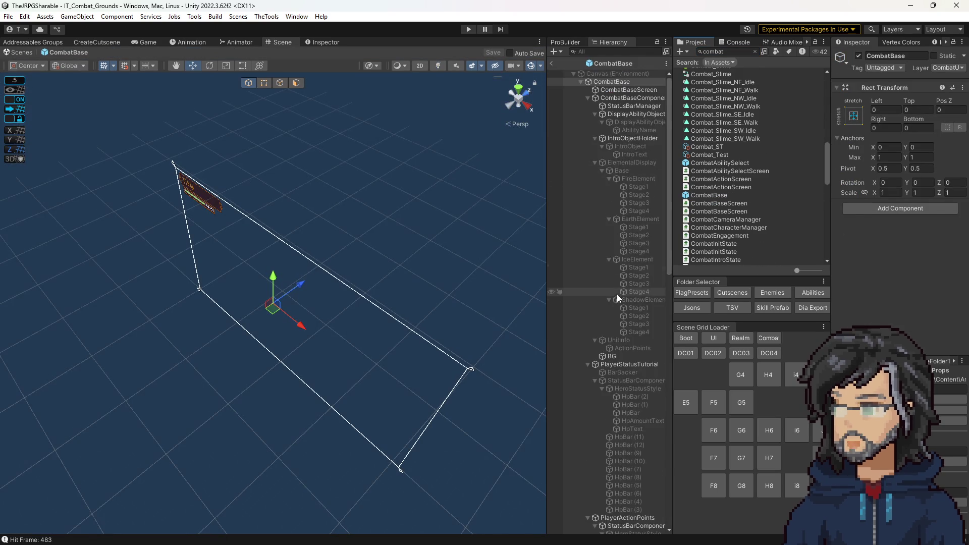
scroll(614, 293, "down", 5)
scroll(620, 305, "down", 9)
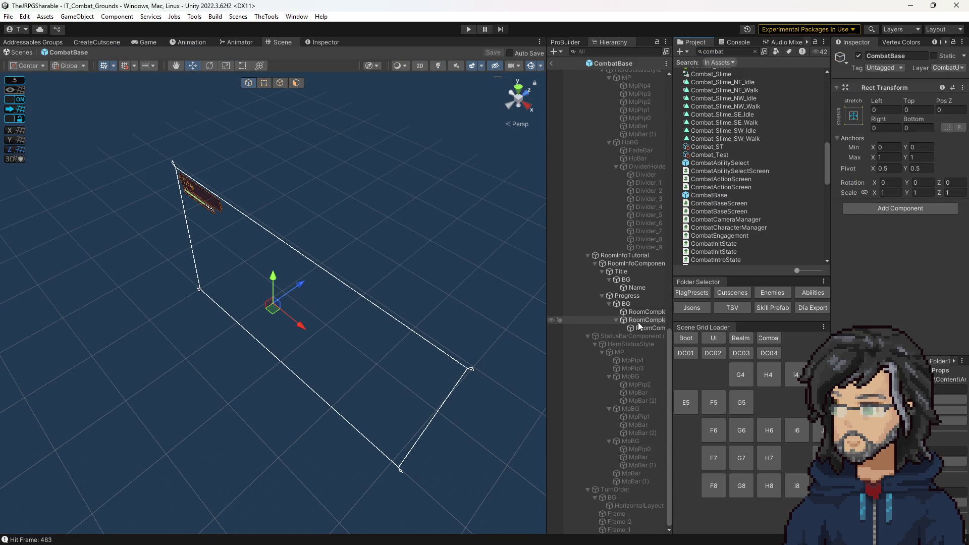
double_click(720, 163)
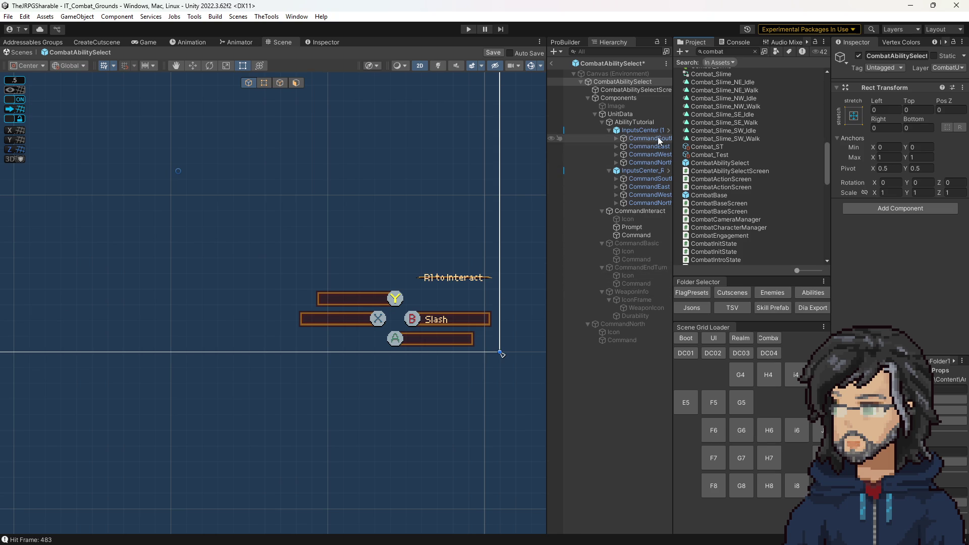
left_click(668, 130)
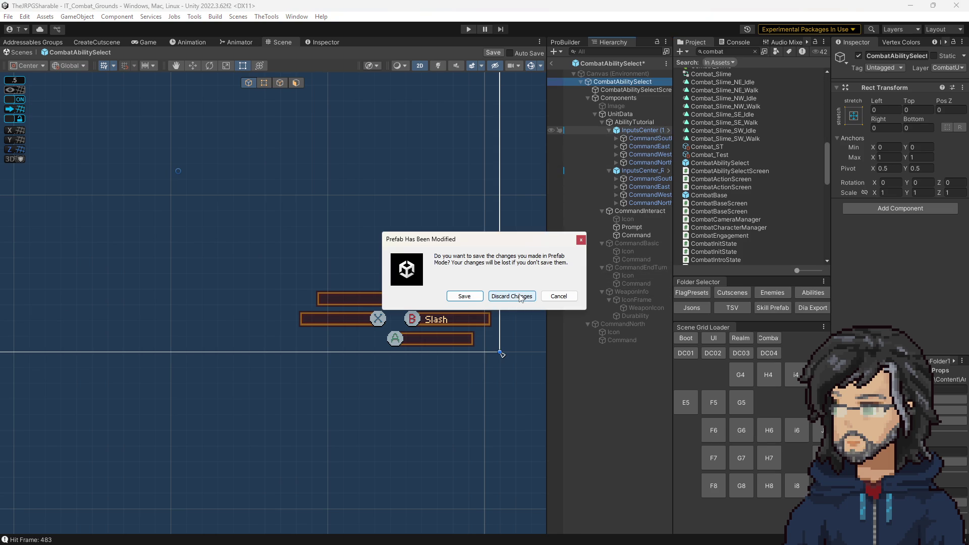
left_click(515, 297)
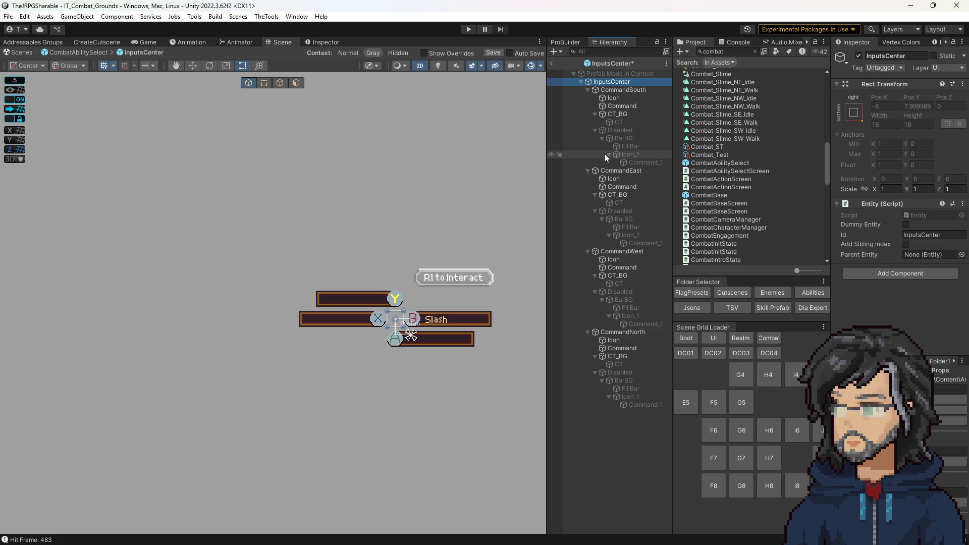
- Select and frame the blank label on CommandWest's X bar, test new positions, then undo them
left_click(446, 319)
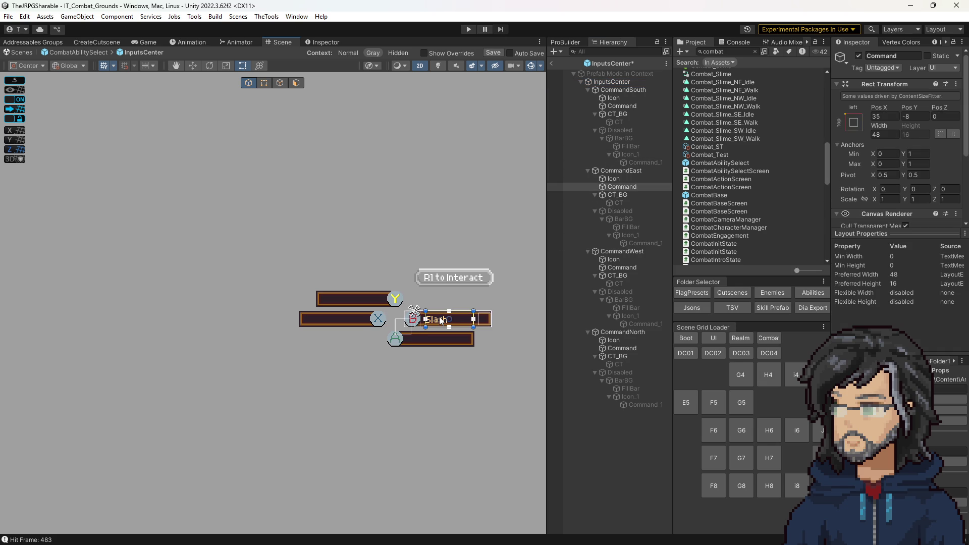
scroll(480, 326, "up", 6)
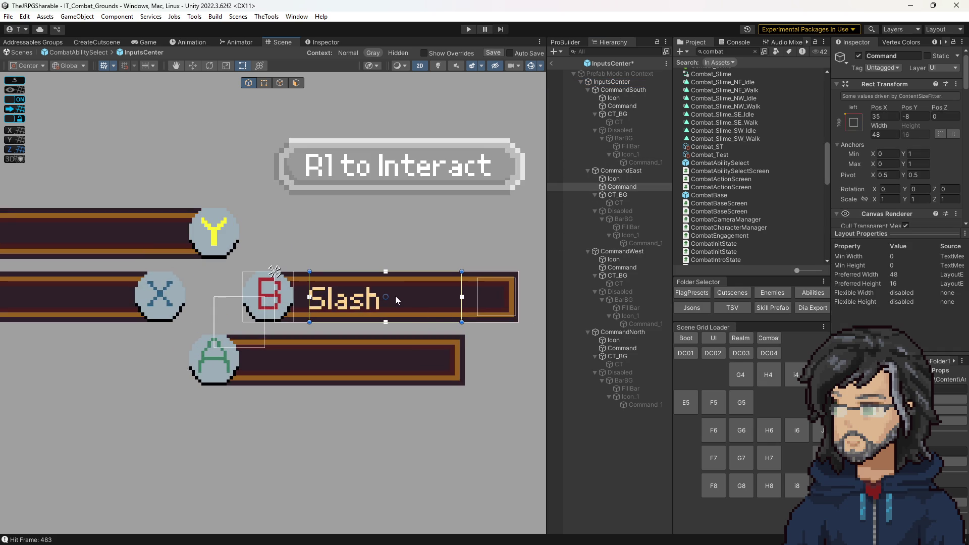
left_click(632, 268)
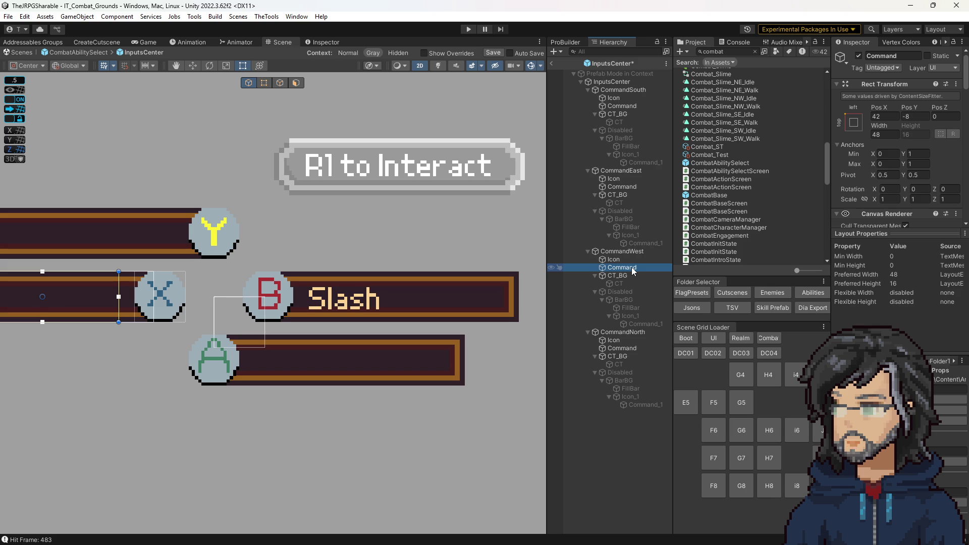
key("f")
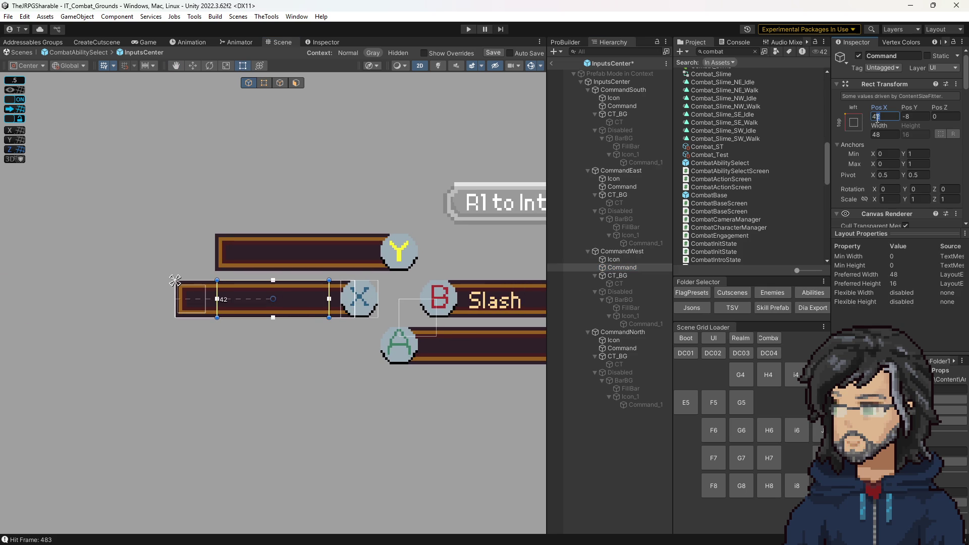
key("BackSpace")
type("0")
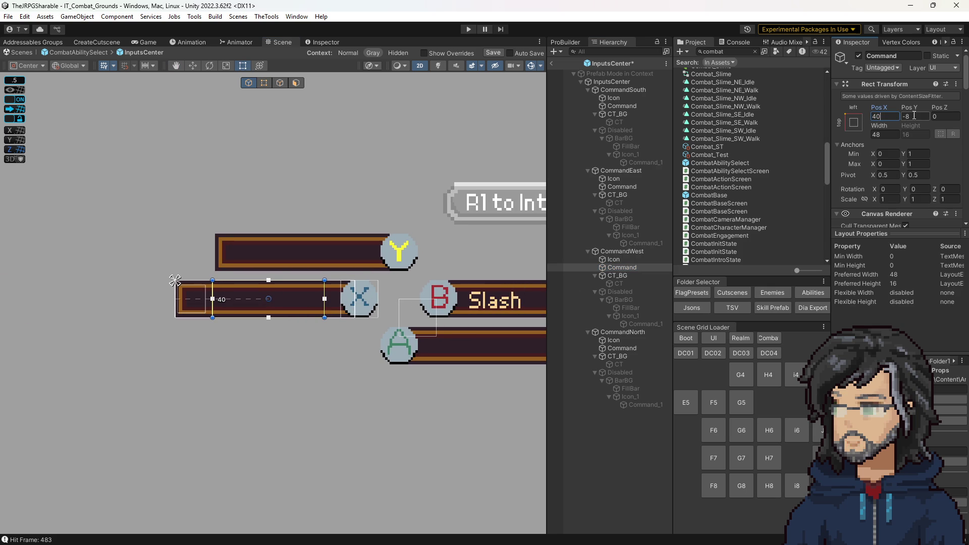
key("BackSpace")
type("10")
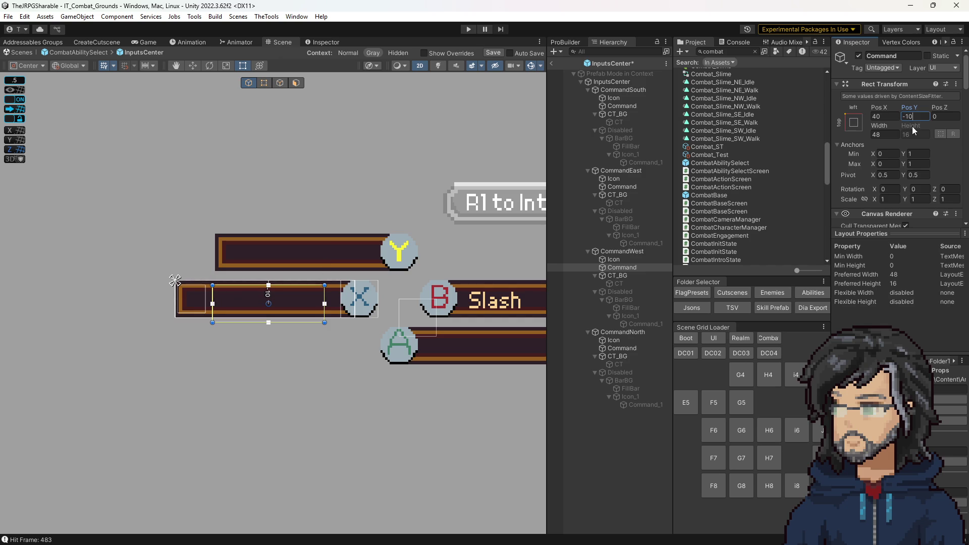
key("ctrl+z")
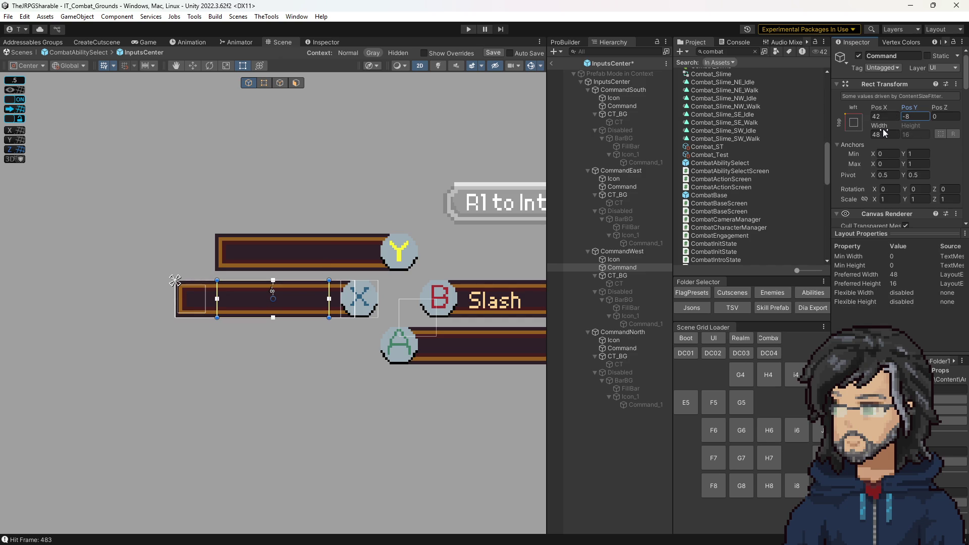
- Set the CommandWest label's Rect Transform to Pos X 42, Pos Y -8, Width 50
left_click(883, 115)
key("BackSpace")
type("0")
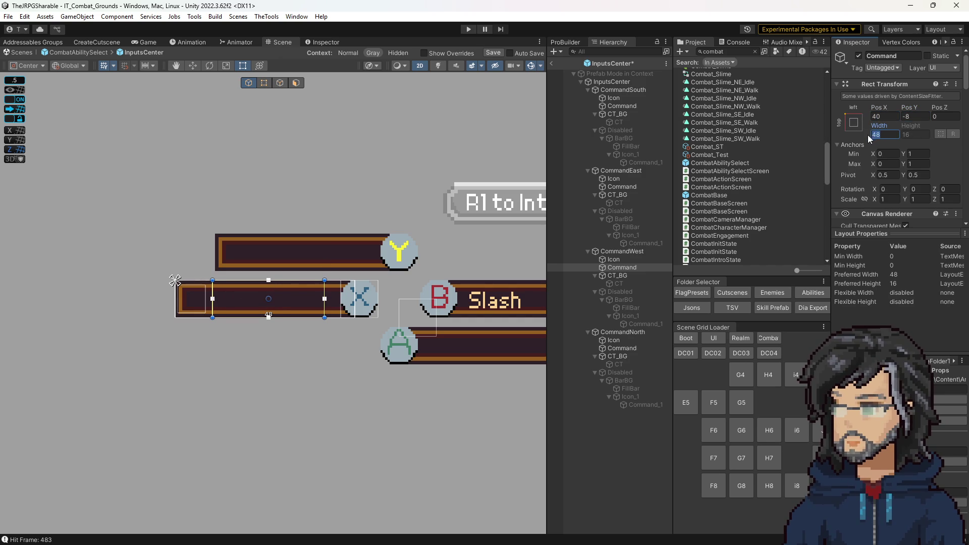
key("BackSpace")
type("3")
left_click(870, 135)
type("50")
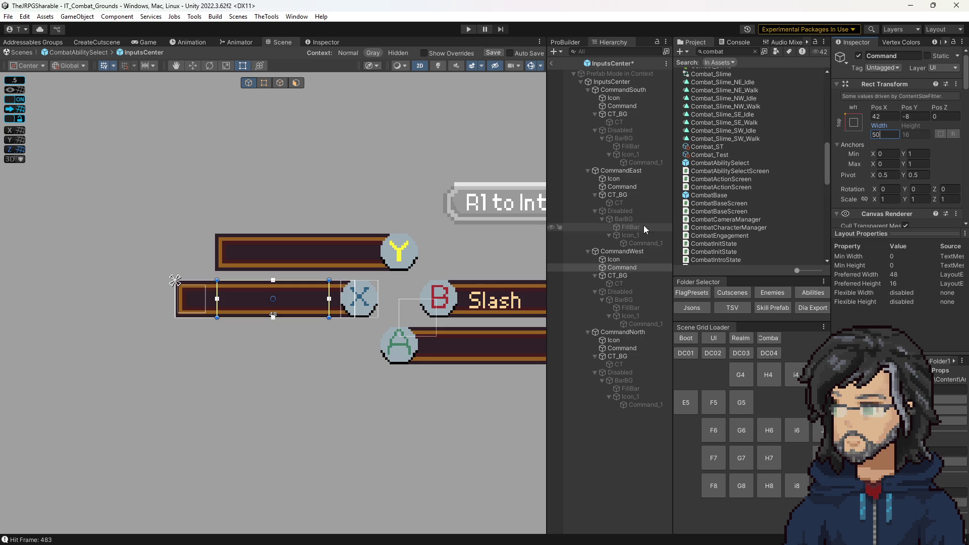
scroll(921, 136, "down", 3)
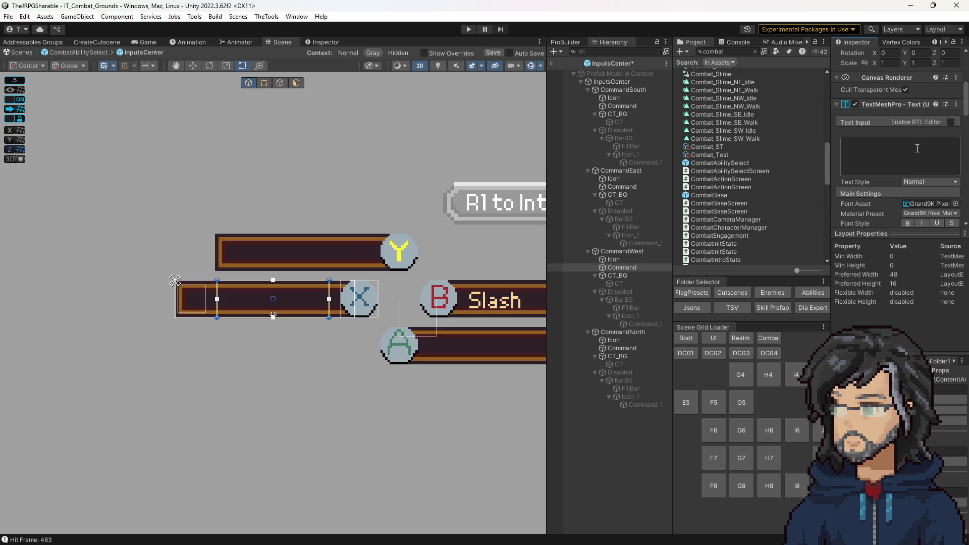
- Change the CommandWest label text to ShadowSlice and reselect that Command label
type("Shadow Slice")
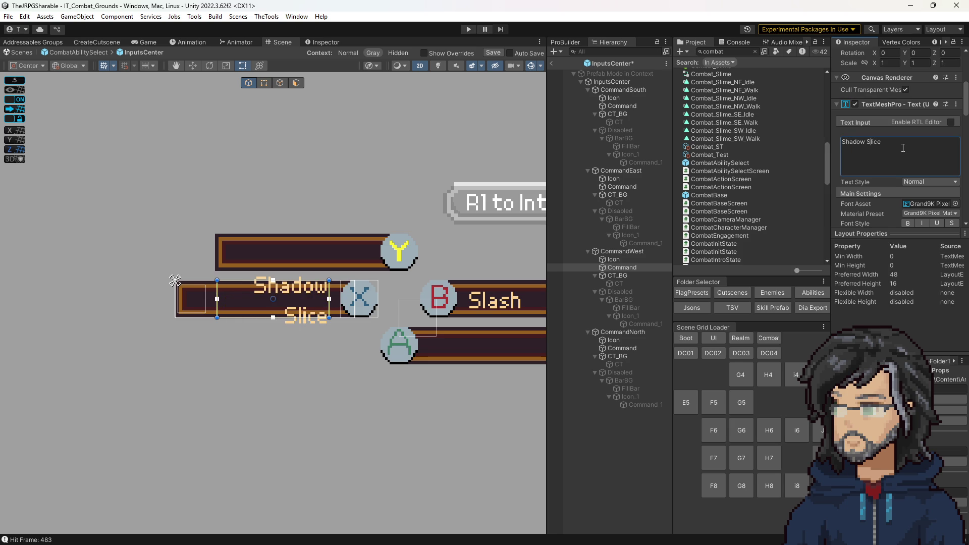
key("BackSpace")
scroll(876, 132, "up", 5)
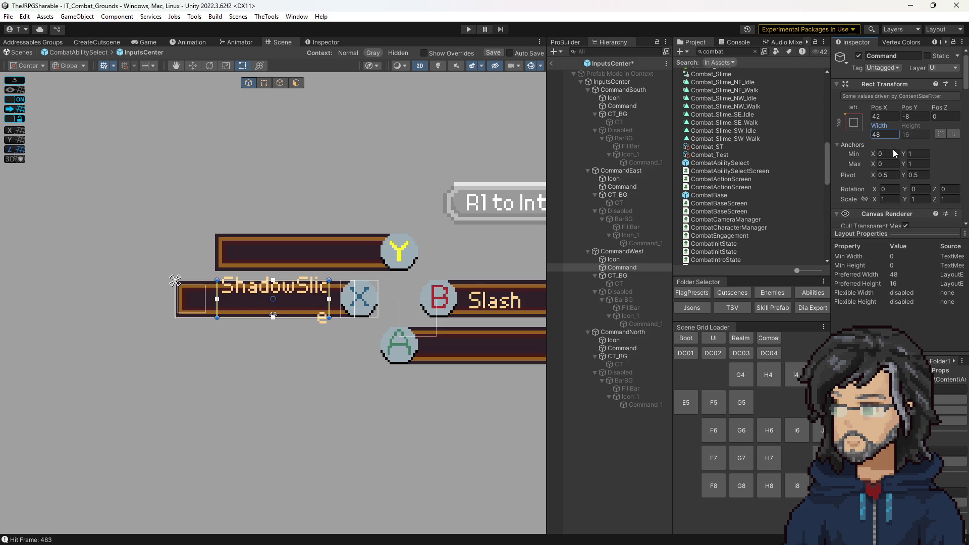
left_click(610, 251)
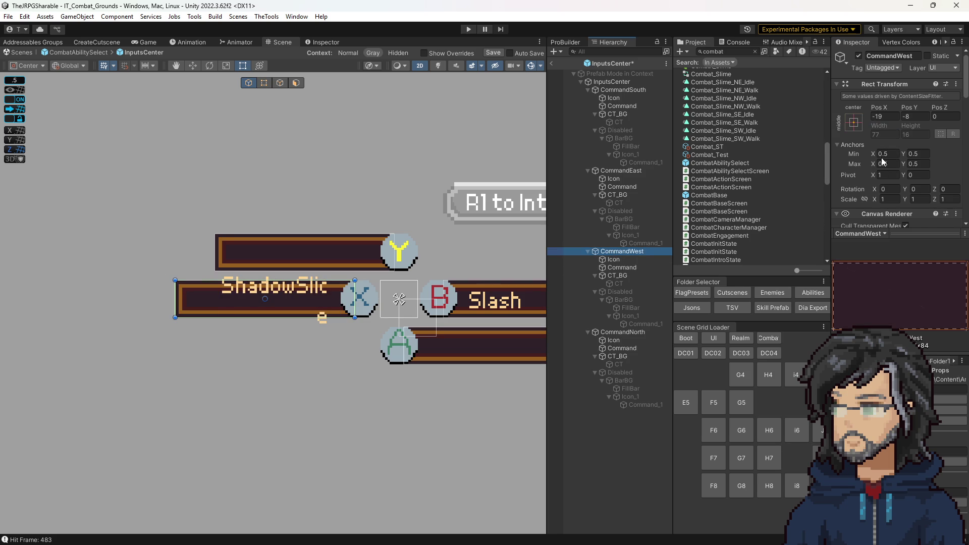
left_click(621, 267)
- Give the ShadowSlice label a Layout Element Preferred Width of 52 and Pos X 42
scroll(910, 182, "down", 10)
scroll(910, 184, "down", 5)
left_click(937, 133)
type("50")
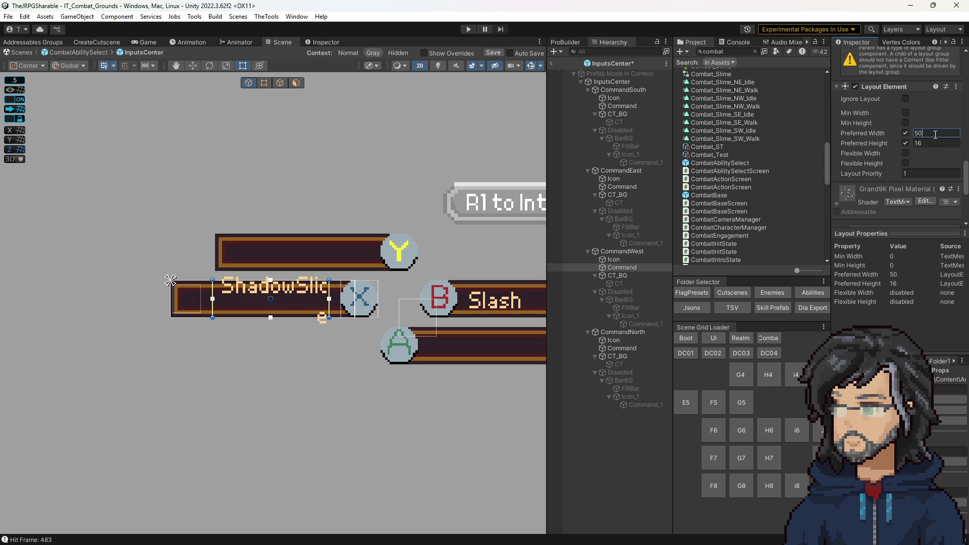
key("BackSpace")
type("2")
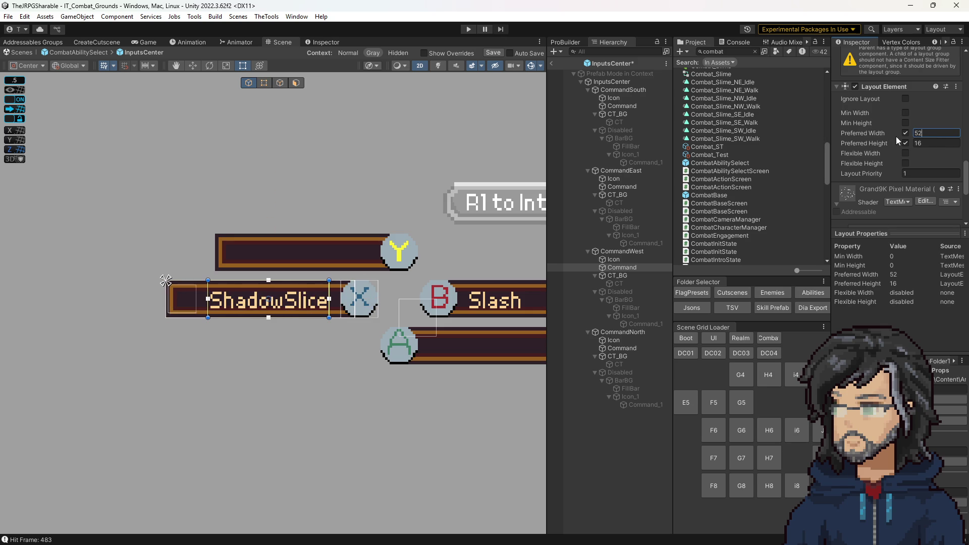
key("Return")
scroll(898, 164, "up", 10)
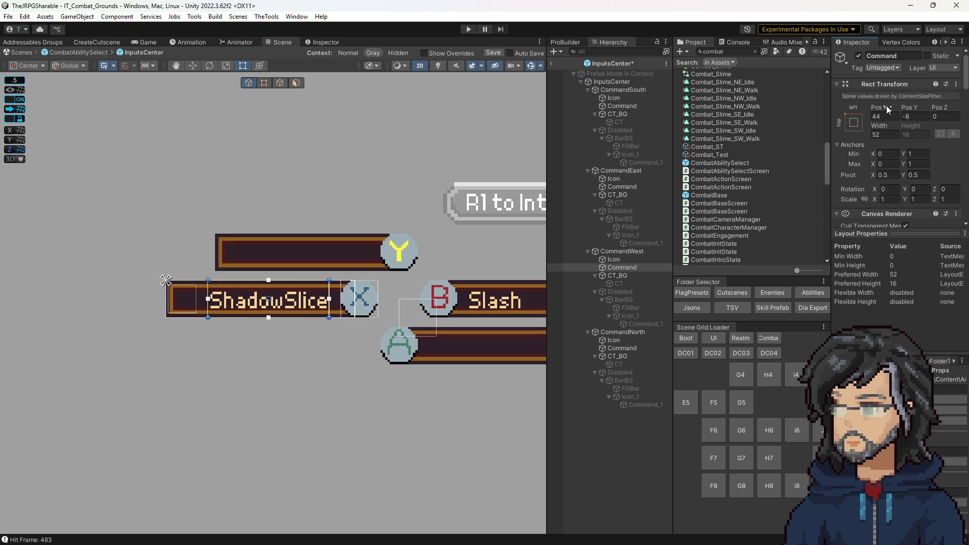
type("42")
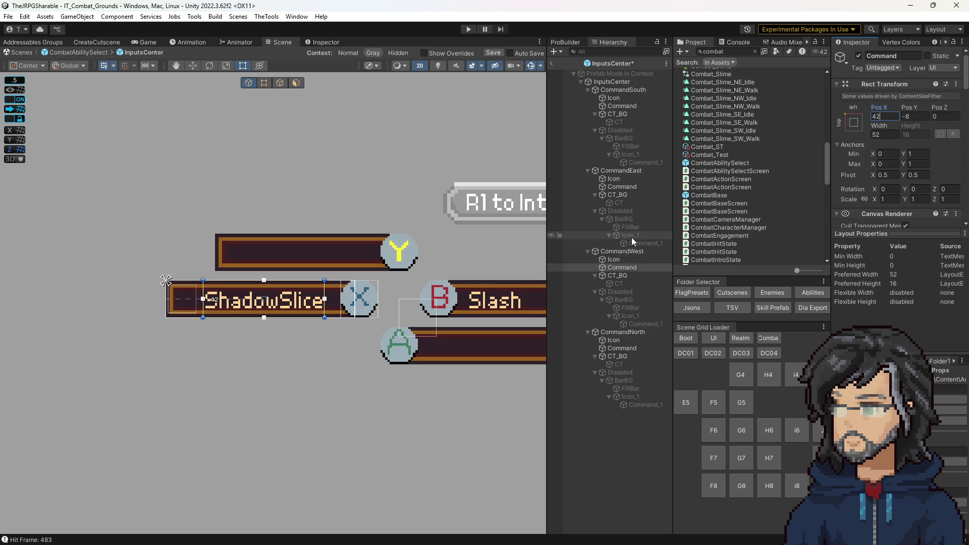
- Compare its values with the Slash and bottom A labels, then open the InputsCenter prefab asset
left_click(626, 186)
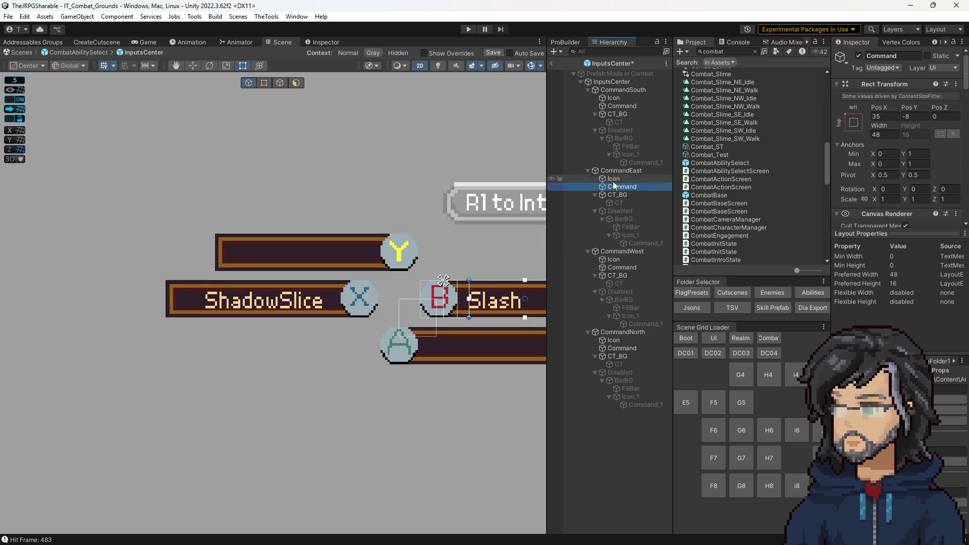
left_click(623, 105)
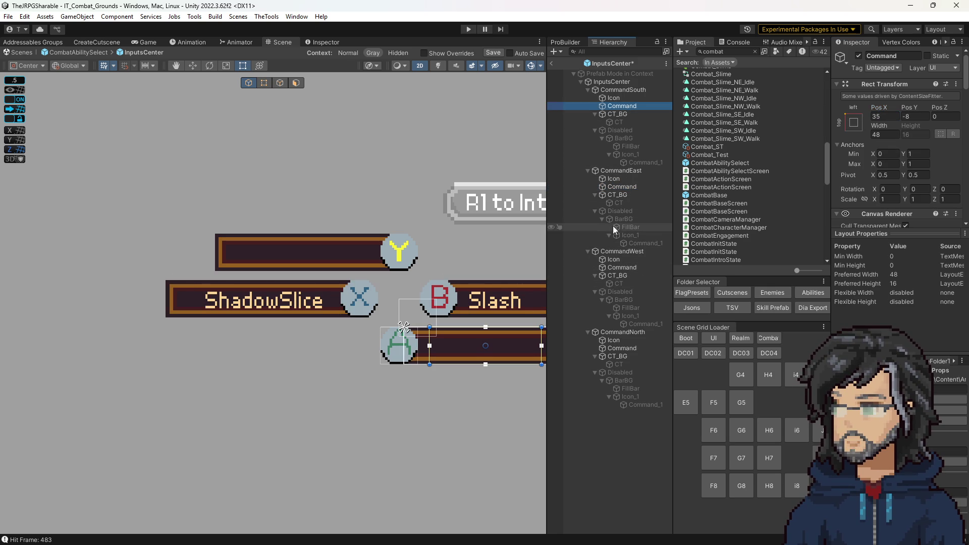
left_click(618, 267)
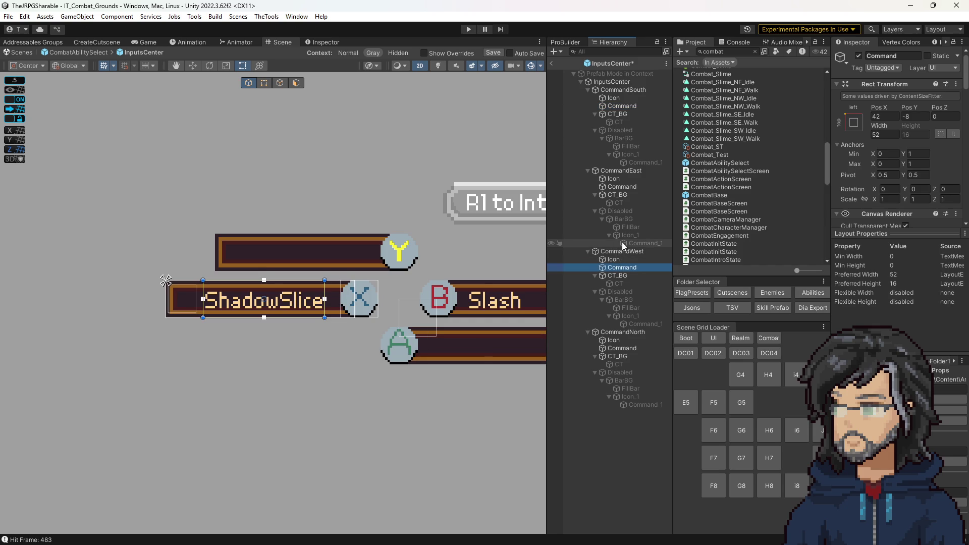
left_click(612, 105)
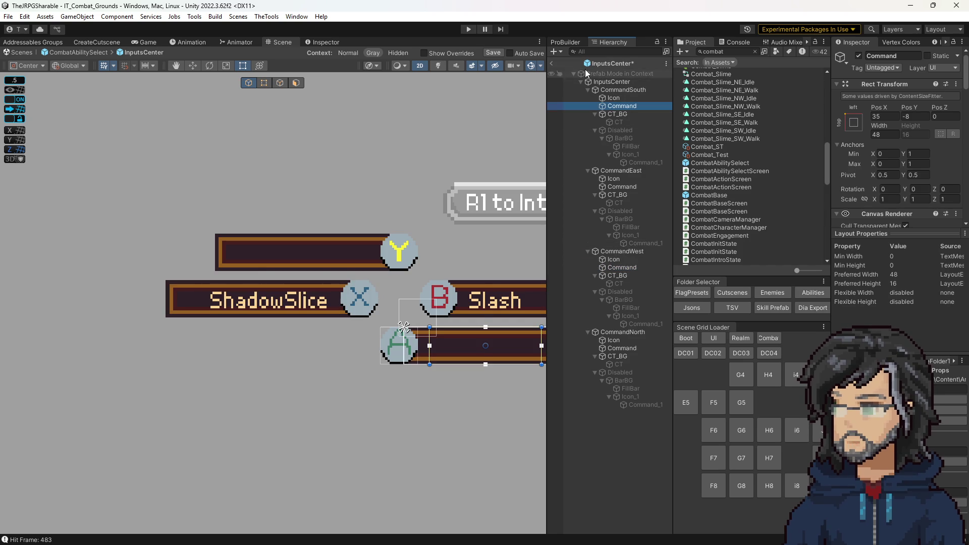
left_click(623, 63)
double_click(768, 150)
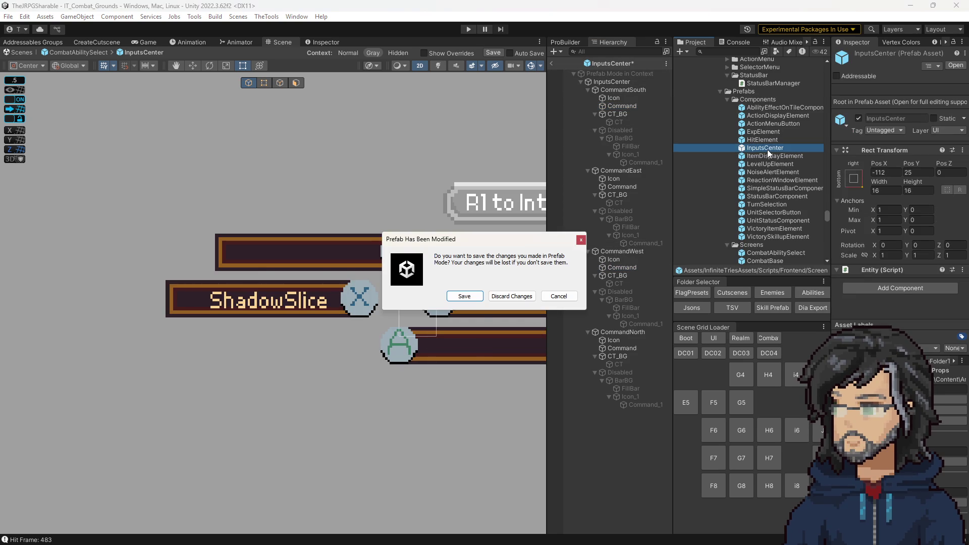
- Save the pending prefab changes, switch to 2D, and set CommandSouth's Command preferred width to 52
left_click(515, 296)
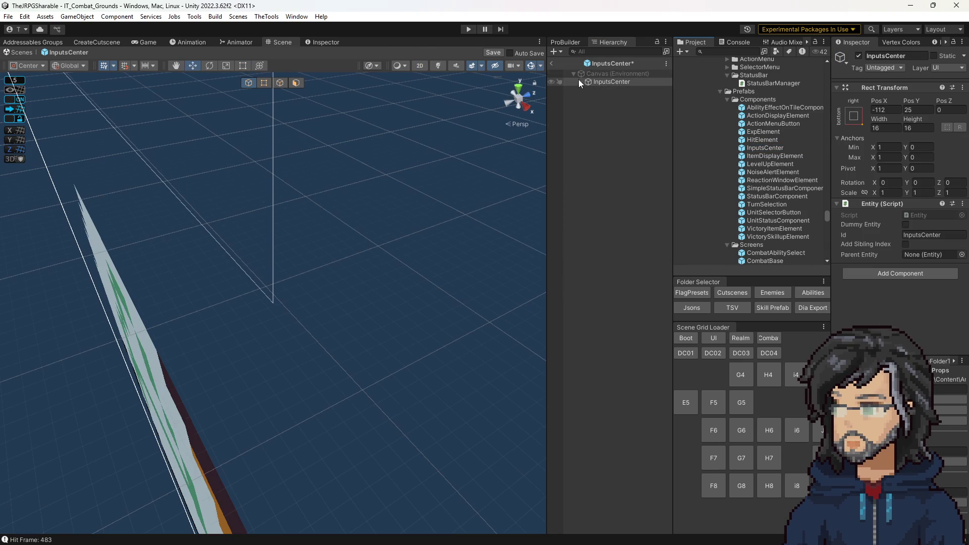
left_click(579, 81)
left_click(423, 65)
left_click(588, 91)
key("Right")
left_click(600, 106)
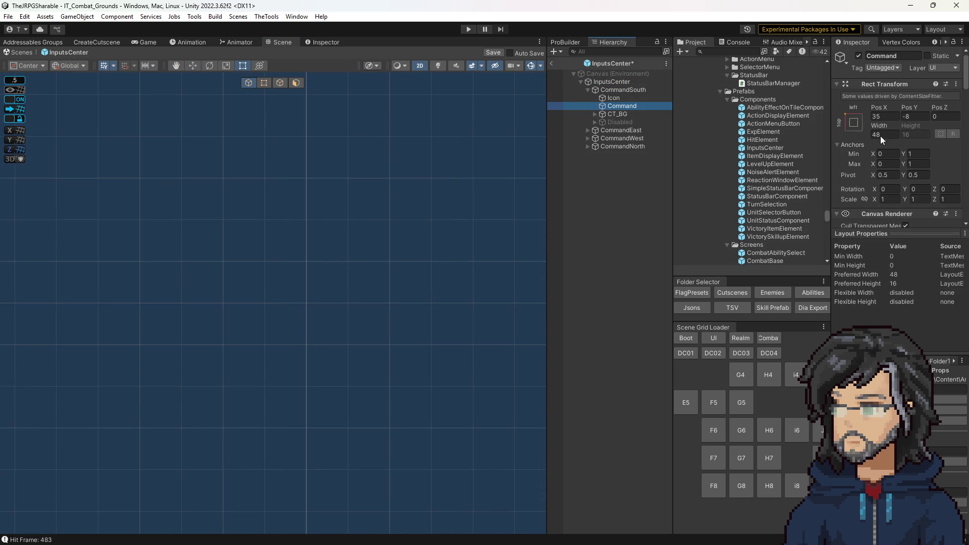
scroll(888, 152, "down", 5)
scroll(898, 183, "down", 2)
left_click(923, 133)
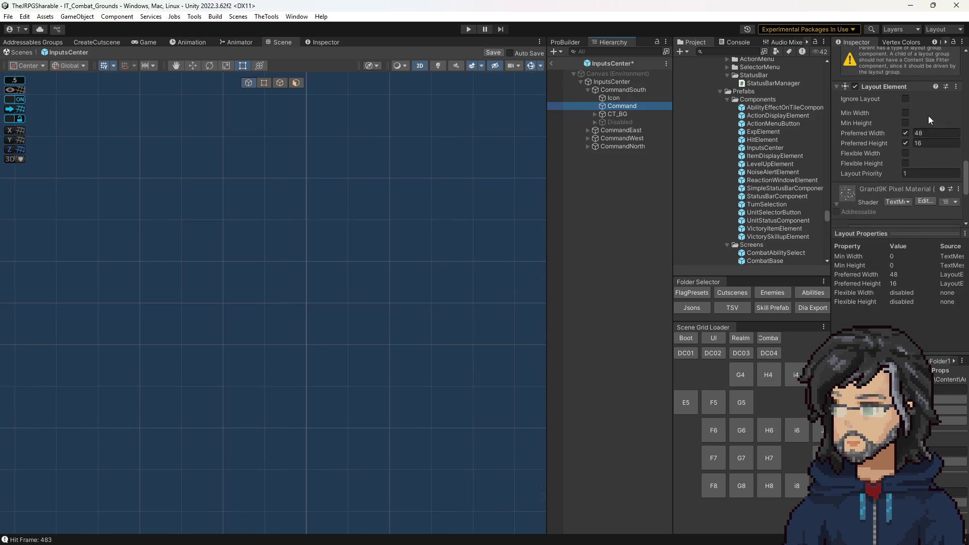
type("52")
- Set preferred width 52 on the CommandEast, CommandWest and CommandNorth Command labels
left_click(584, 136)
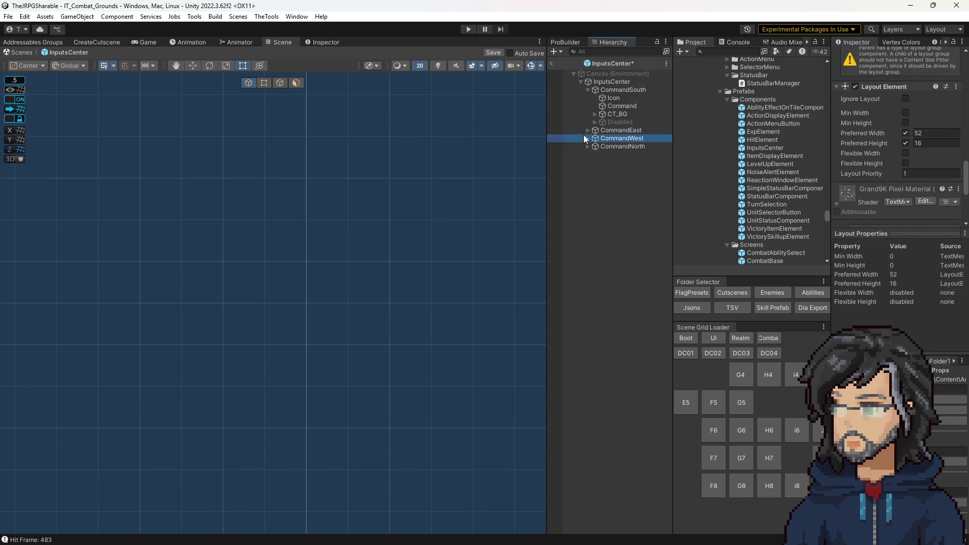
left_click(586, 131)
left_click(615, 146)
scroll(892, 166, "down", 3)
left_click(924, 114)
type("52")
left_click(587, 171)
left_click(622, 186)
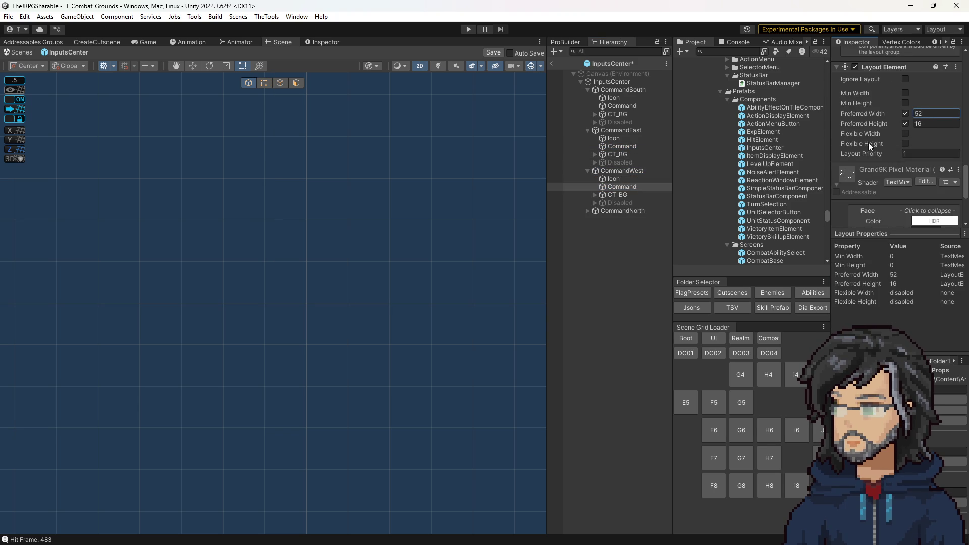
left_click(590, 212)
left_click(589, 212)
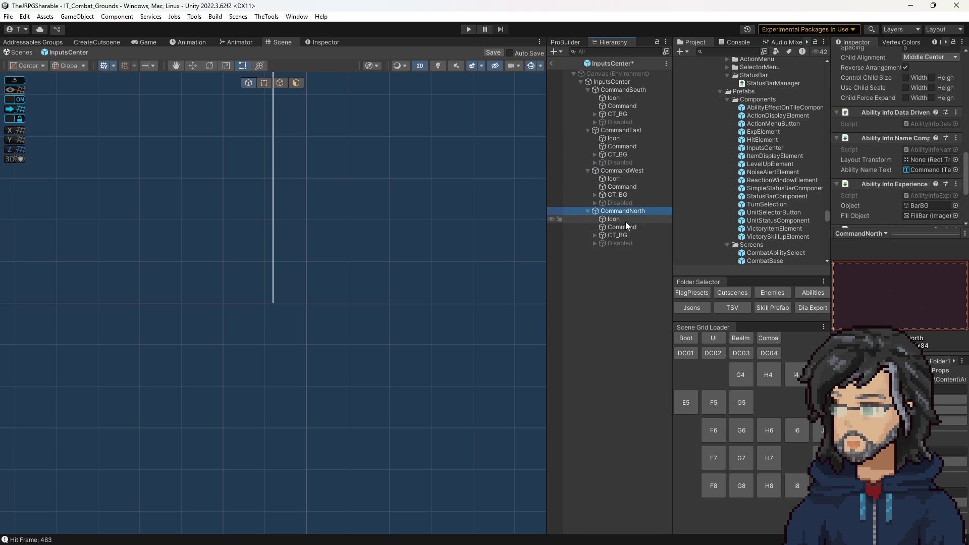
left_click(623, 227)
scroll(924, 152, "down", 5)
left_click(930, 112)
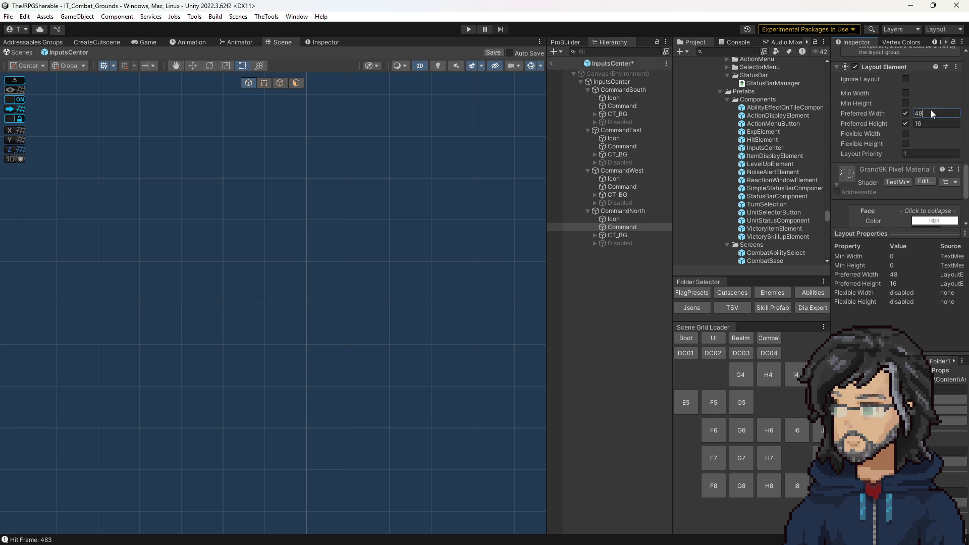
- Exit prefab mode saving changes, play-test the menu at 2x Game view, then stop
left_click(555, 65)
left_click(465, 297)
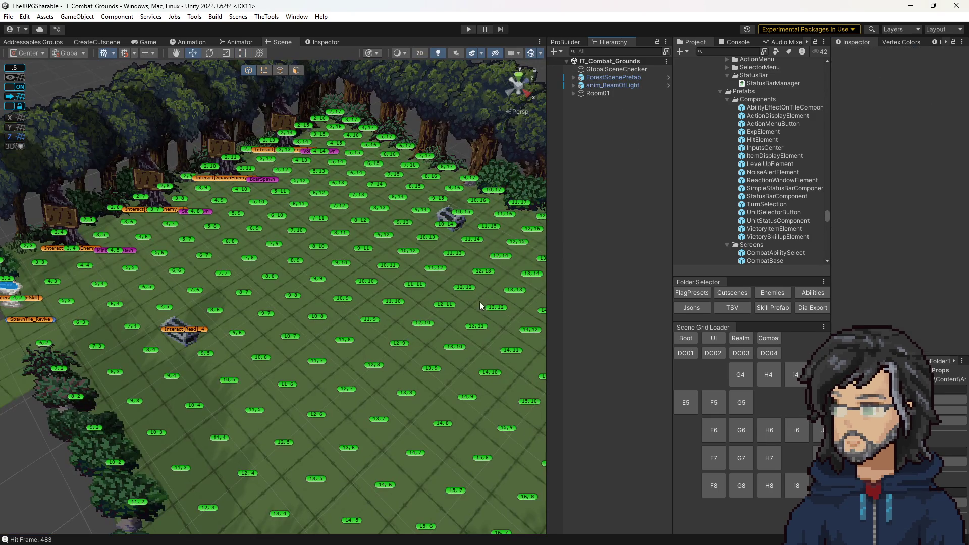
left_click(473, 29)
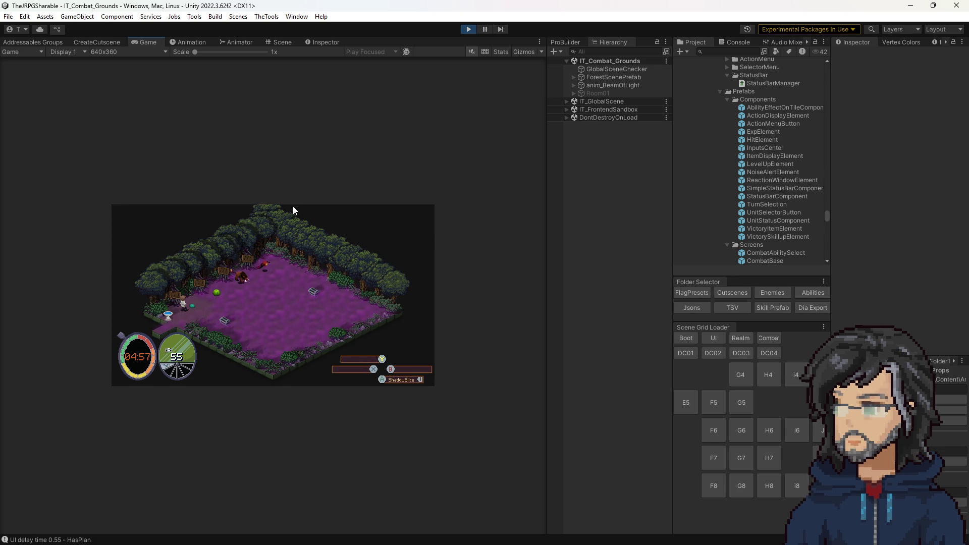
left_click_drag(549, 276, 751, 281)
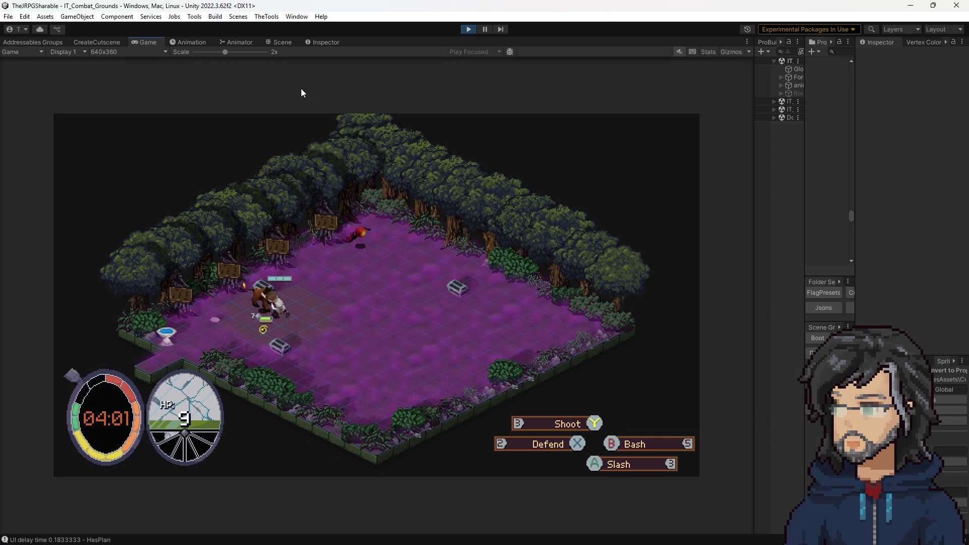
left_click(470, 29)
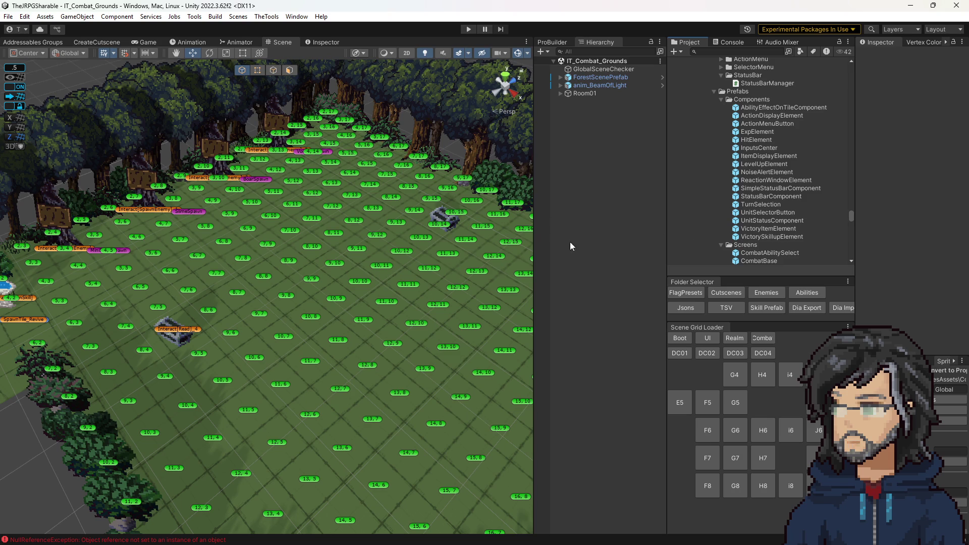
- Copy the Bash ability prefab into the Tier2 folder and rename it Cleave
left_click(790, 292)
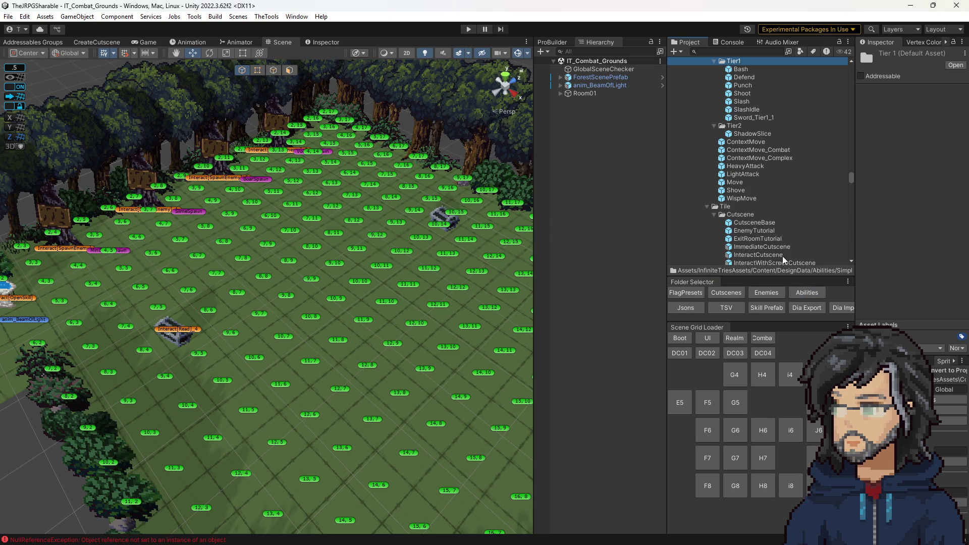
scroll(742, 172, "up", 3)
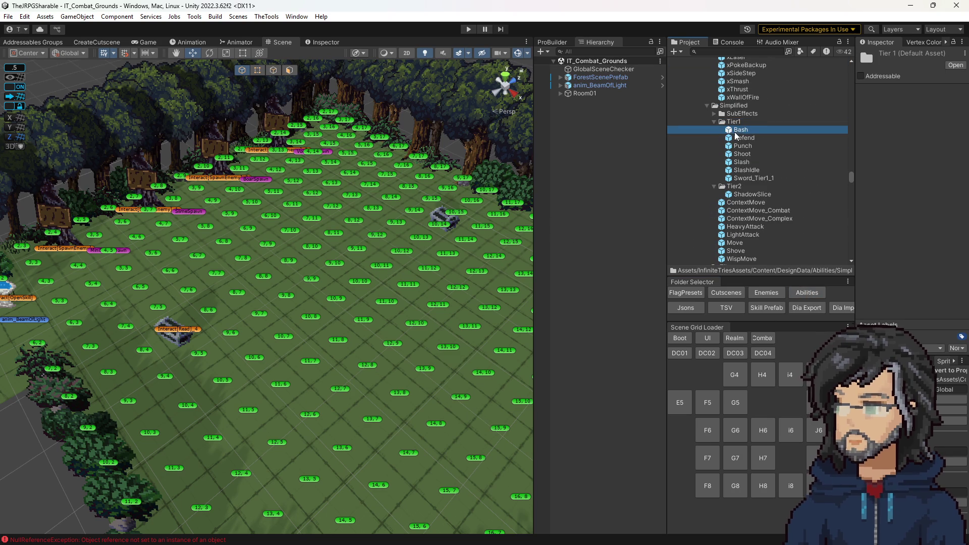
left_click(740, 130)
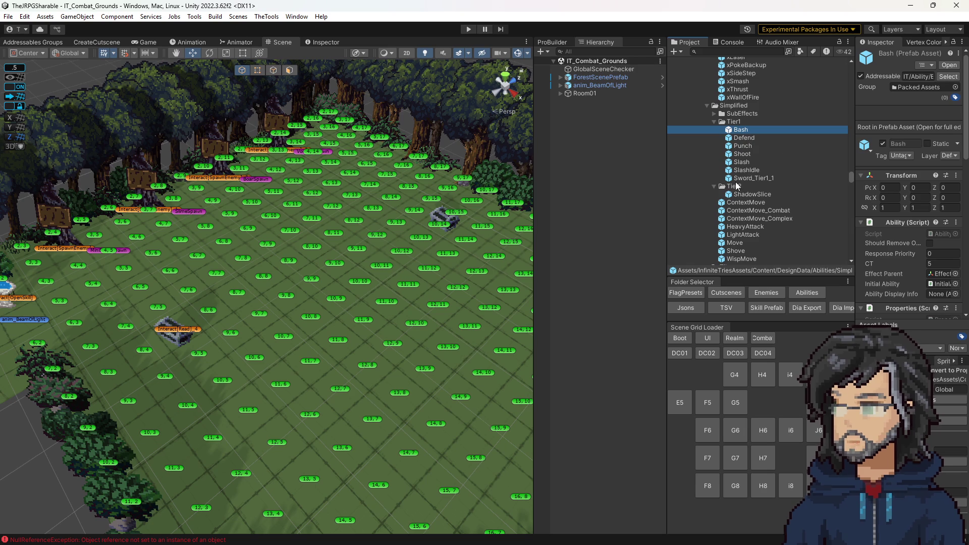
left_click(735, 187)
key("ctrl+v")
left_click(755, 196)
type("Cl")
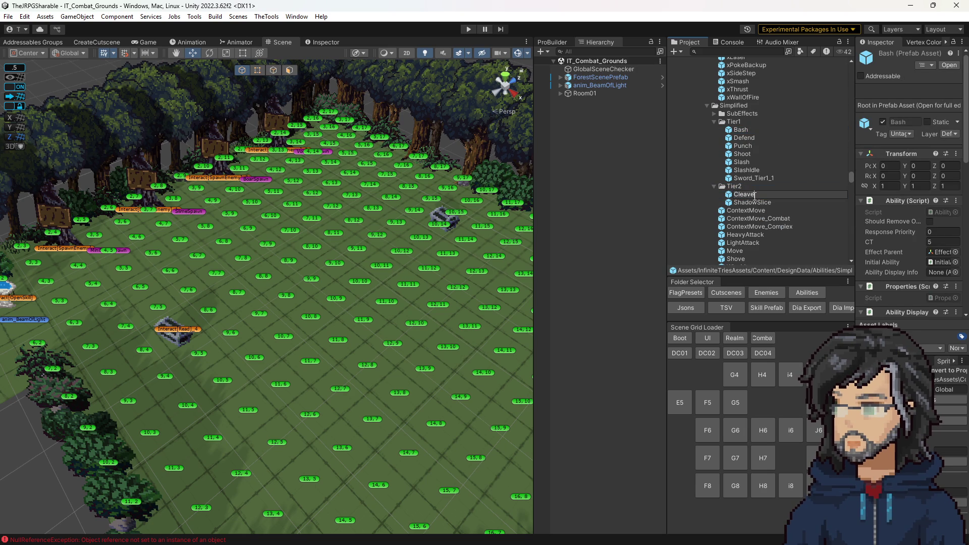
type("e")
key("Return")
- In Cleave, enable DamageEffect[1,1] and DamageEffect[1,0] along with their AnyUnitFound checks
double_click(728, 197)
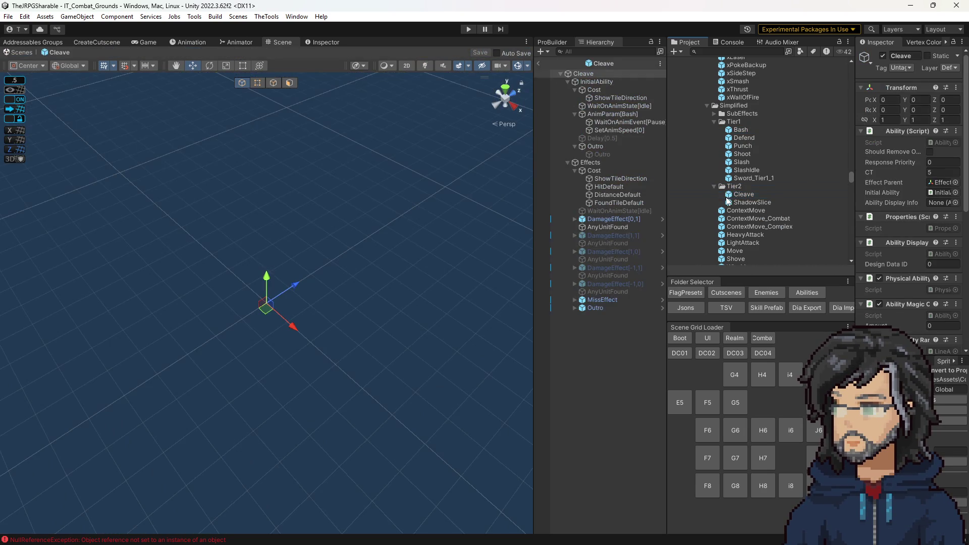
left_click(605, 237)
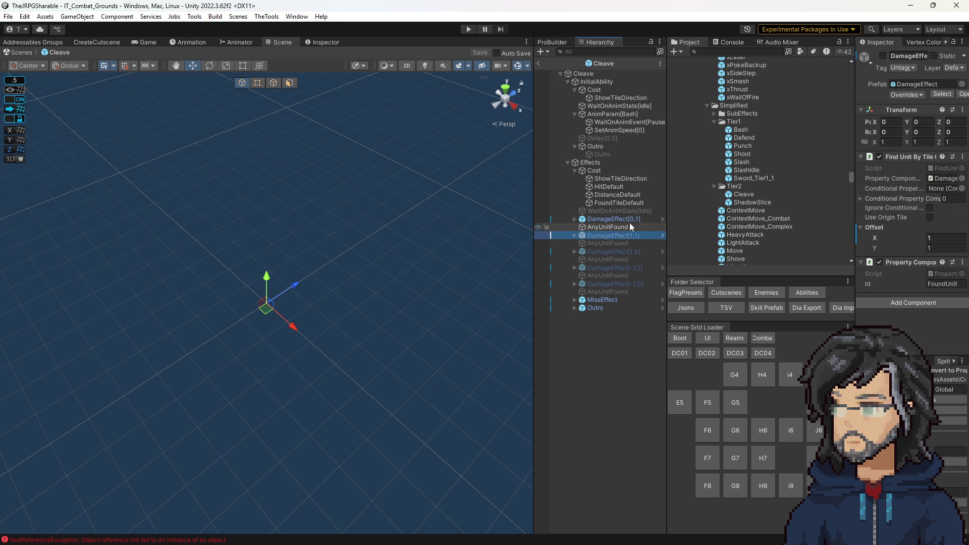
left_click(883, 56)
left_click(638, 253)
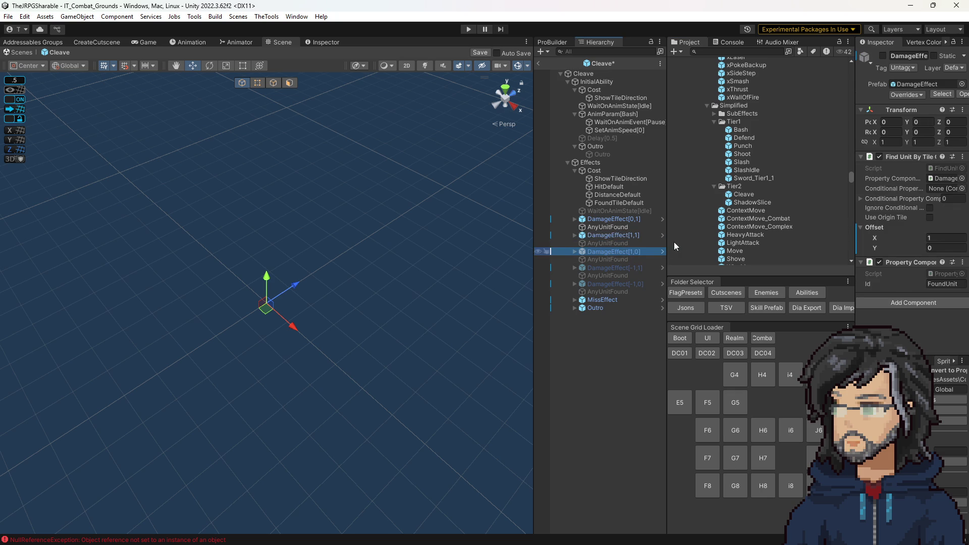
left_click(883, 56)
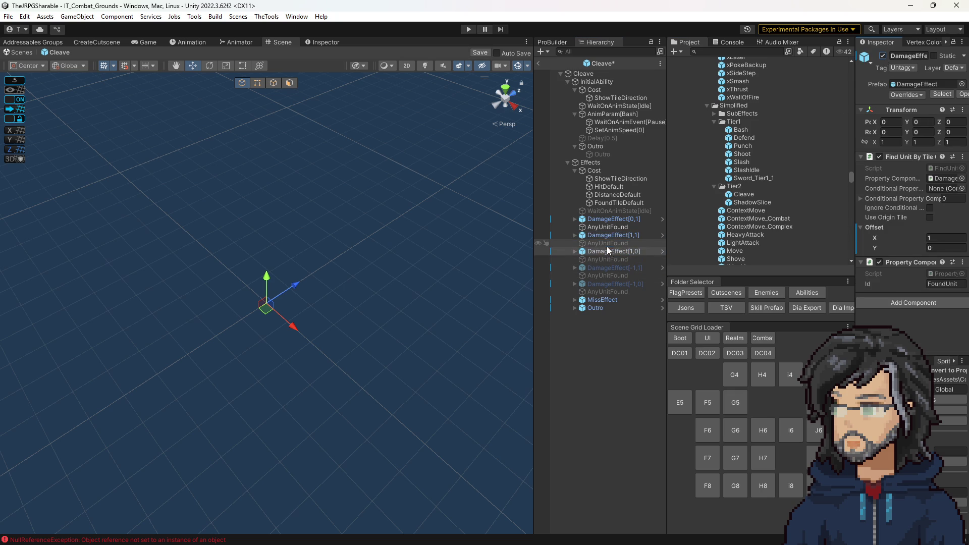
left_click(607, 244)
left_click(883, 56)
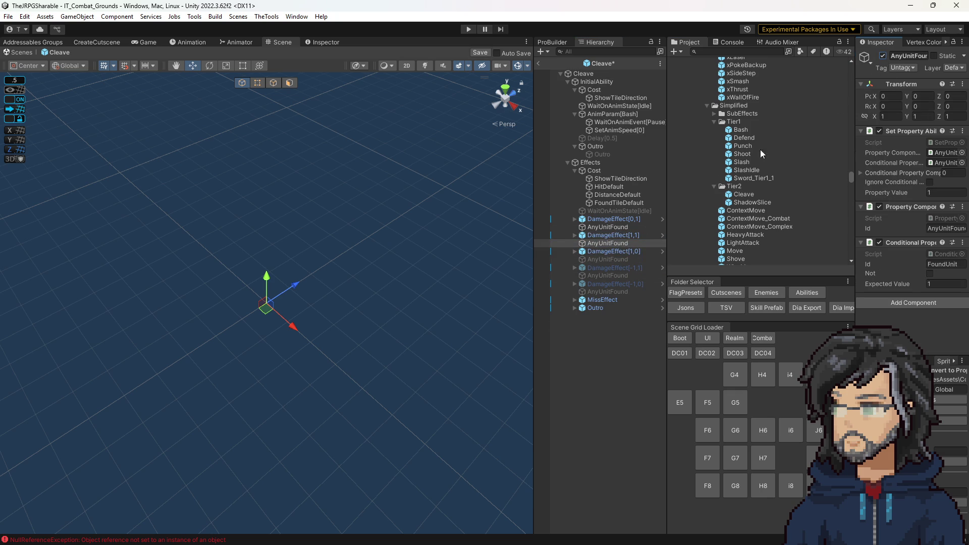
left_click(622, 259)
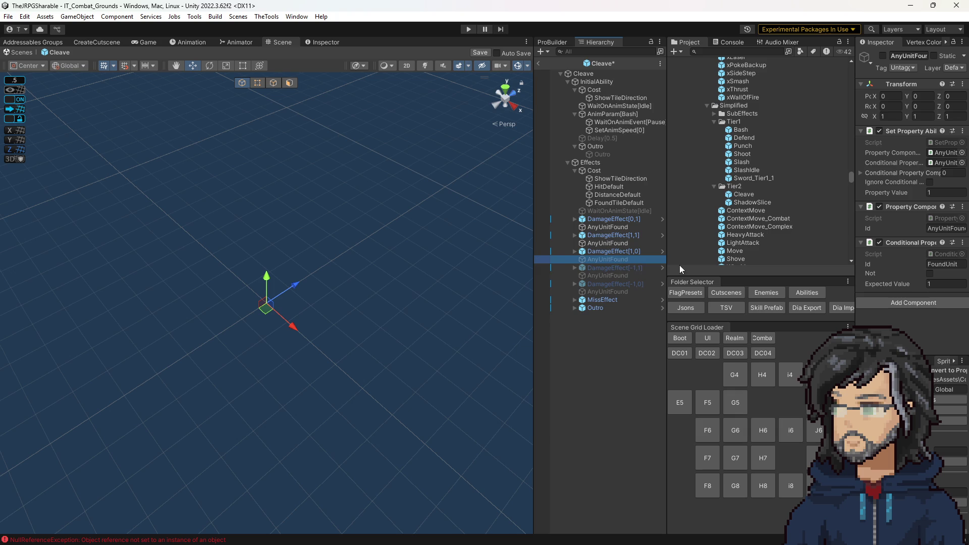
left_click(883, 56)
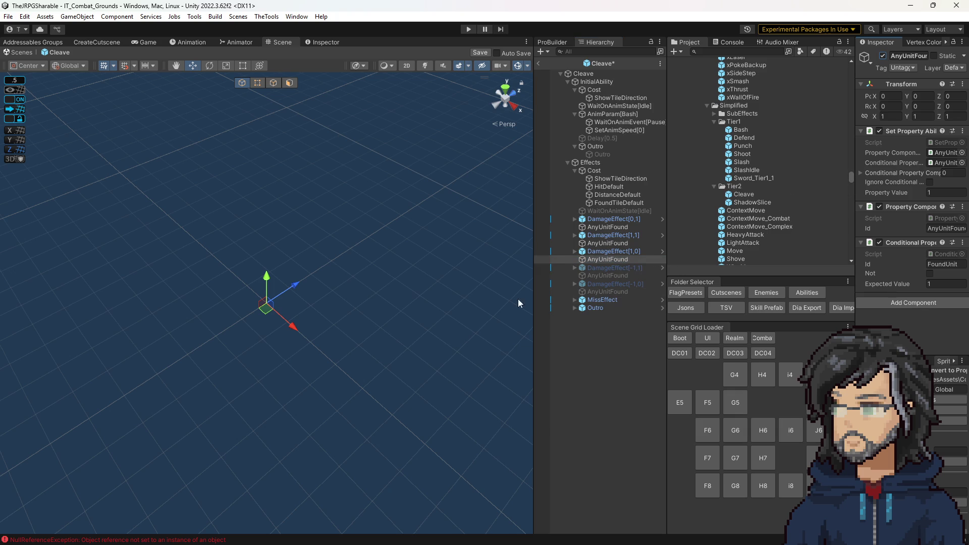
- Save Cleave, check the offsets of DamageEffect[0,1], [1,1] and [1,0], then return to the scene
key("ctrl+s")
left_click_drag(526, 283, 476, 252)
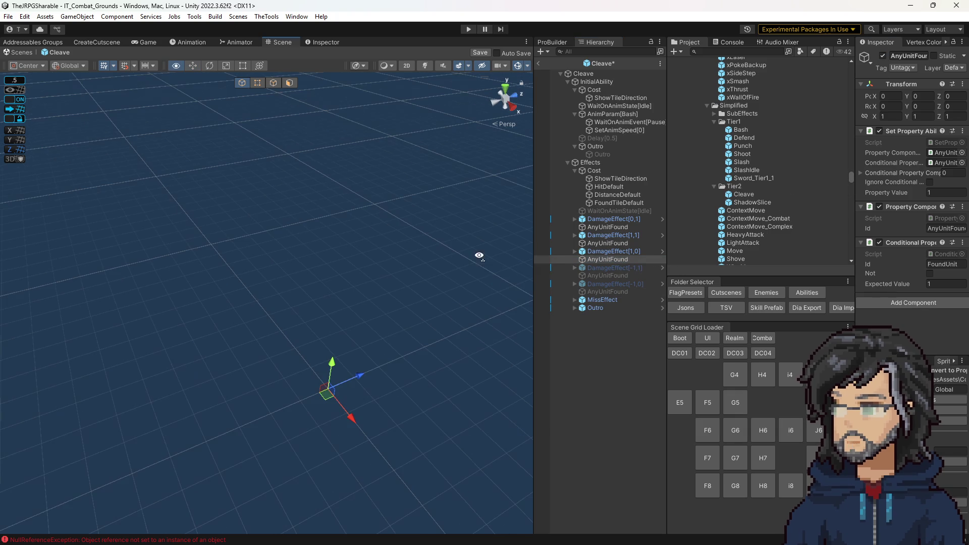
left_click(612, 219)
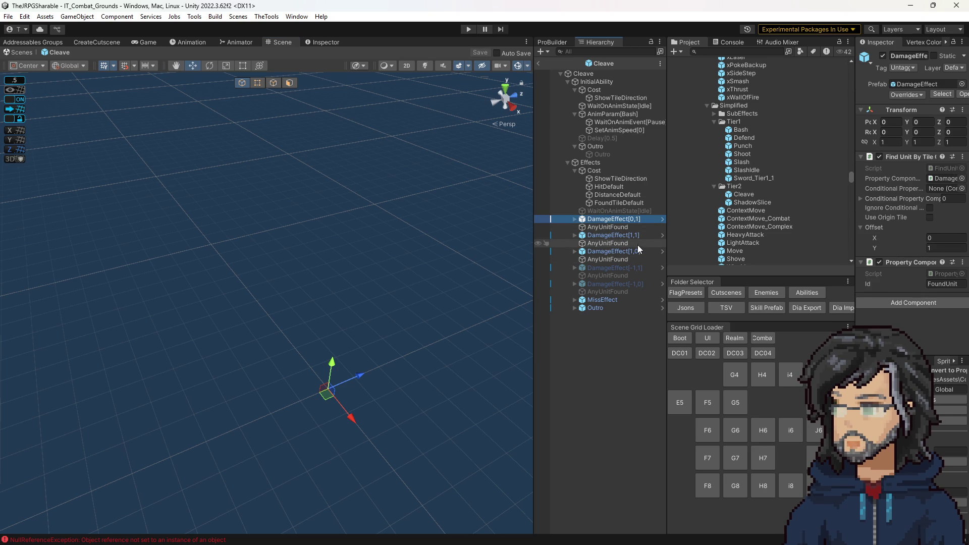
left_click(629, 235)
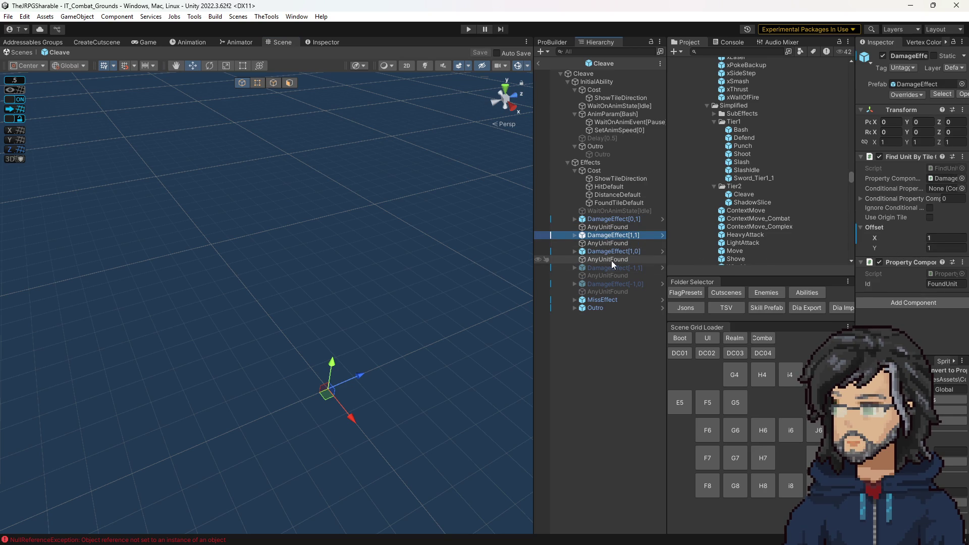
left_click(615, 251)
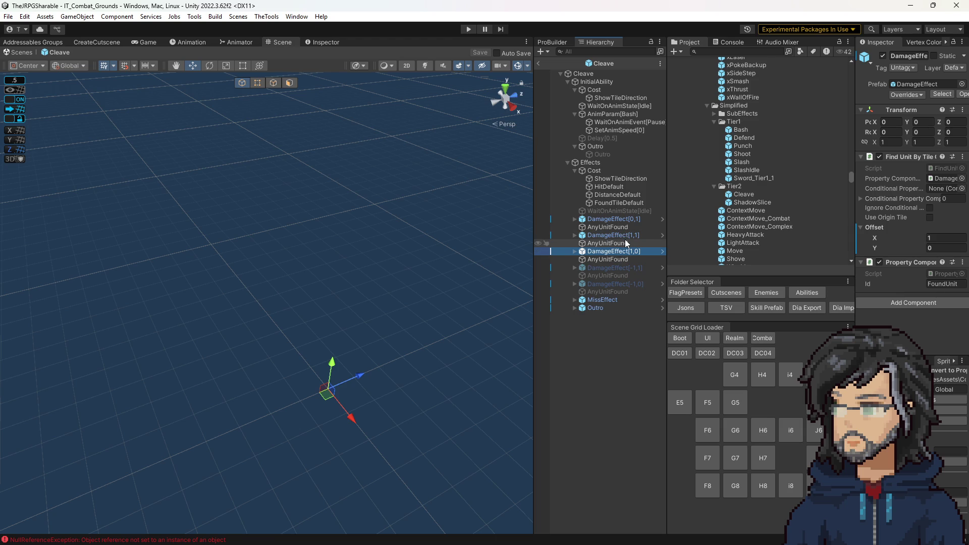
right_click(397, 266)
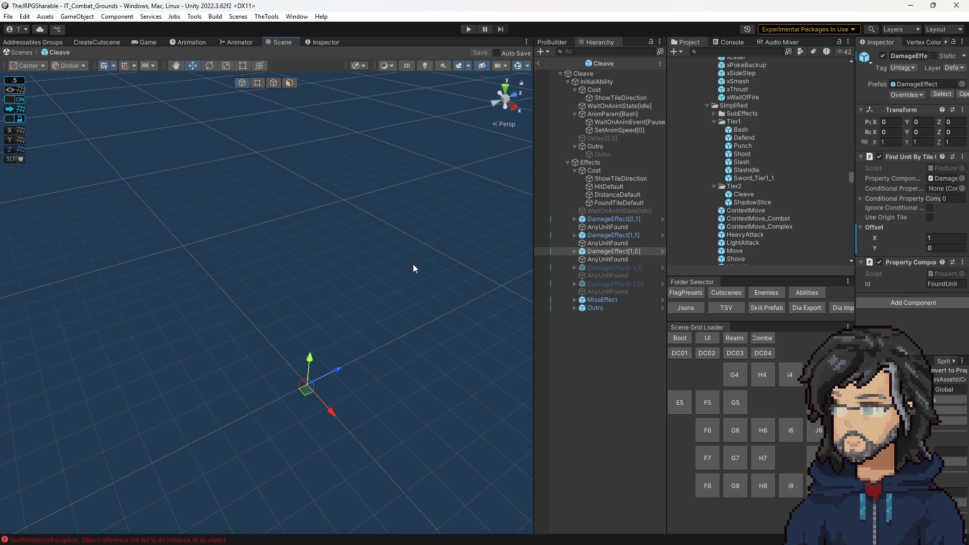
left_click(539, 63)
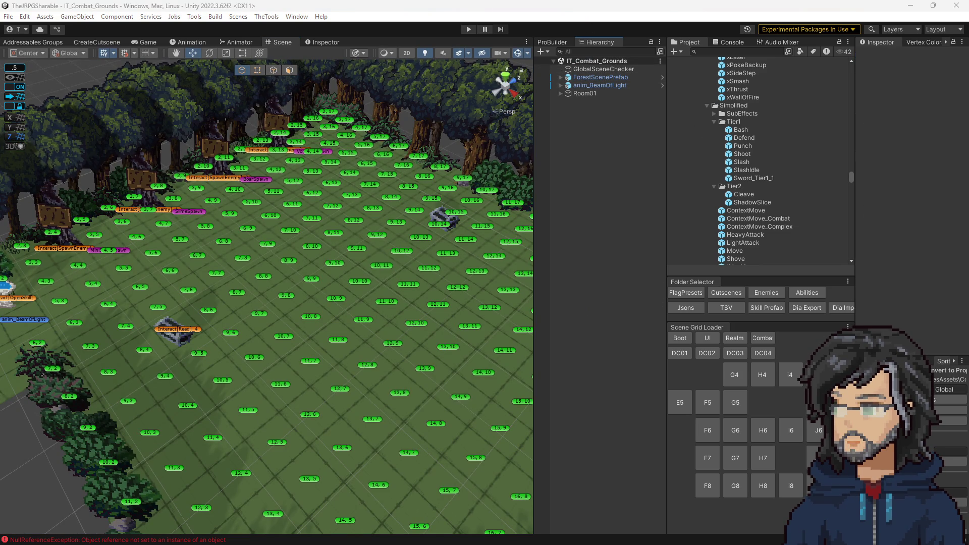
left_click(745, 194)
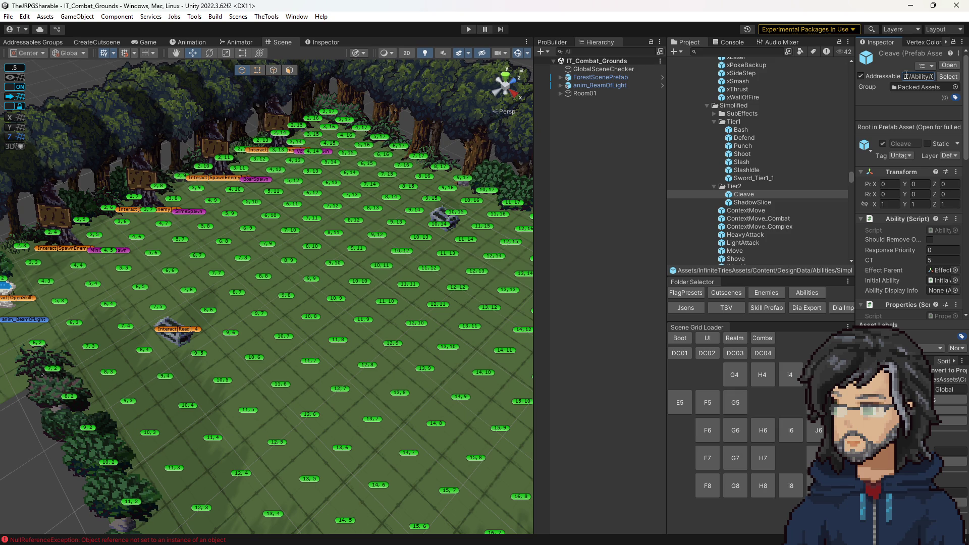
left_click(740, 130)
key("Down")
left_click_drag(859, 101, 755, 112)
left_click(751, 146)
key("Down")
key("Down")
key("Down")
key("Down")
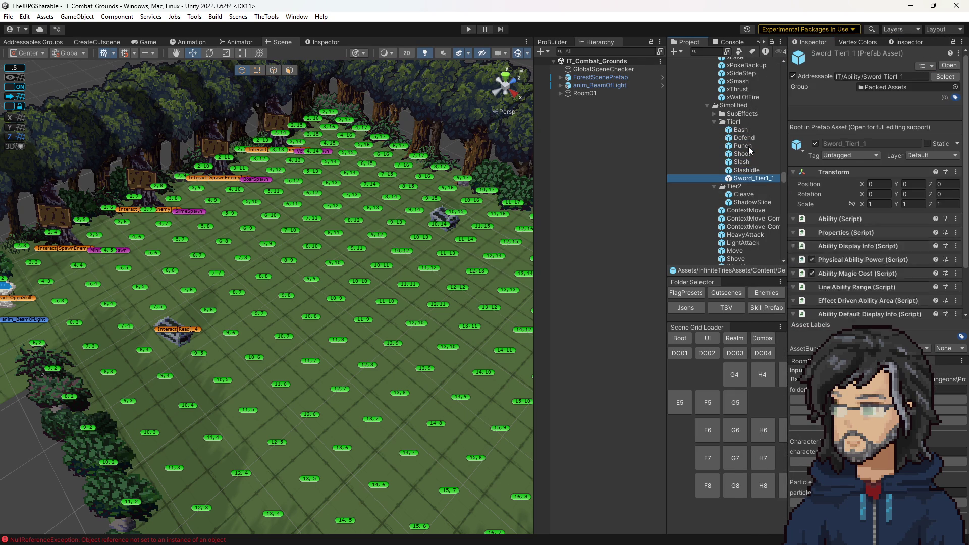
scroll(758, 204, "up", 3)
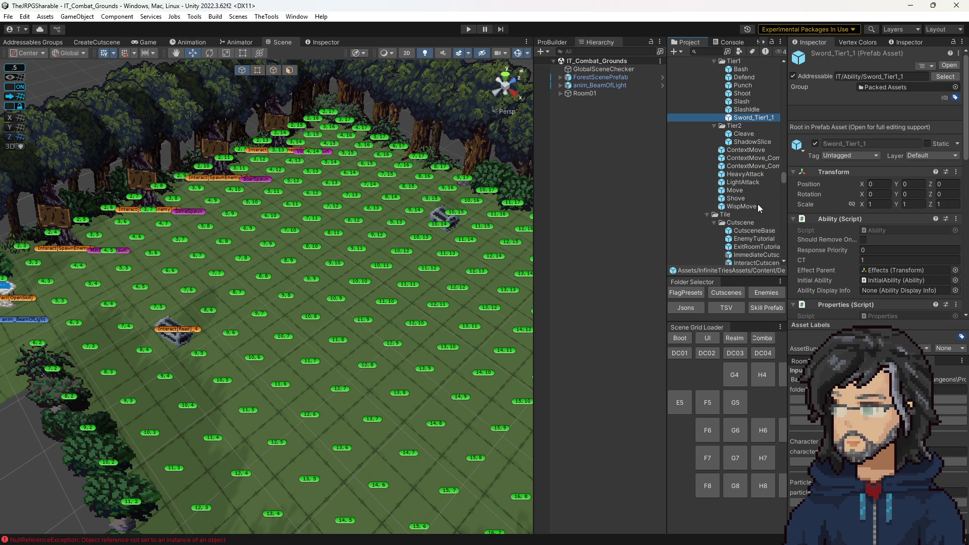
scroll(732, 189, "down", 6)
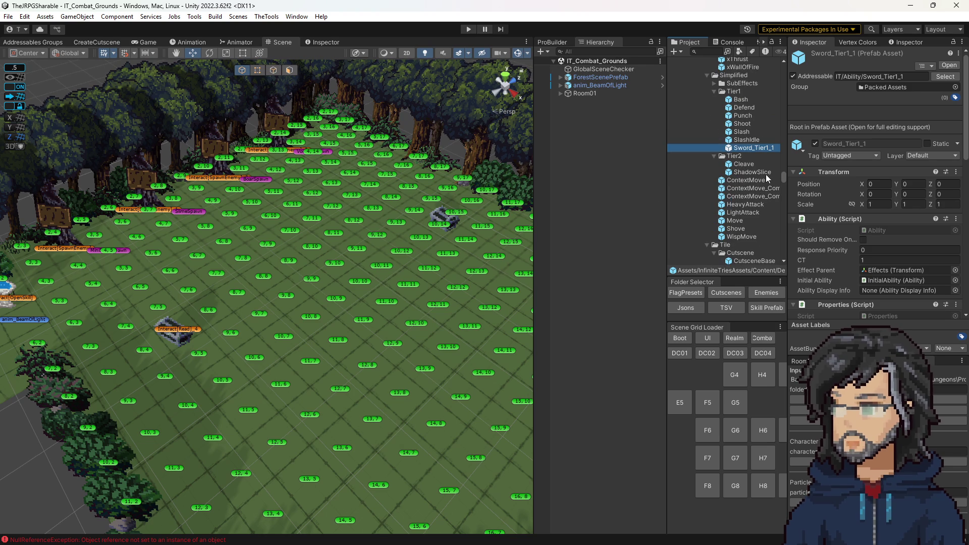
left_click(752, 165)
double_click(744, 164)
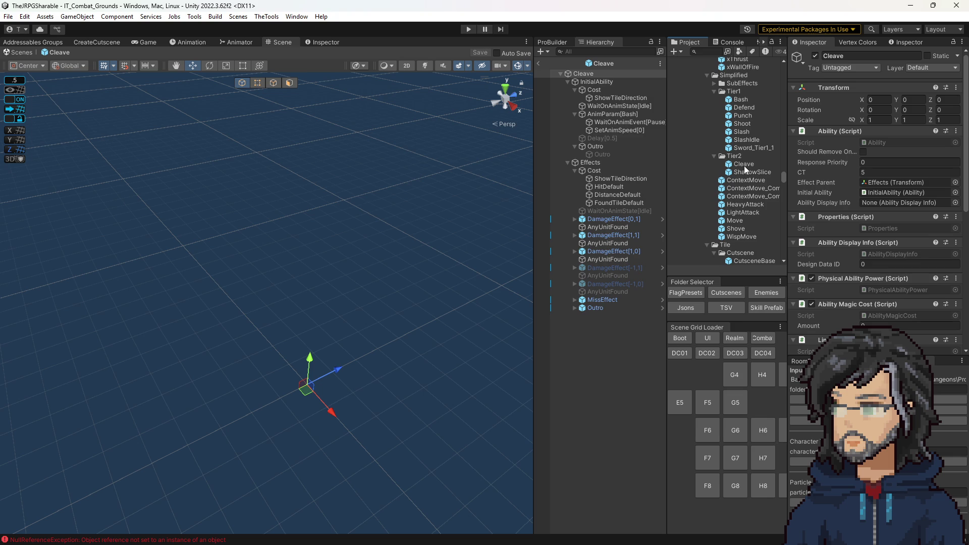
left_click(539, 63)
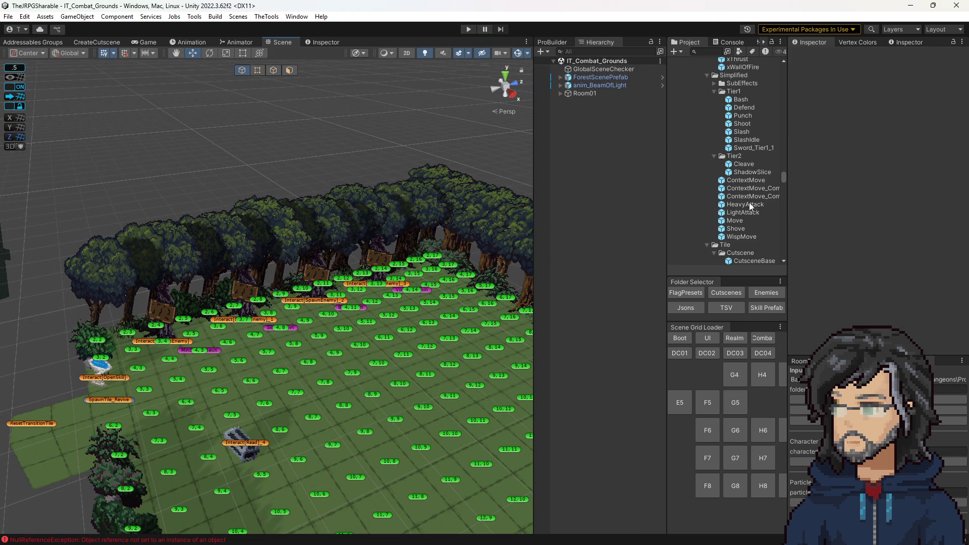
- Run the game from IT_Boot at 2x Game view and load the AutoSave through Continue
left_click_drag(667, 363, 597, 353)
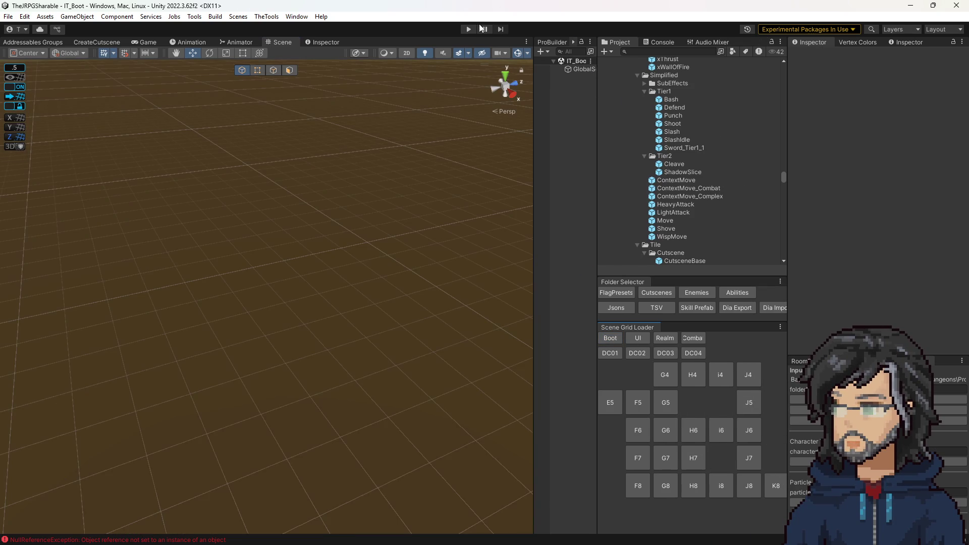
left_click(467, 29)
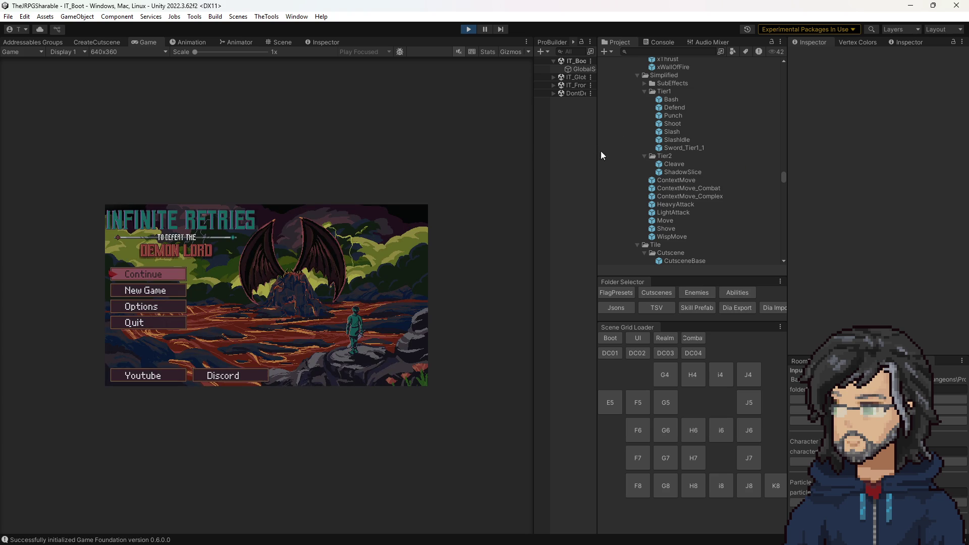
left_click_drag(533, 165, 731, 152)
key("Up")
key("Return")
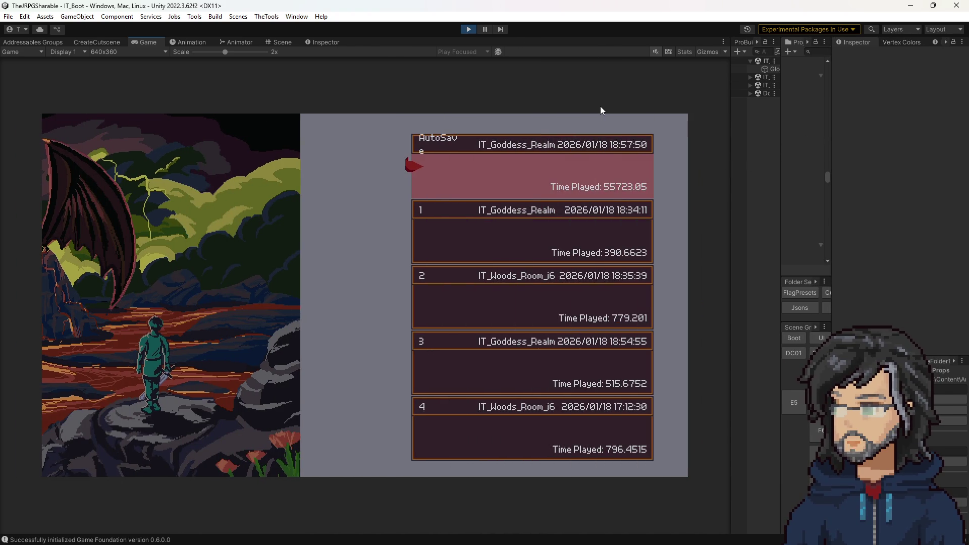
key("Return")
key("Return")
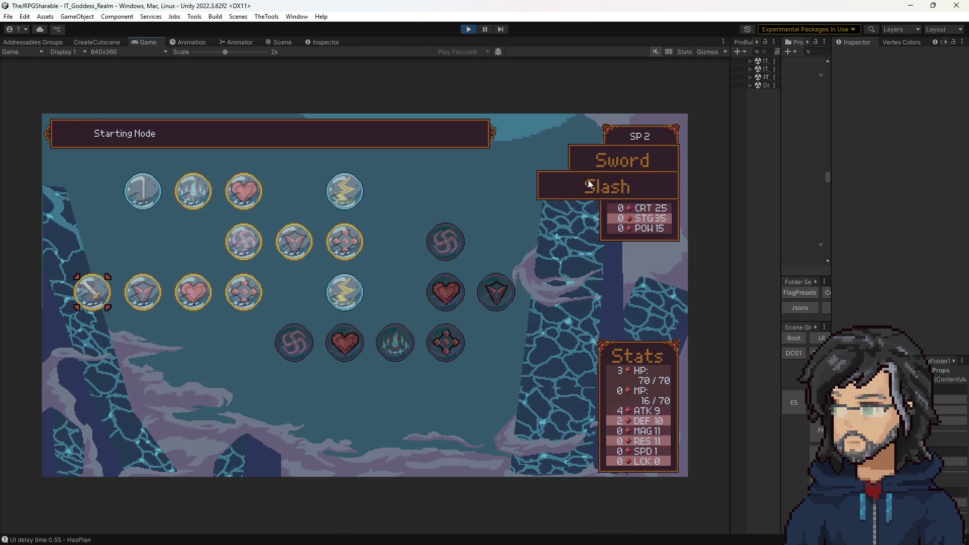
- Buy the Sword tree node beside the sword node and close the tree
key("Right")
key("Right")
key("Up")
key("Up")
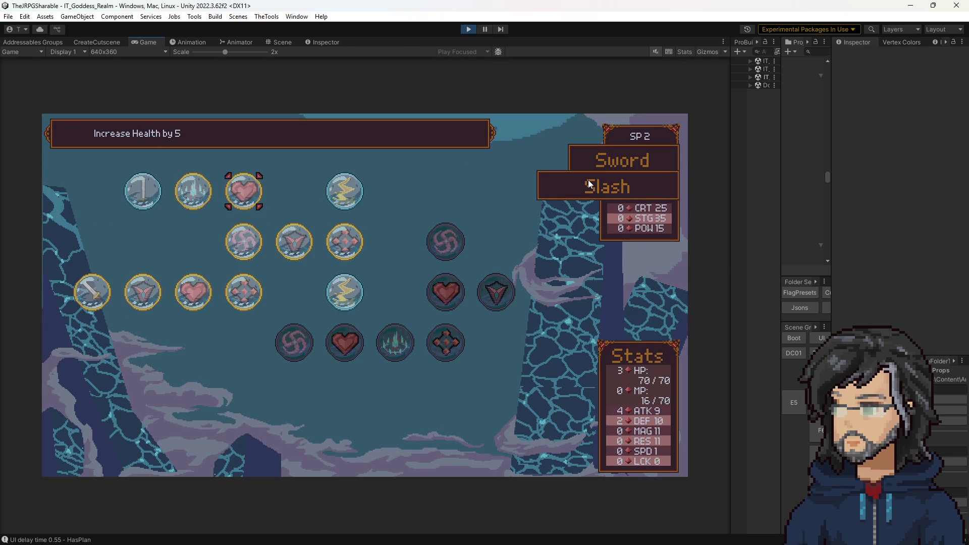
key("Right")
key("Return")
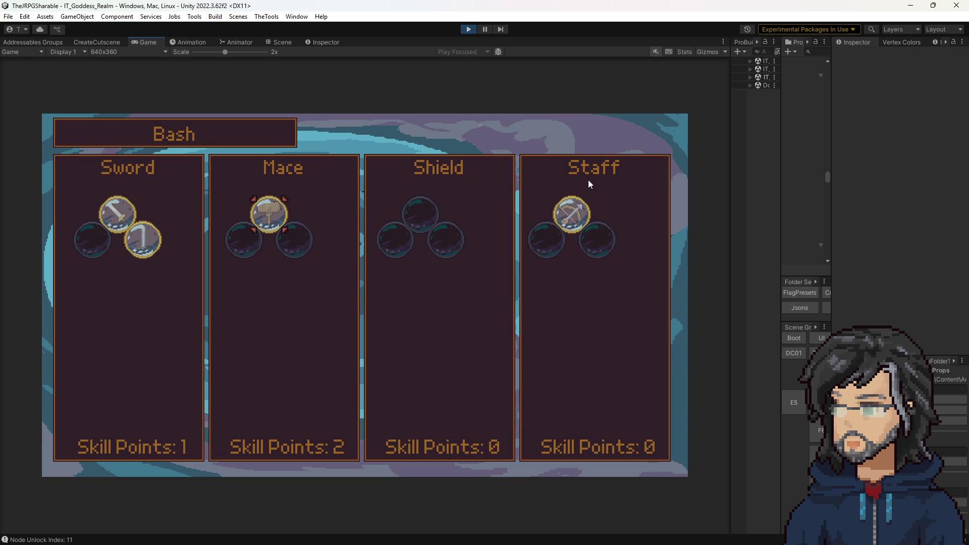
key("Right")
key("Return")
key("Return")
- In the Mace tree, buy Increase Defense by 1 and Increase Strength by 1, then close the menus
key("Right")
key("Up")
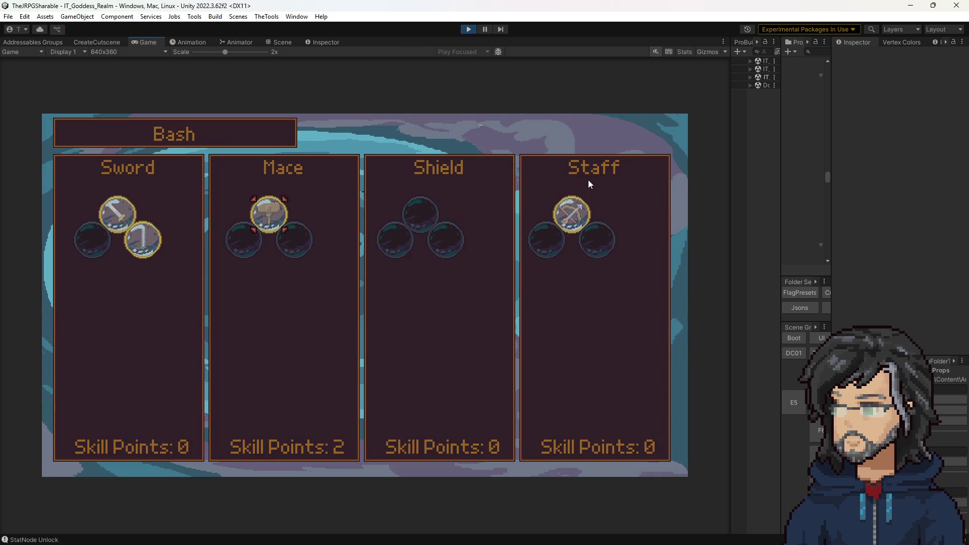
key("Return")
key("Left")
key("Left")
key("Left")
key("Return")
key("Return")
key("Left")
key("Return")
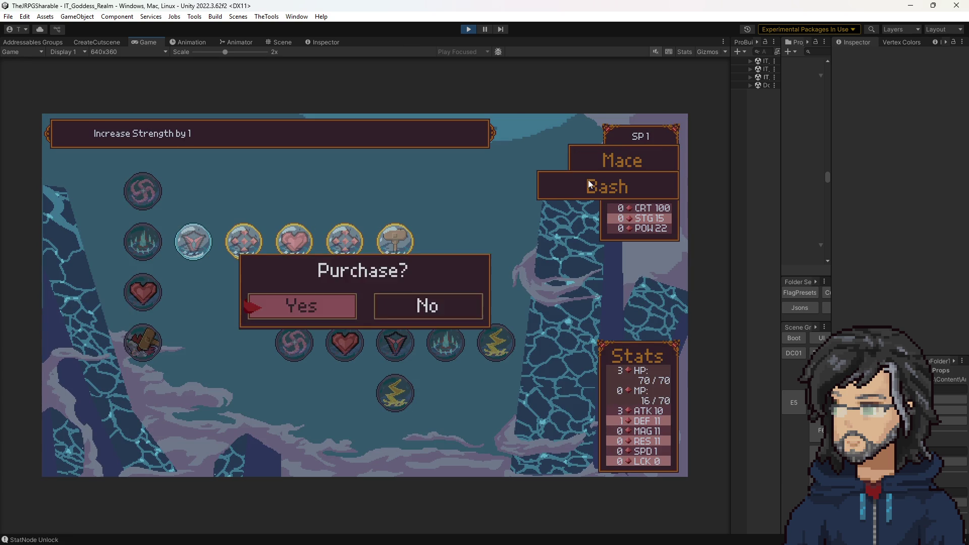
key("Return")
key("Escape")
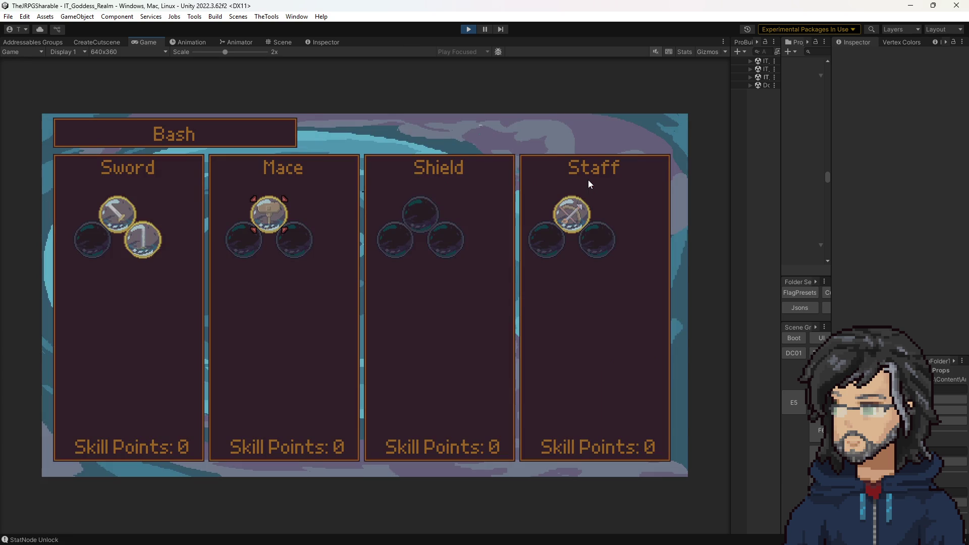
key("Escape")
- Walk the character down to the teleporter to reach the world map
key("Right")
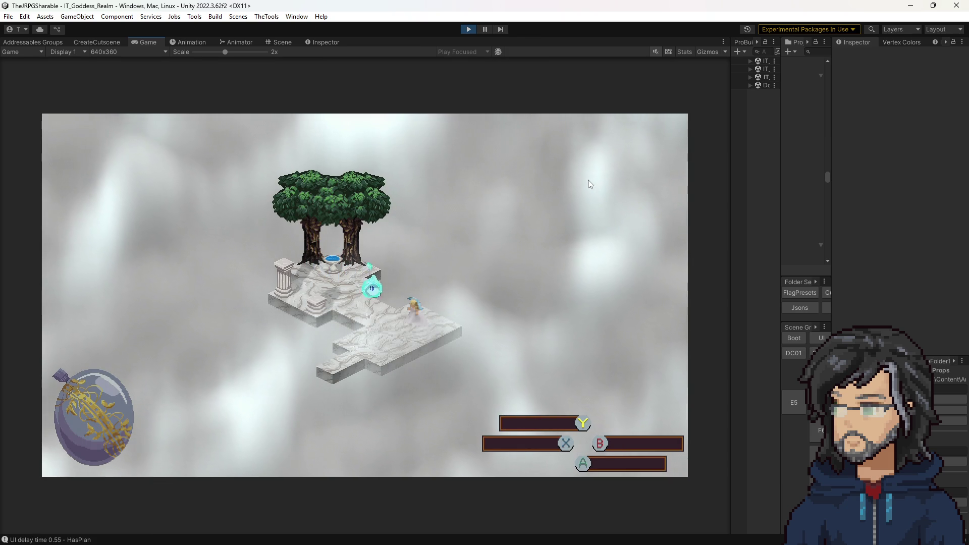
key("Down")
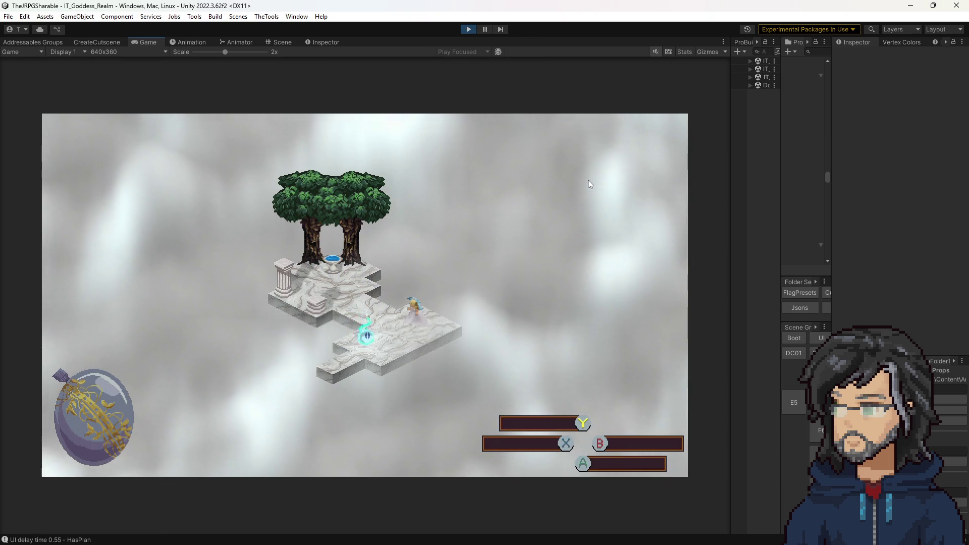
key("Down")
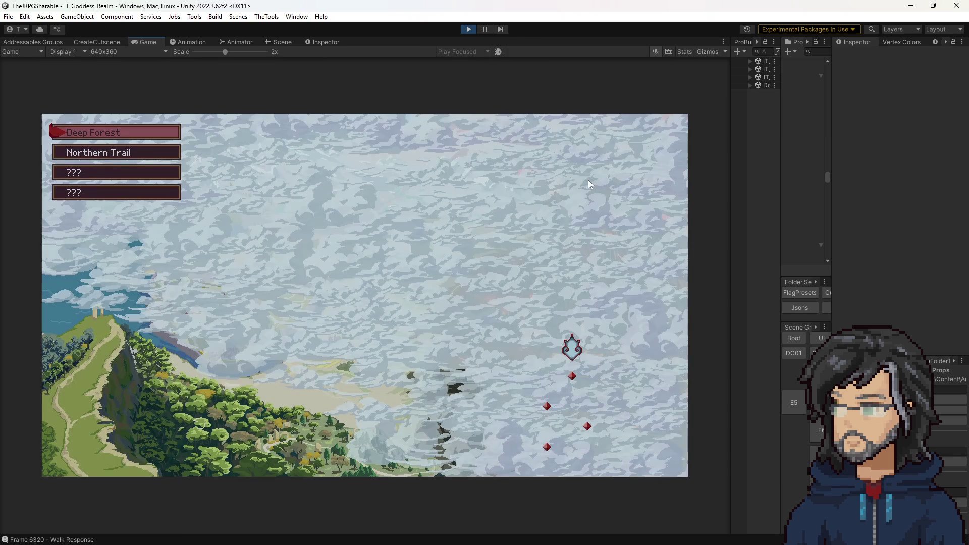
- Travel to Northern Trail and walk through the woods into room IT_Woods_Room_J5
key("Down")
key("Return")
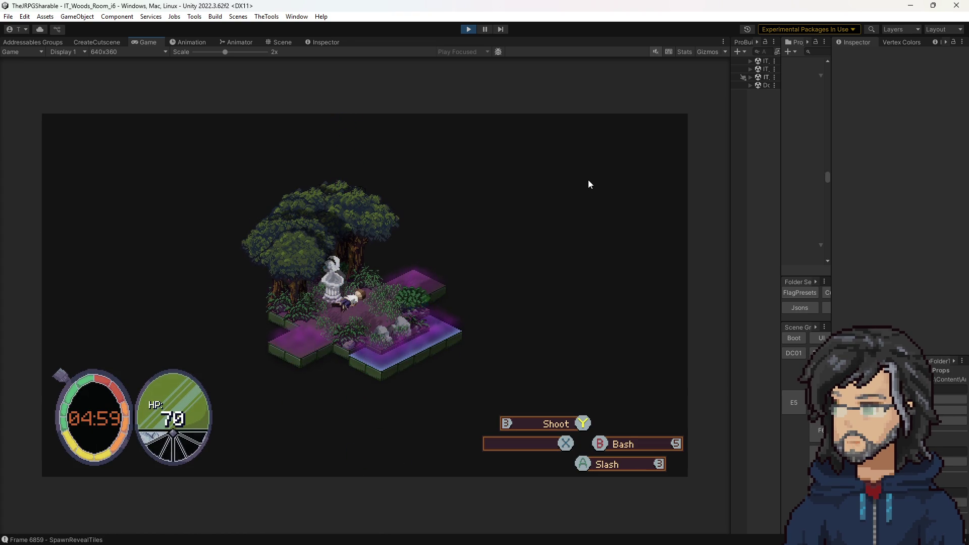
key("w")
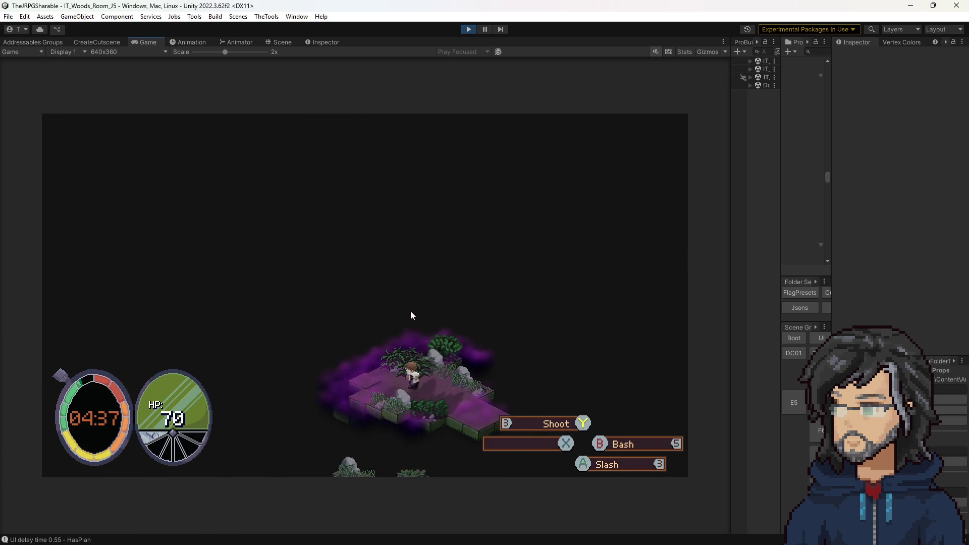
key("w")
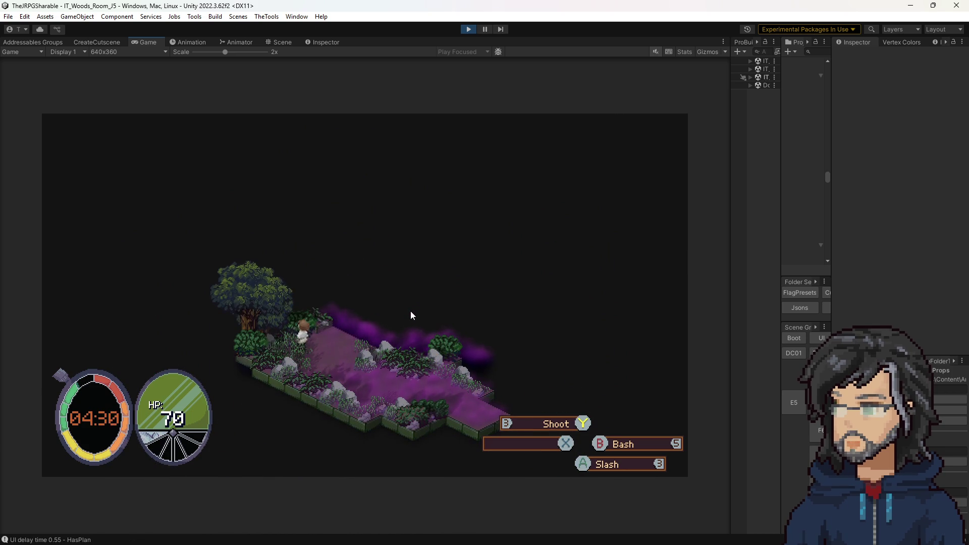
key("d")
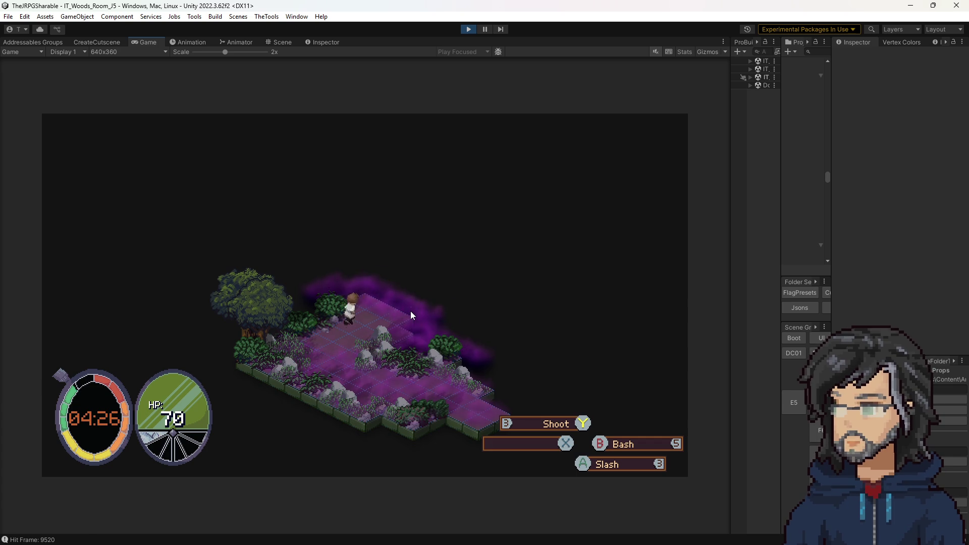